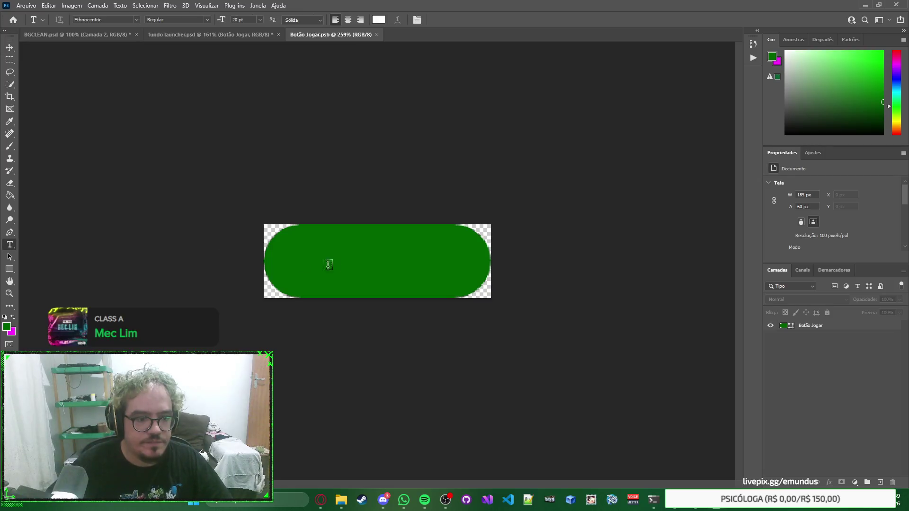
Type the white word JOGAR! on the green pill button and centre it there.
click(314, 265)
text(JOGAR!)
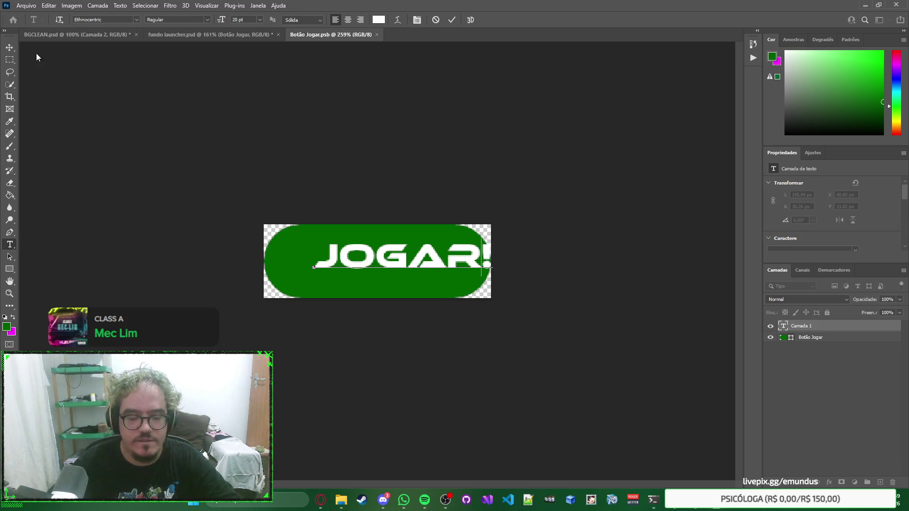
click(11, 48)
scroll(365, 260, up, 3)
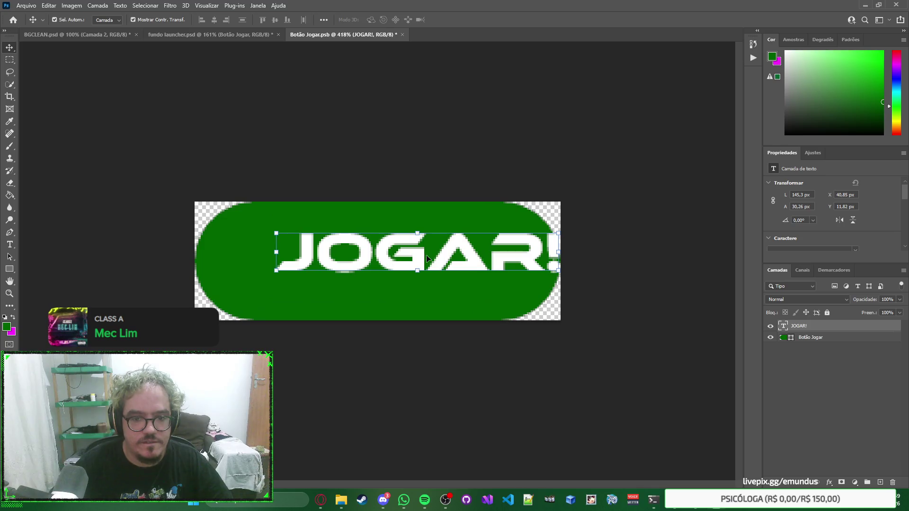
mouse_move(417, 262)
mouse_down()
mouse_move(375, 265)
mouse_move(398, 265)
mouse_move(381, 238)
mouse_move(390, 266)
mouse_move(408, 266)
mouse_up()
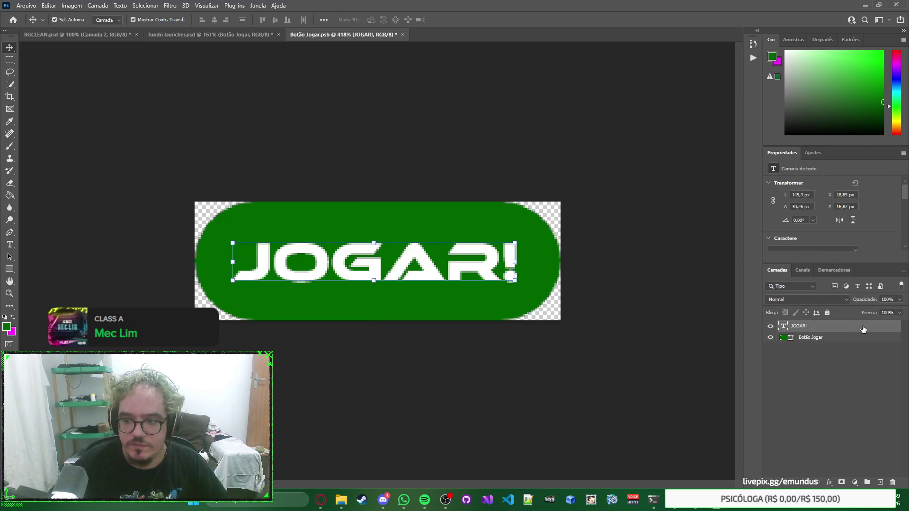
double_click(863, 328)
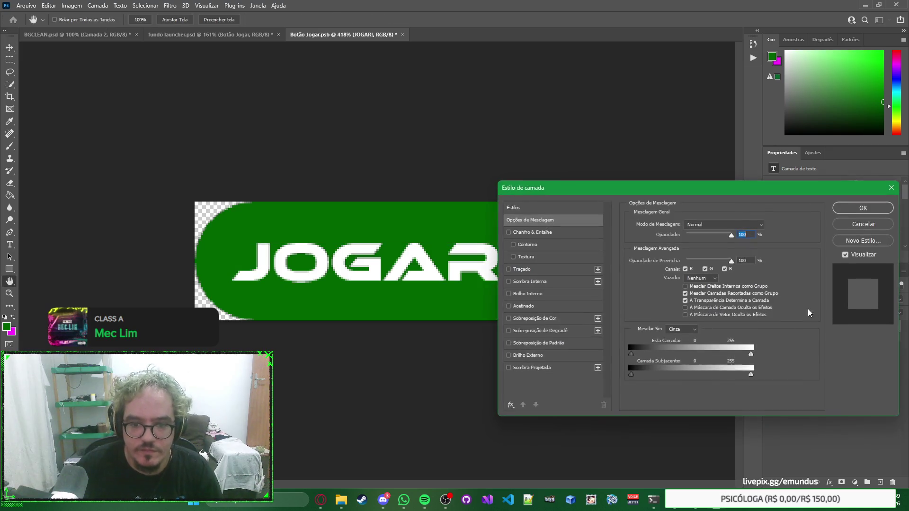
Preview several layer effects on JOGAR!, keeping only Bevel & Emboss (Chanfro & Entalhe).
click(508, 367)
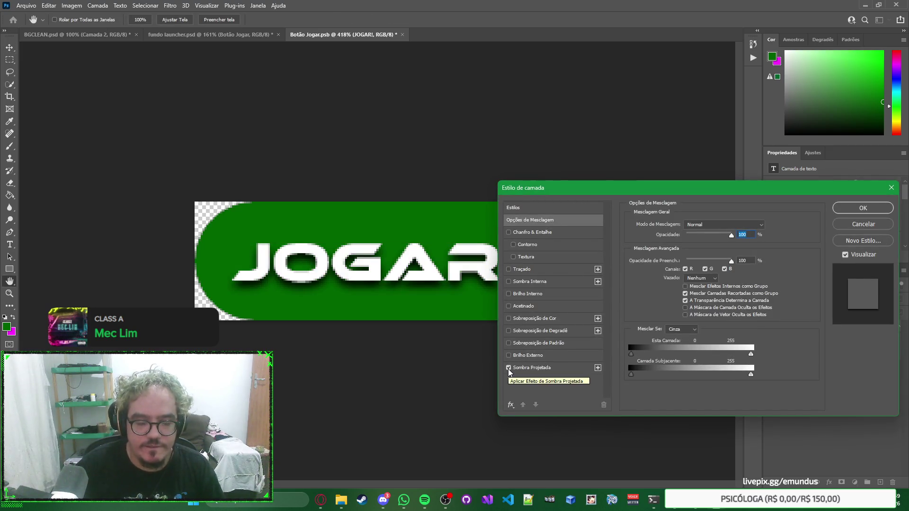
click(508, 367)
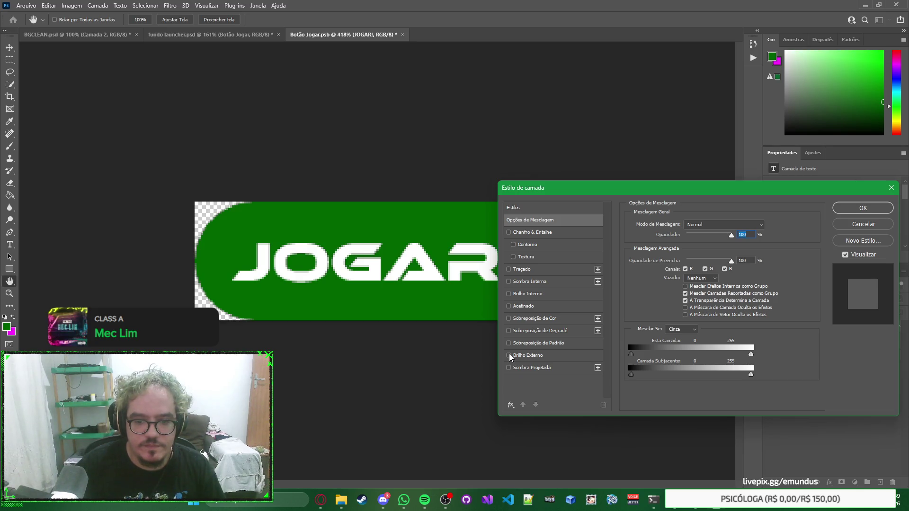
click(508, 355)
click(508, 355)
click(509, 343)
click(509, 343)
click(509, 332)
click(509, 331)
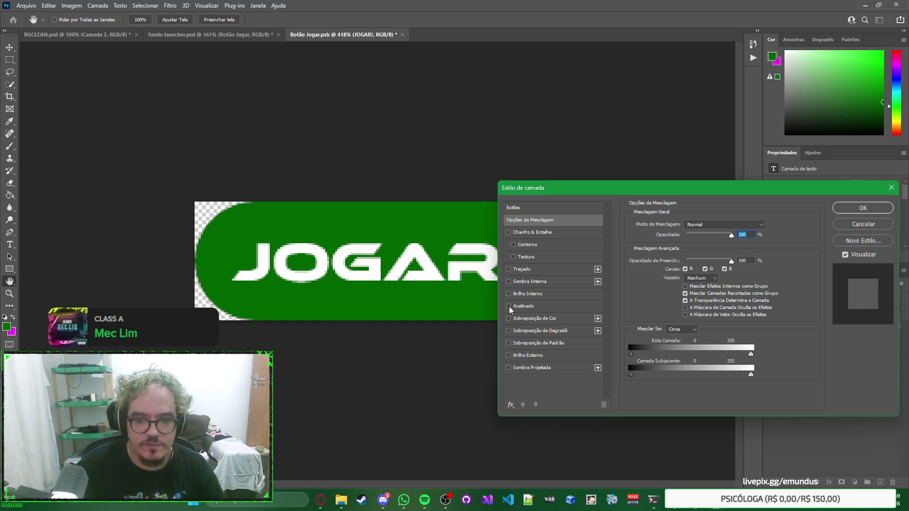
click(508, 232)
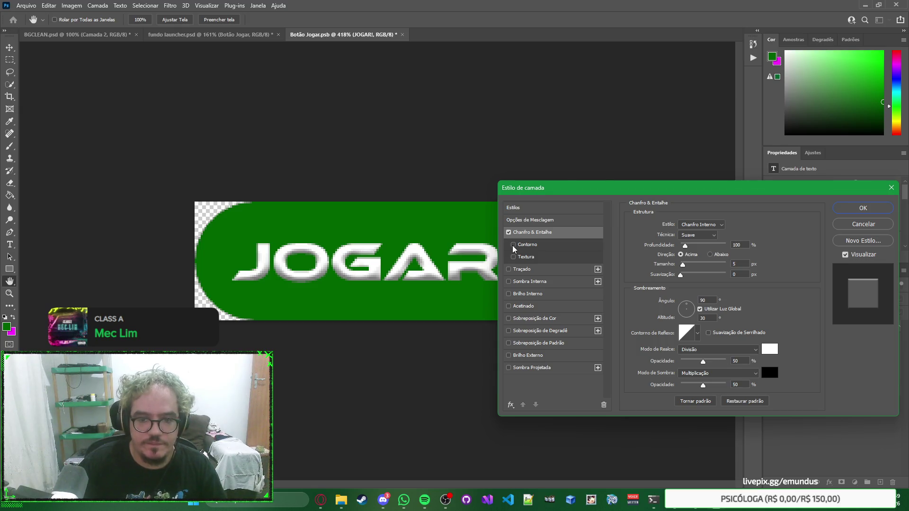
click(508, 294)
click(509, 294)
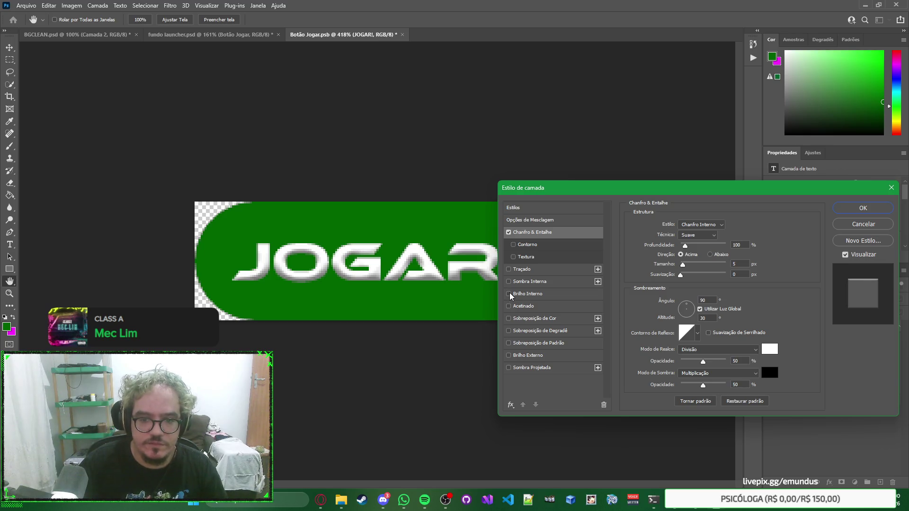
Add a 2 px black (000000) stroke to JOGAR! and apply the effects.
click(509, 269)
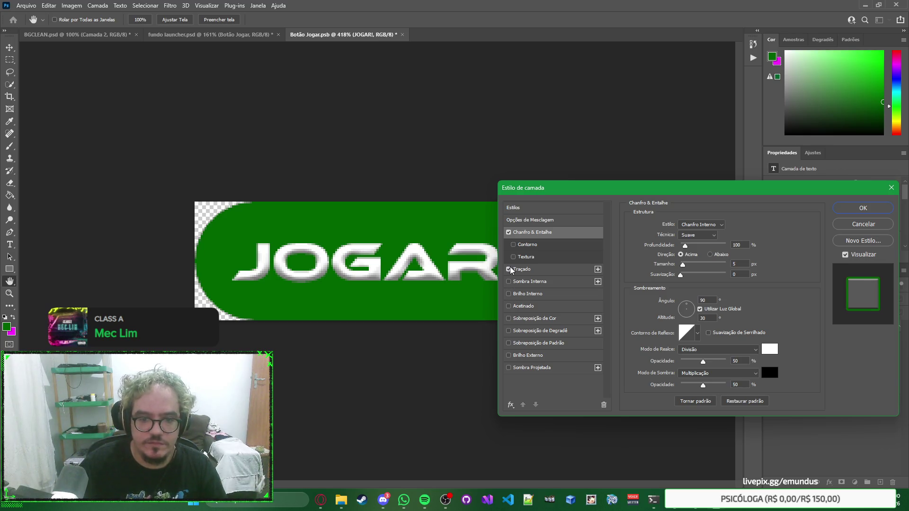
click(559, 270)
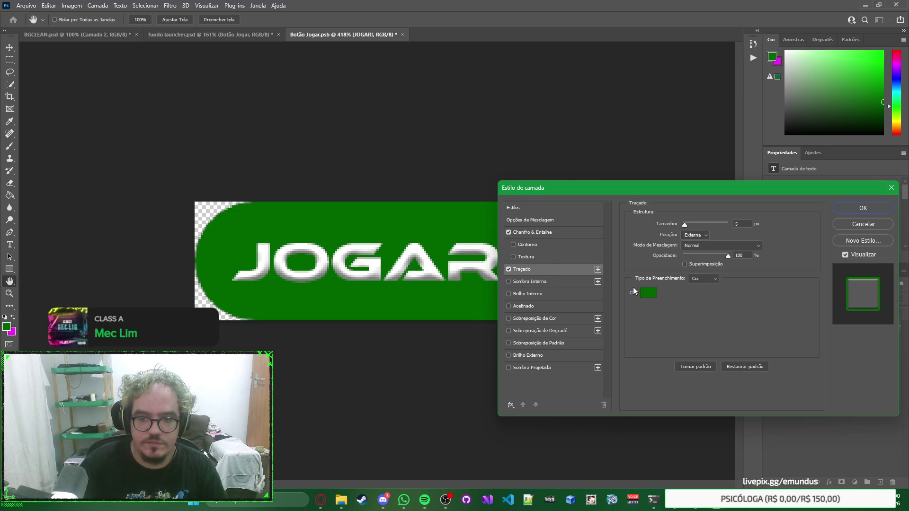
click(560, 234)
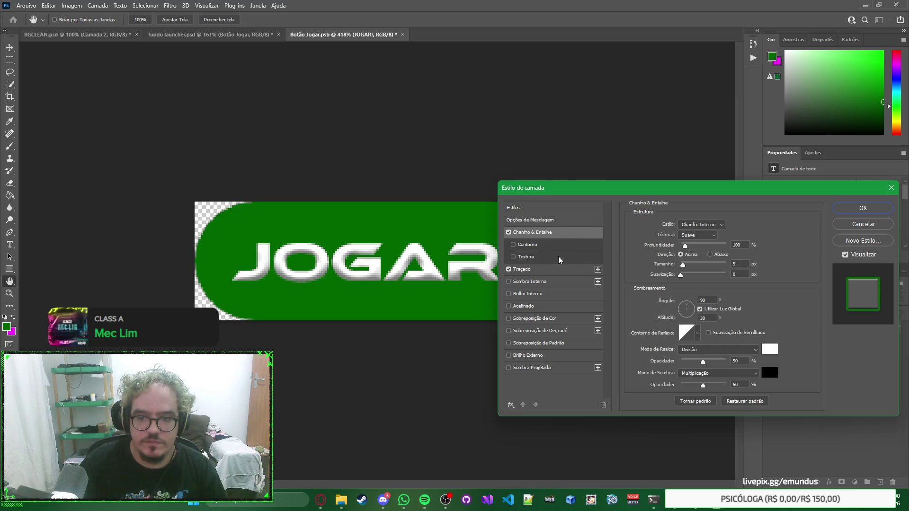
click(560, 270)
click(652, 295)
text(000000)
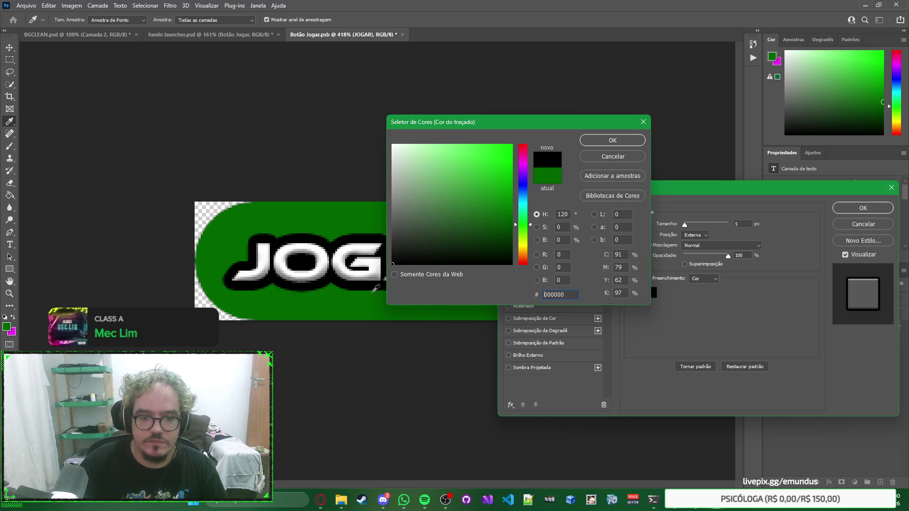
click(610, 141)
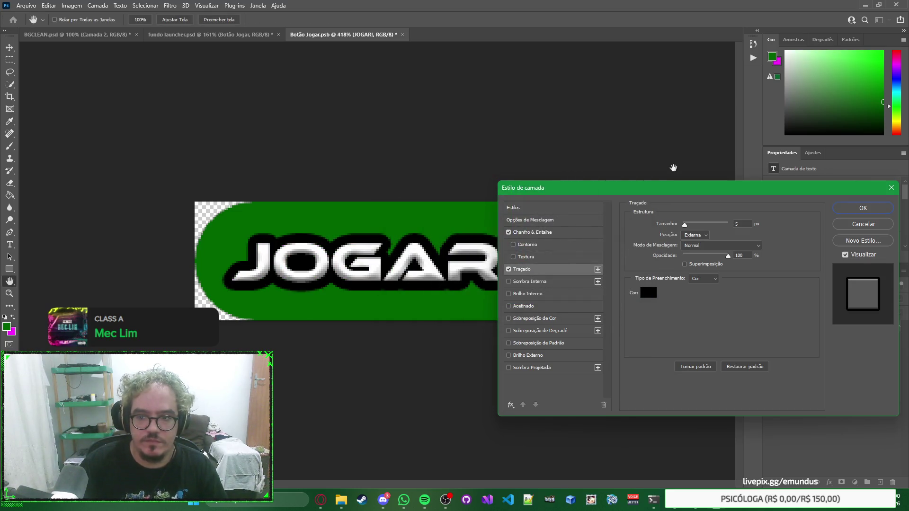
mouse_move(739, 192)
mouse_down()
mouse_move(700, 196)
mouse_move(714, 195)
mouse_up()
double_click(716, 226)
text(1)
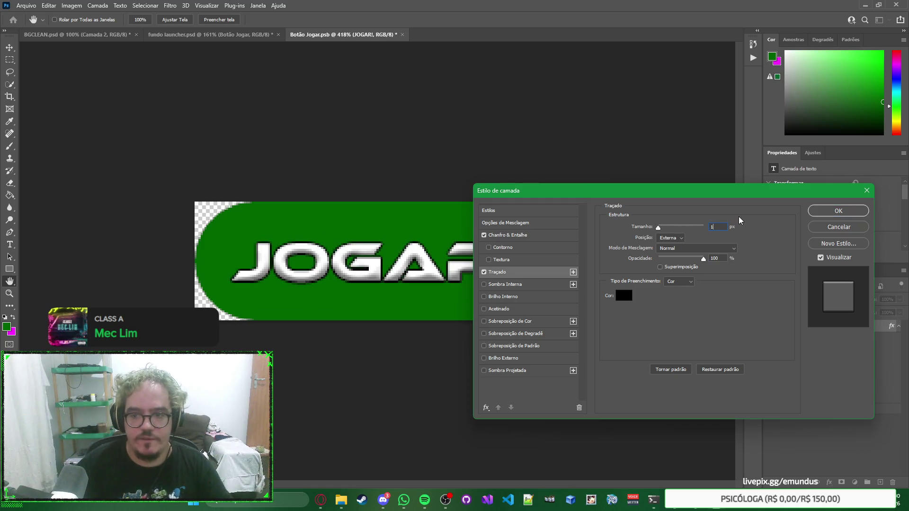
key(Up)
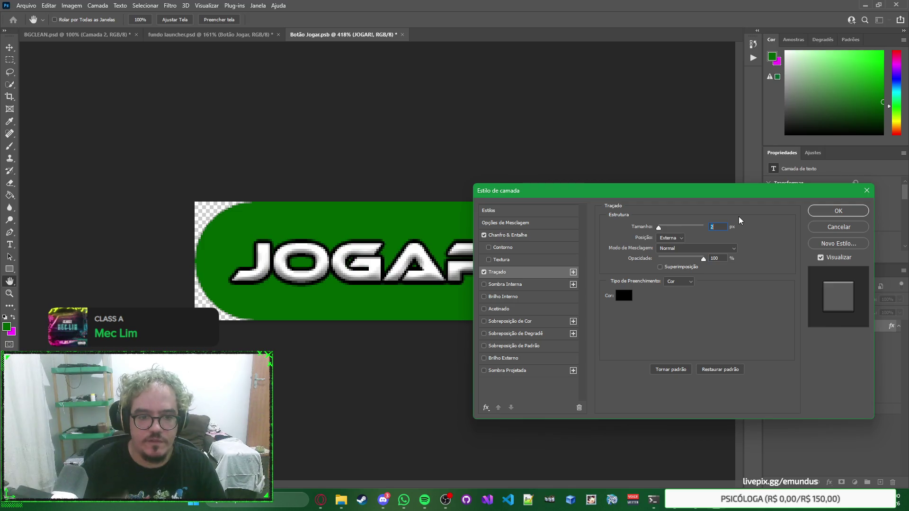
click(837, 210)
scroll(638, 266, down, 5)
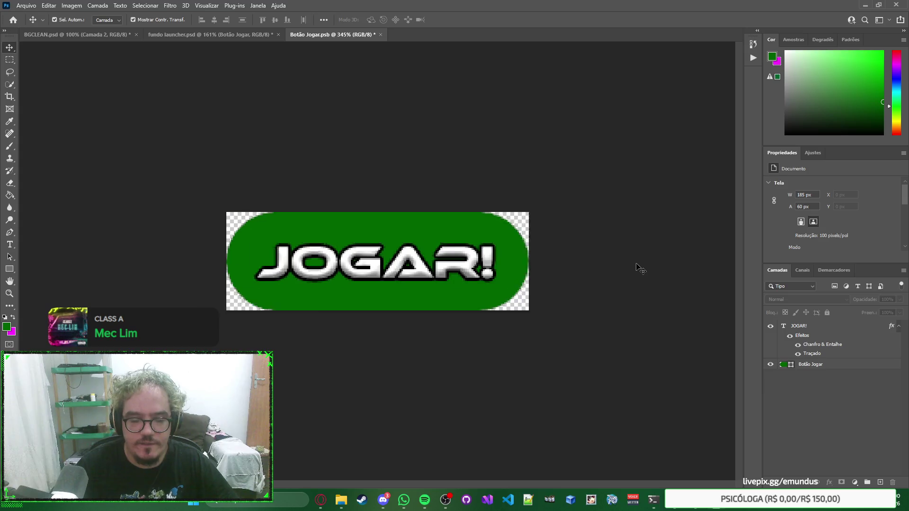
Save Botão Jogar.psb, check the updated button in fundo launcher, then return to it.
scroll(367, 209, up, 3)
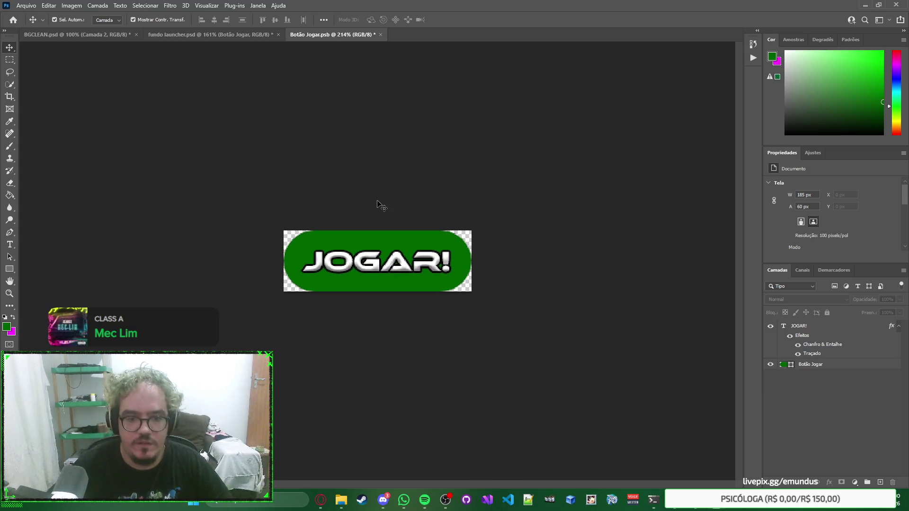
click(247, 33)
click(335, 35)
key(ctrl+s)
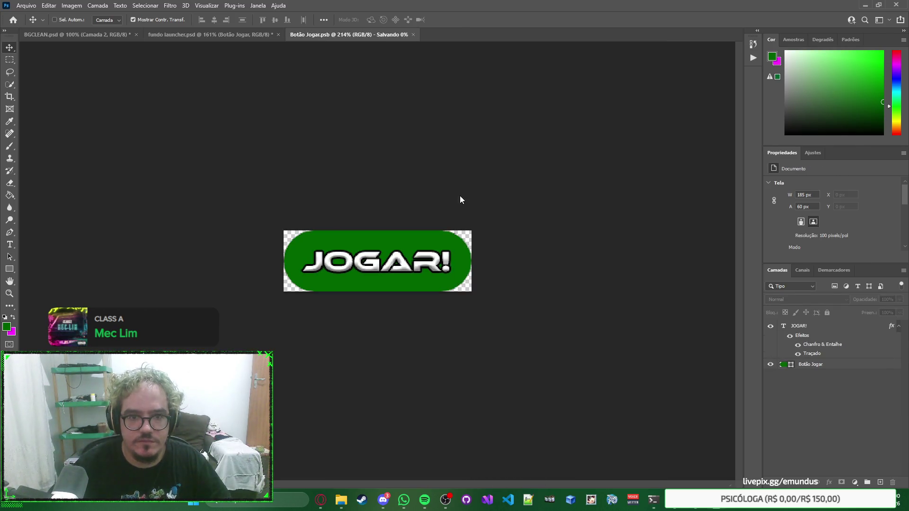
click(237, 32)
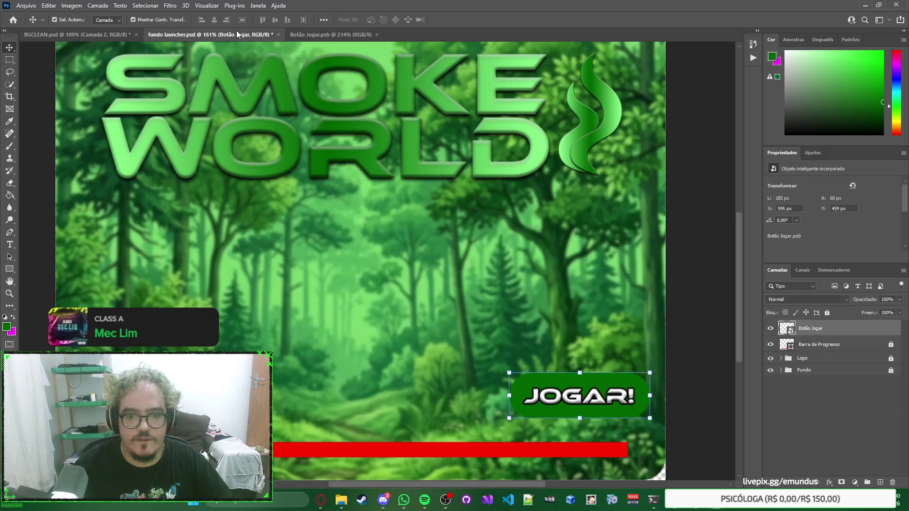
click(510, 217)
scroll(510, 218, down, 2)
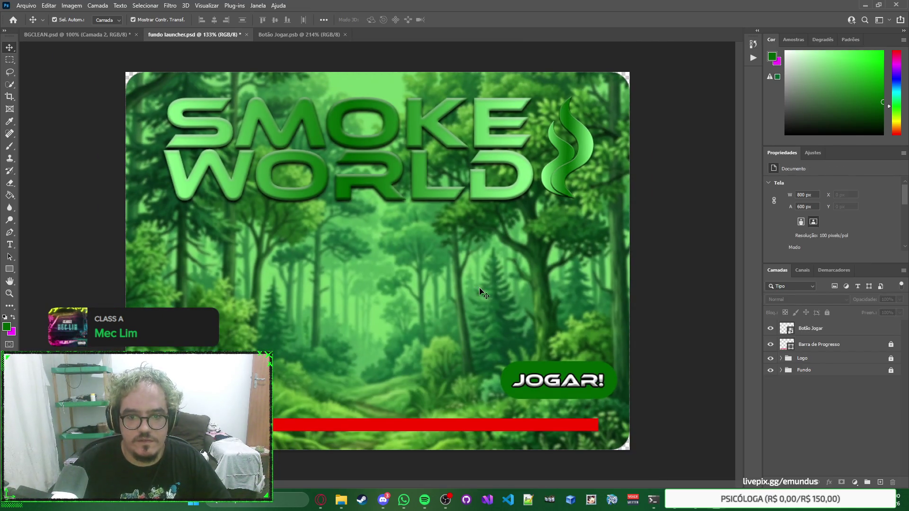
key(ctrl+Tab)
click(425, 265)
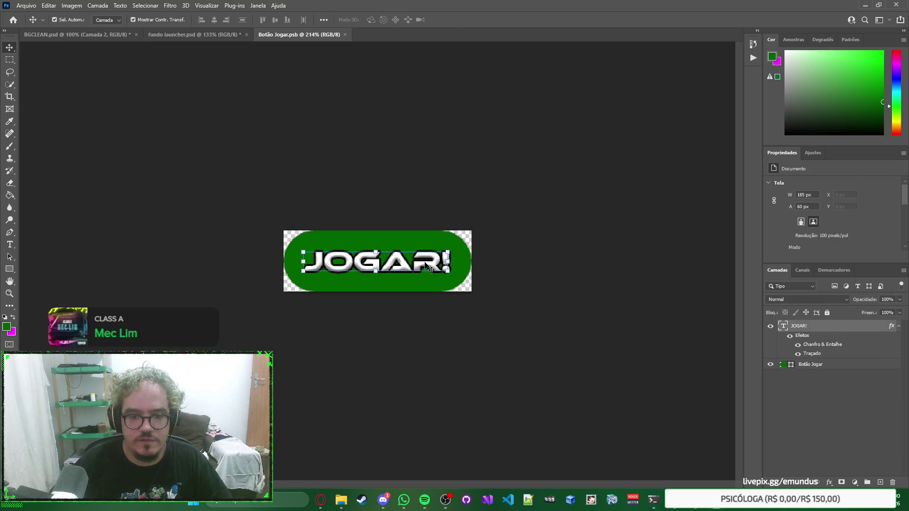
Change the JOGAR! text colour to light green 9bfb9b, then bring up BGCLEAN.psd.
scroll(889, 220, down, 3)
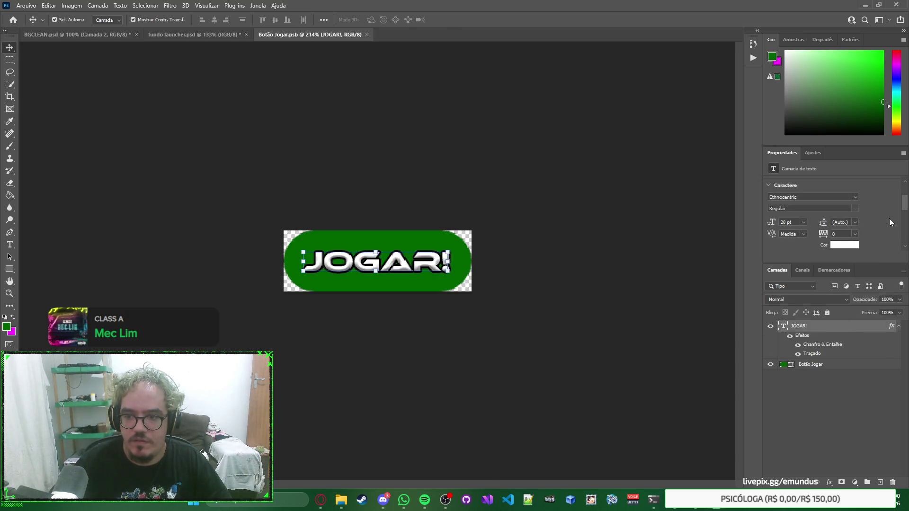
click(844, 230)
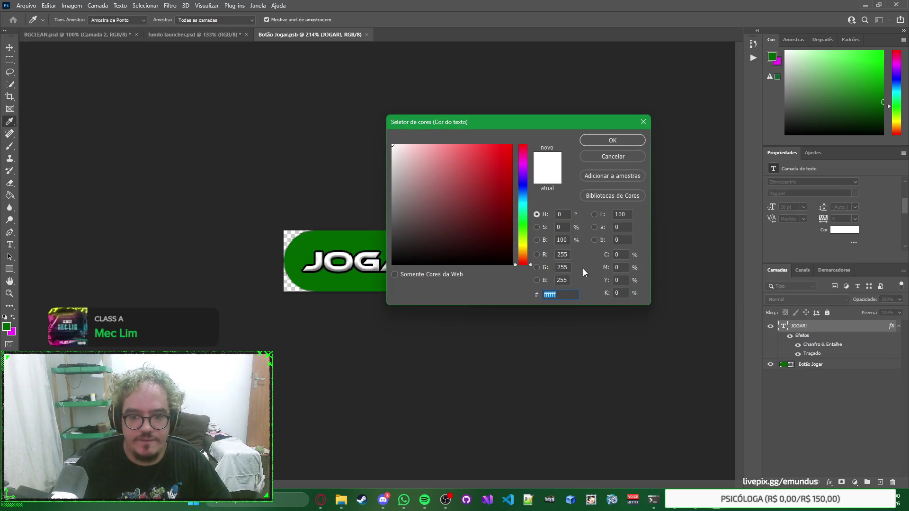
key(super+v)
key(Escape)
key(Escape)
key(v)
click(852, 232)
text(006400)
mouse_move(433, 154)
mouse_down()
mouse_move(450, 151)
mouse_move(438, 146)
mouse_up()
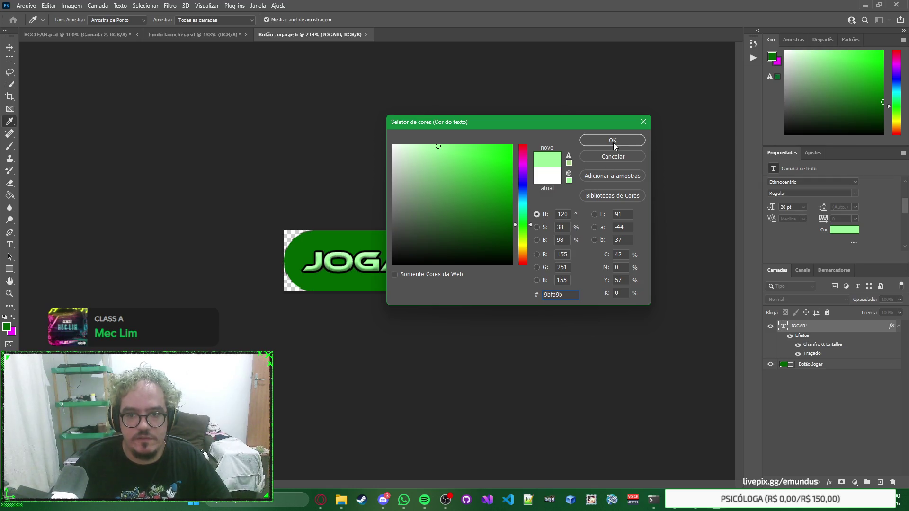
click(612, 140)
key(v)
key(ctrl+Tab)
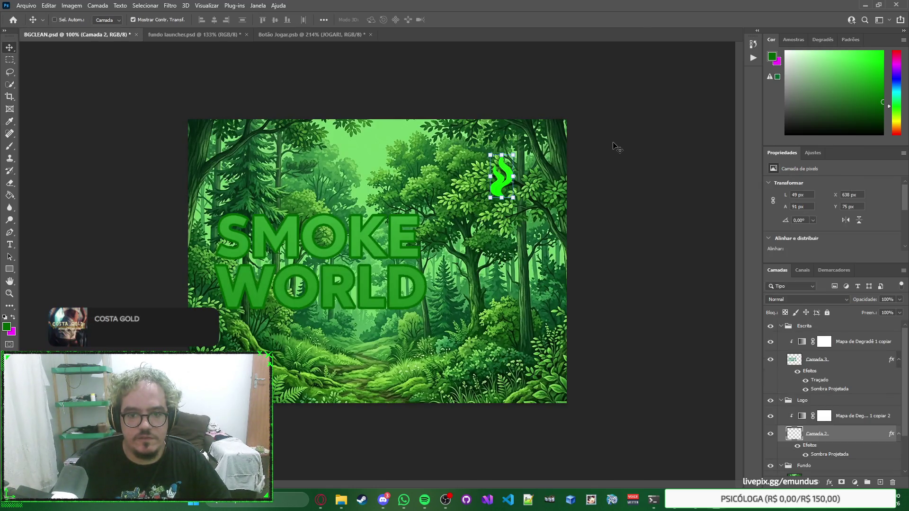
Undo the recent BGCLEAN edits back to the black-to-green gradient map.
click(170, 34)
click(110, 35)
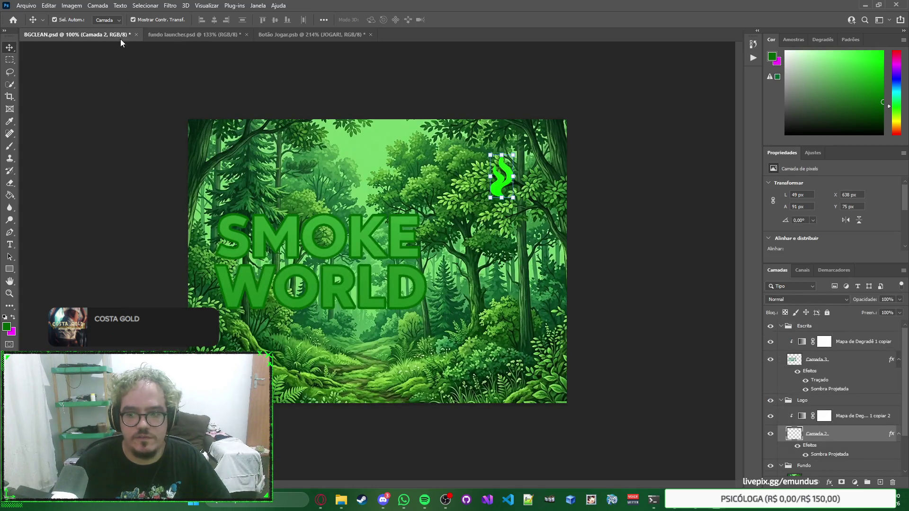
key(ctrl+s)
key(ctrl+comma)
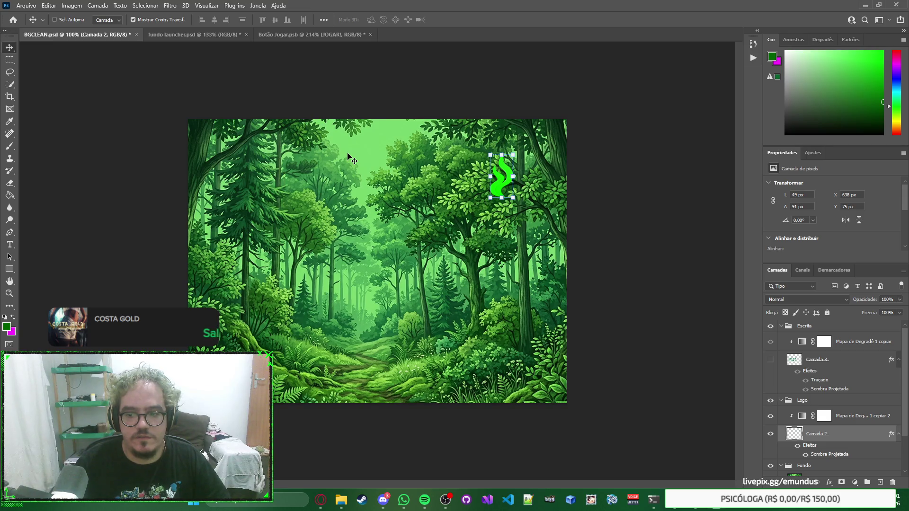
key(ctrl+z)
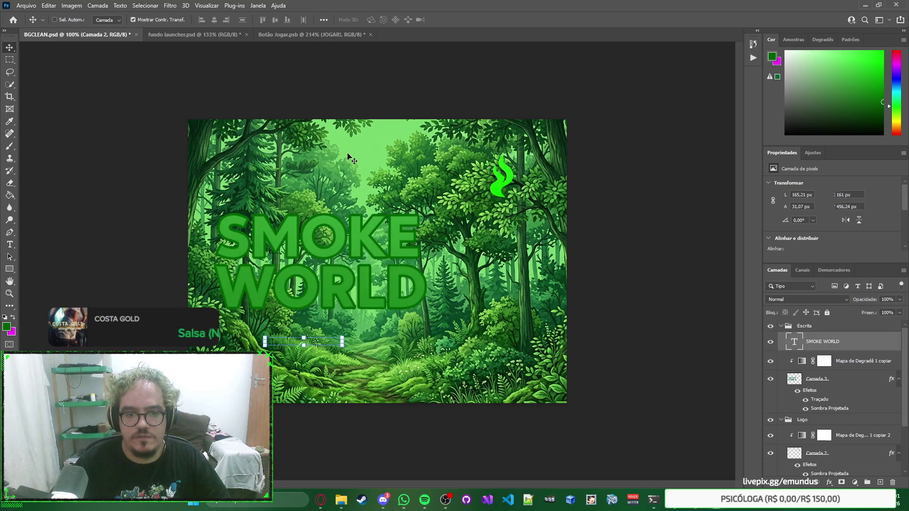
key(ctrl+z)
key(ctrl+z)
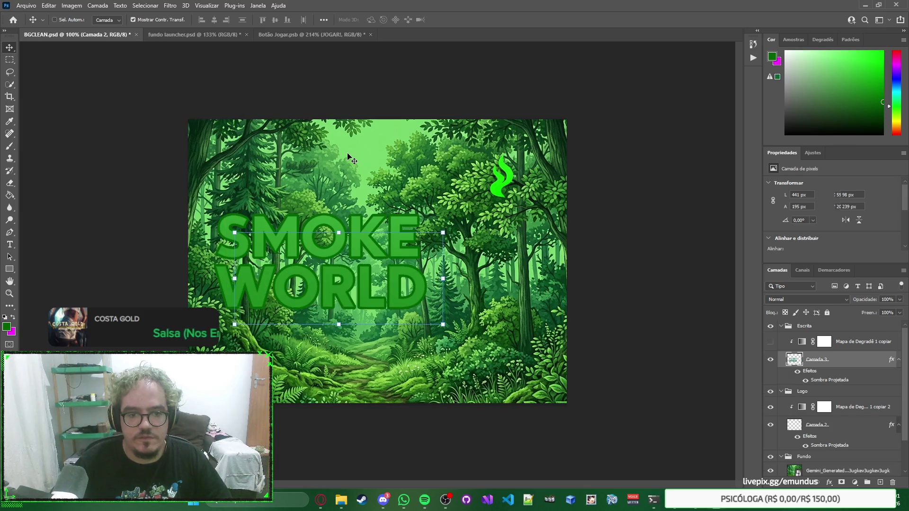
key(ctrl+z)
key(ctrl+z)
key(ctrl+z)
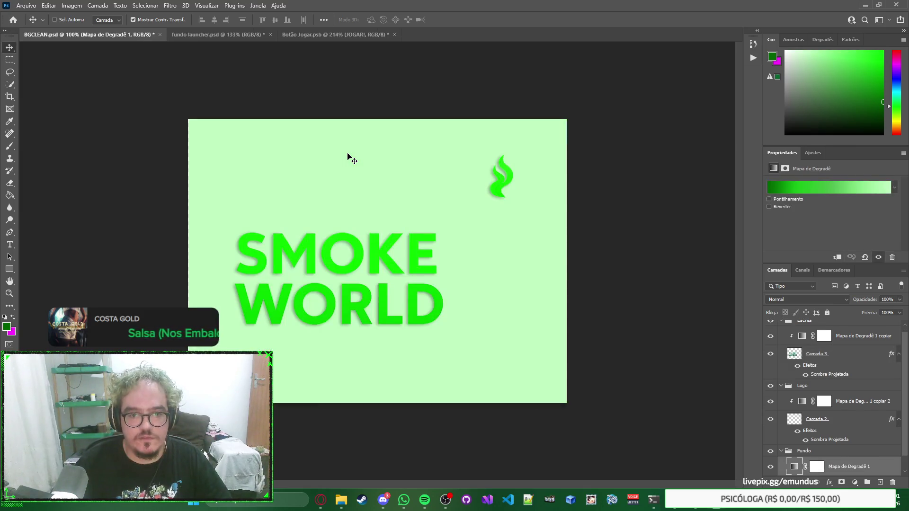
key(ctrl+z)
key(ctrl+z)
key(ctrl+z)
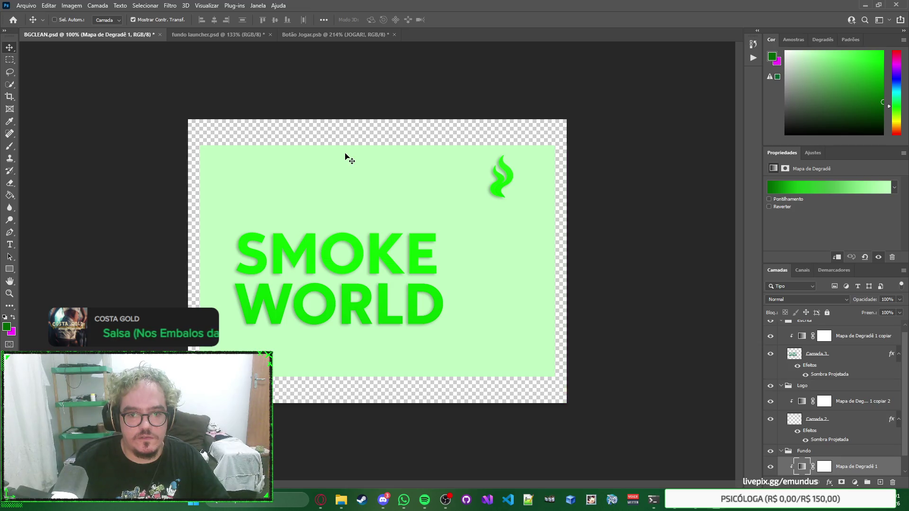
key(ctrl+z)
key(ctrl+z)
key(ctrl+z)
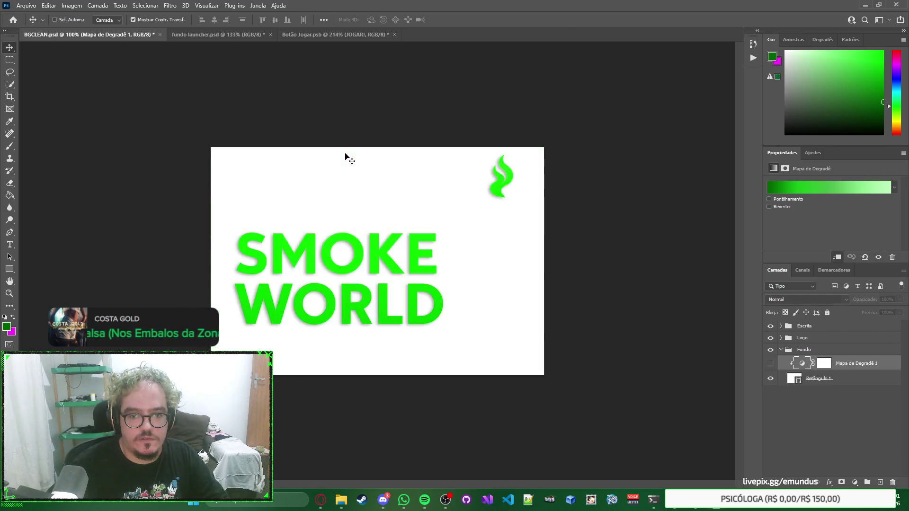
key(ctrl+z)
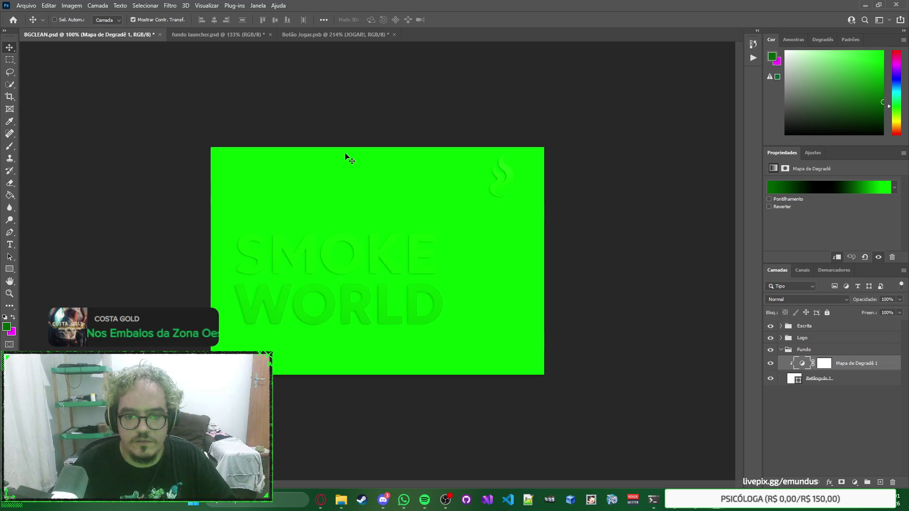
key(ctrl)
Inspect the Escrita, Logo and Fundo groups, then close BGCLEAN.psd without saving.
click(781, 326)
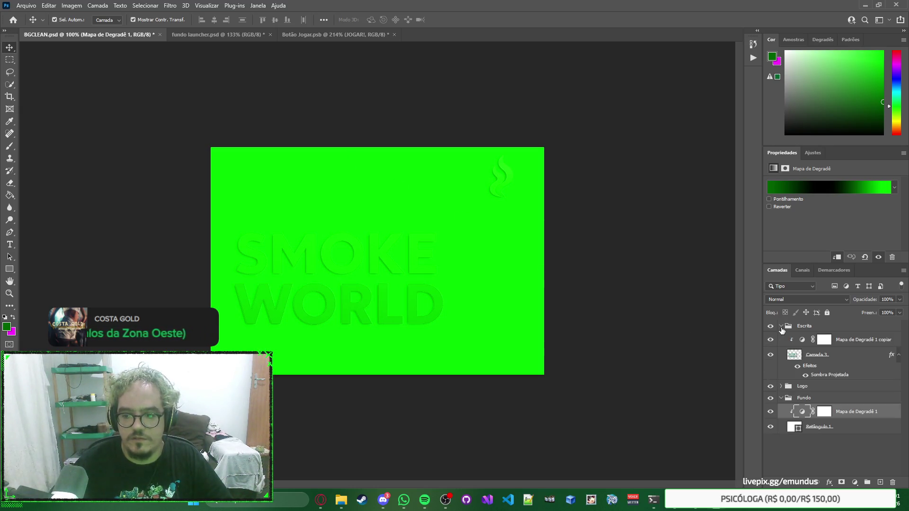
click(780, 386)
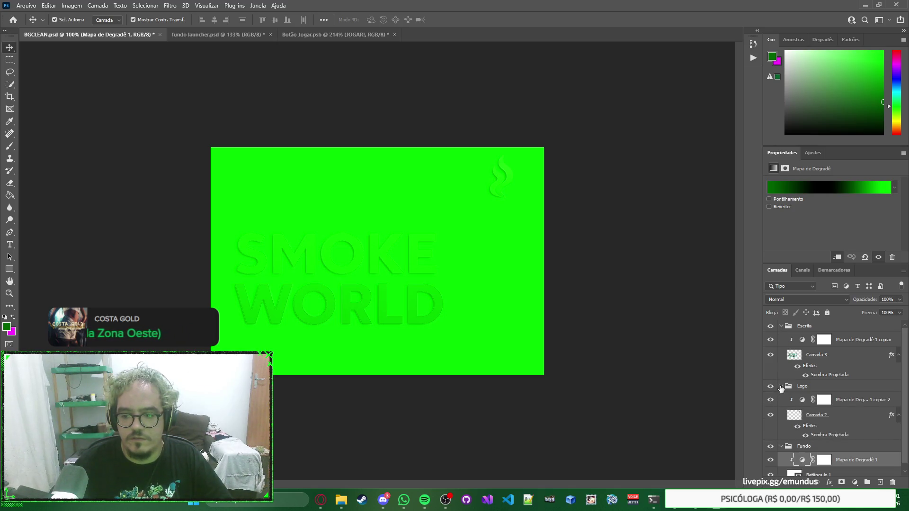
click(781, 387)
click(781, 398)
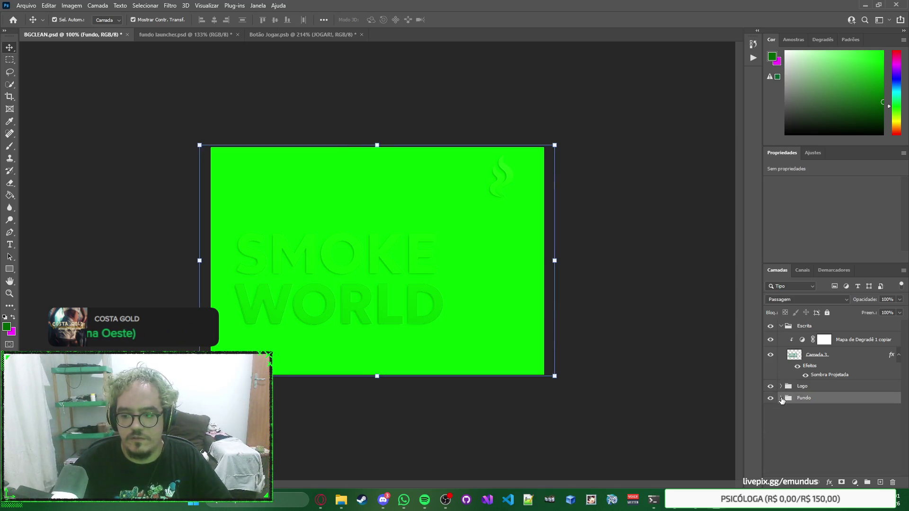
click(781, 399)
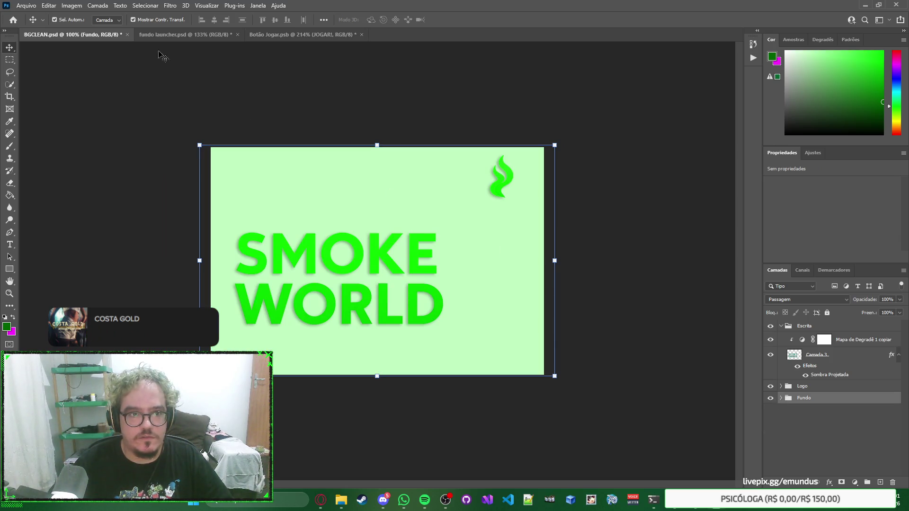
key(ctrl+w)
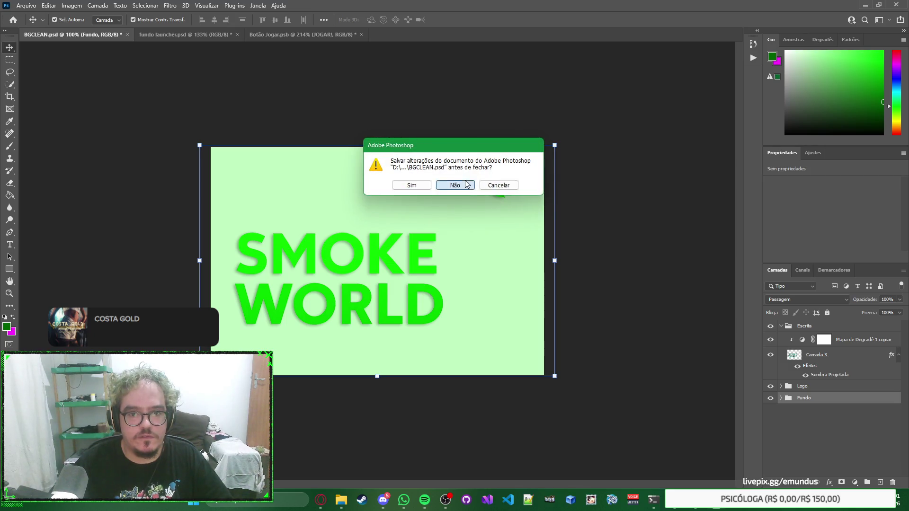
click(463, 182)
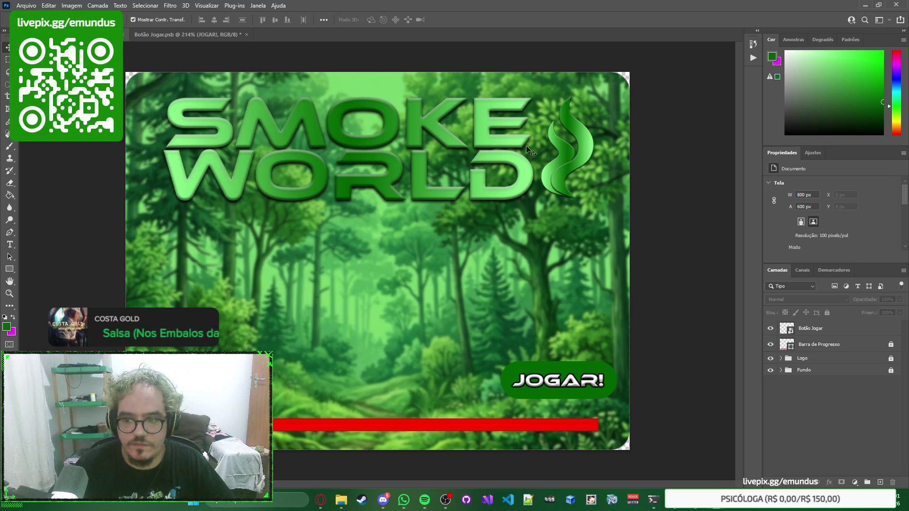
Expand the Logo group and try to edit the logo icone smart object.
click(781, 359)
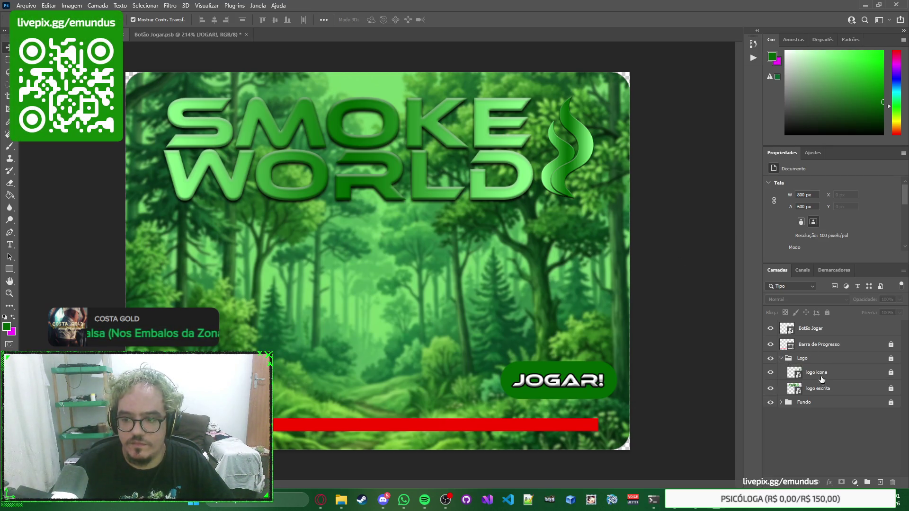
double_click(797, 376)
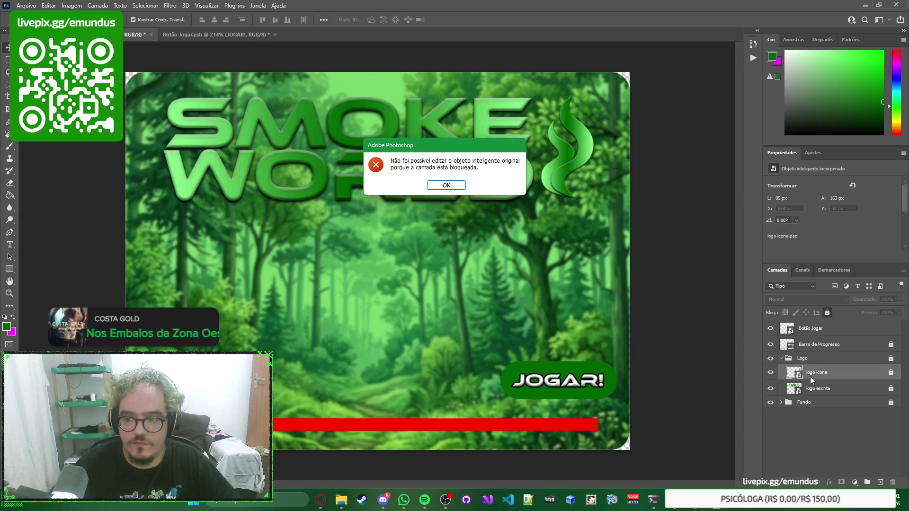
Dismiss the locked-layer warnings and unlock the logo icone layer to open its contents.
key(Return)
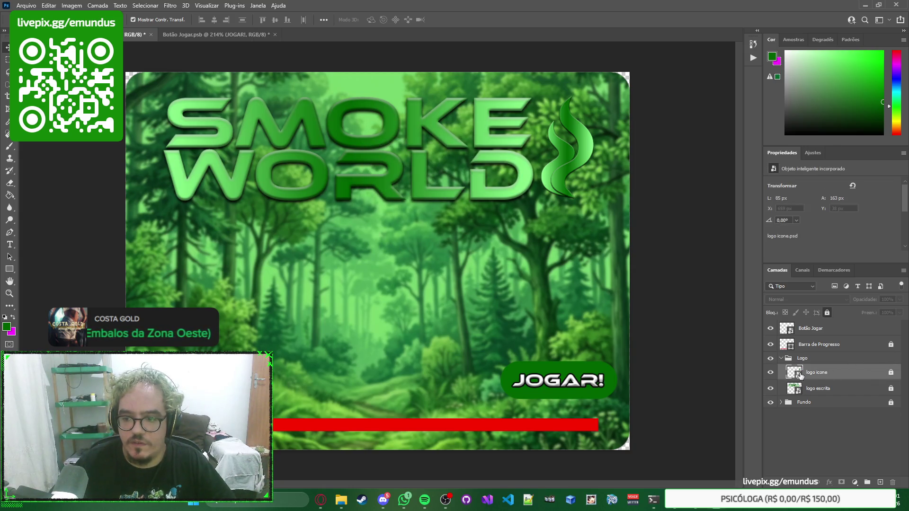
double_click(799, 375)
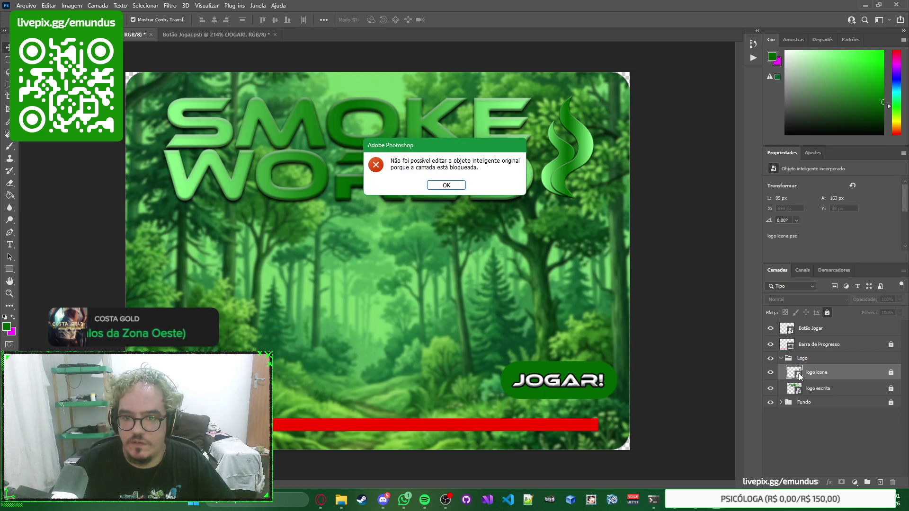
key(Return)
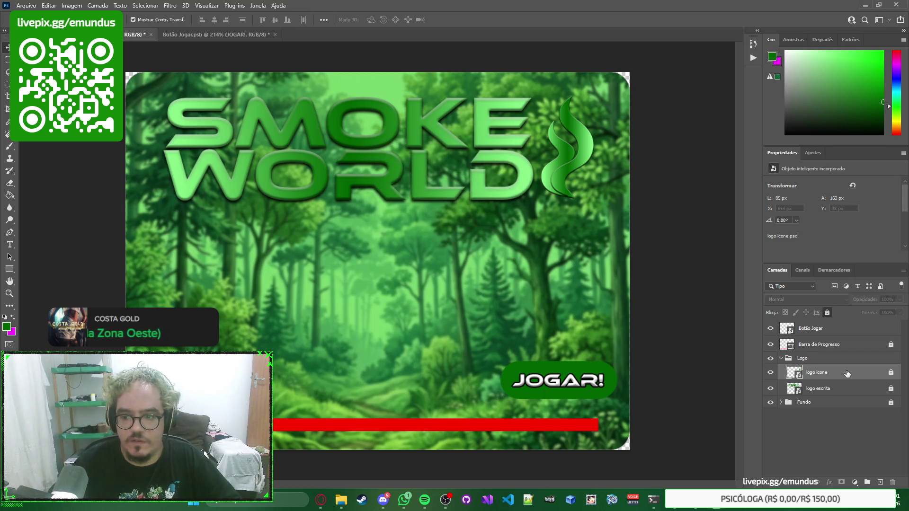
click(890, 373)
double_click(799, 375)
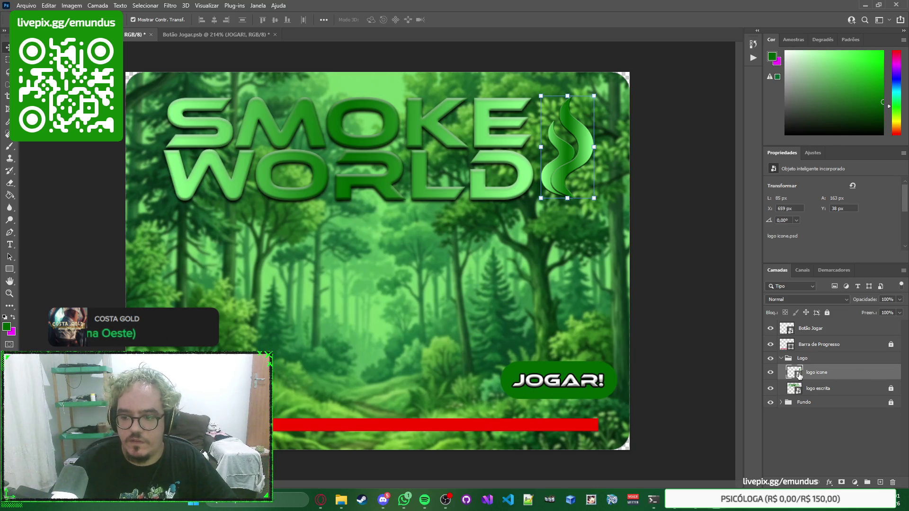
Inspect the light and dark green stops of Preenchimento Gradiente 1, cancelling without changes.
double_click(811, 341)
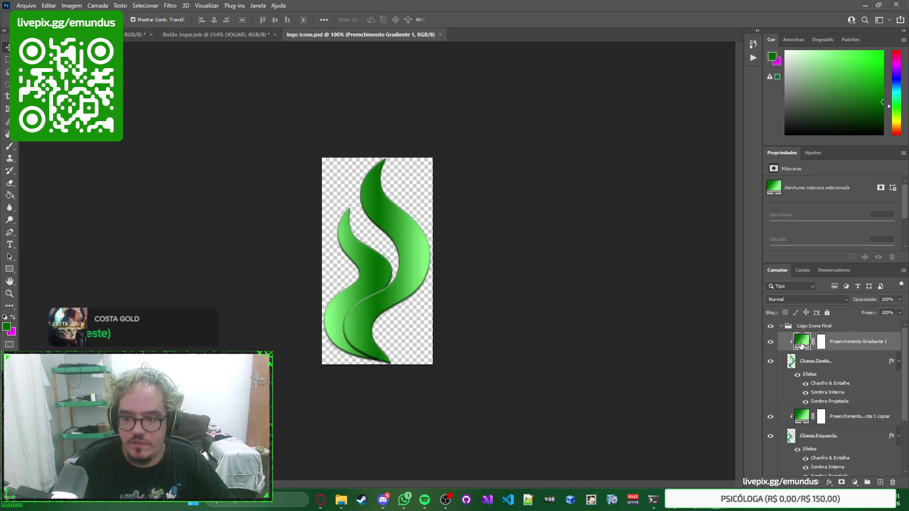
click(652, 124)
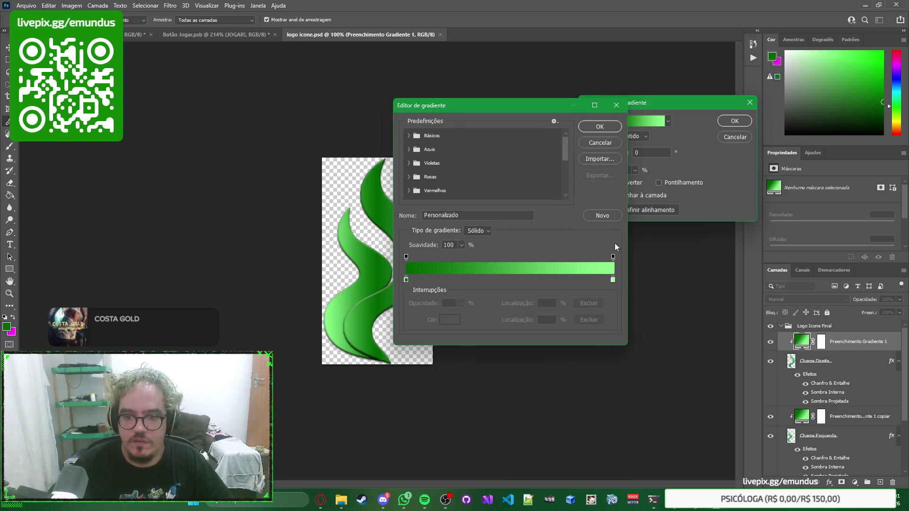
double_click(612, 281)
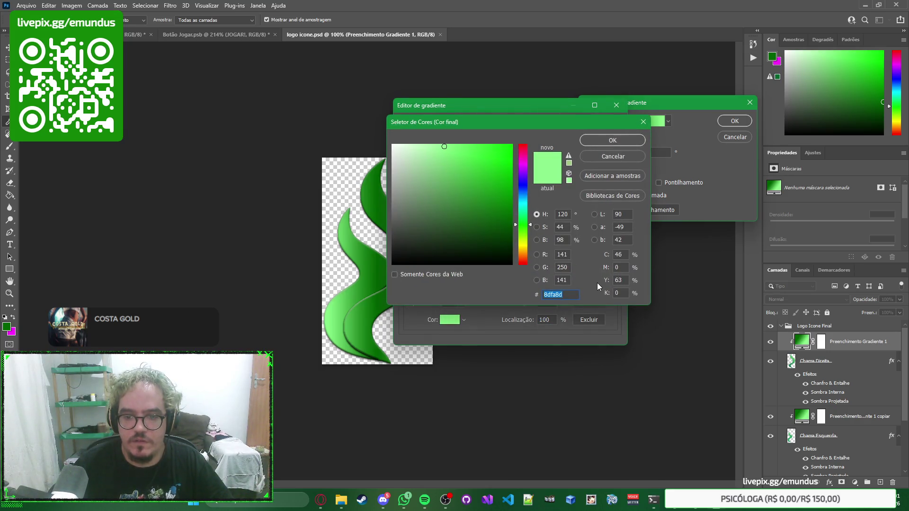
click(404, 500)
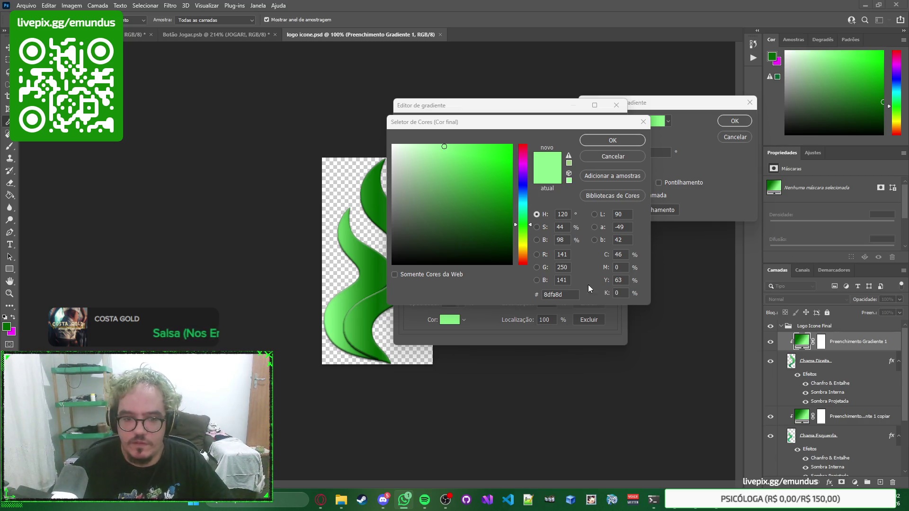
click(612, 156)
click(612, 155)
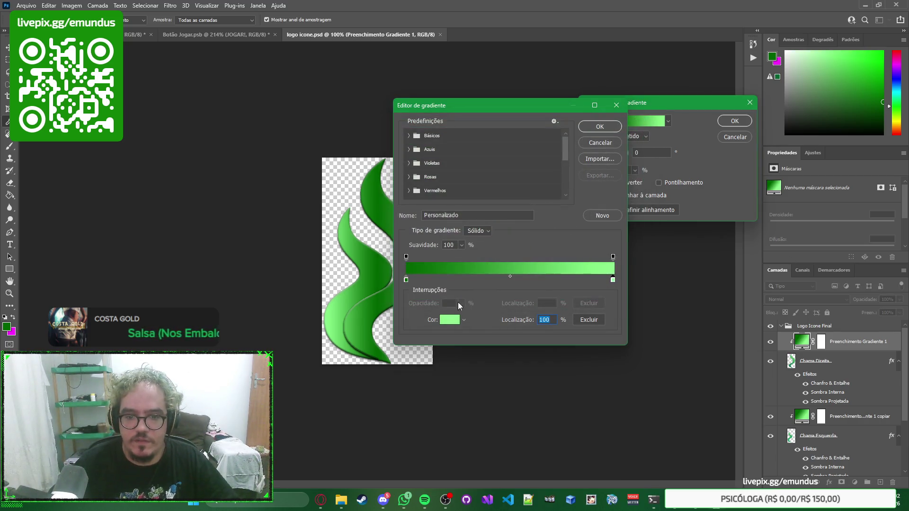
double_click(406, 279)
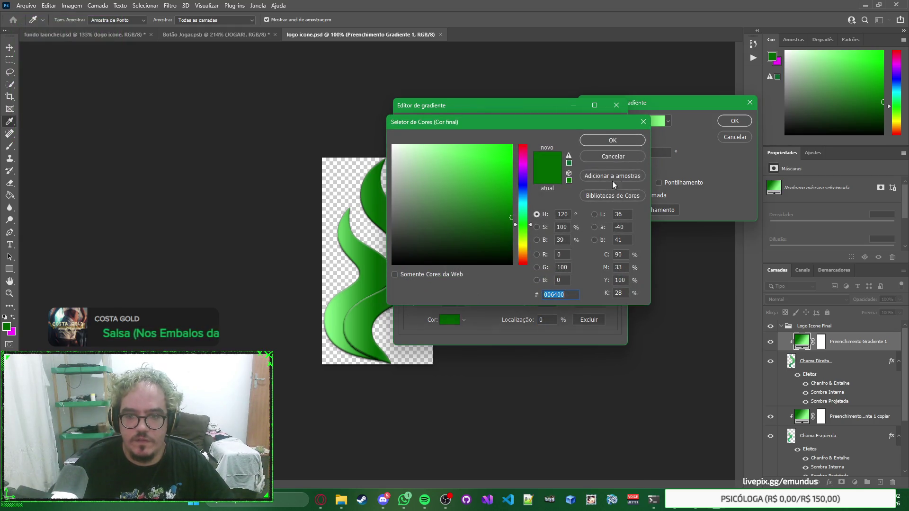
click(626, 158)
key(Return)
key(Return)
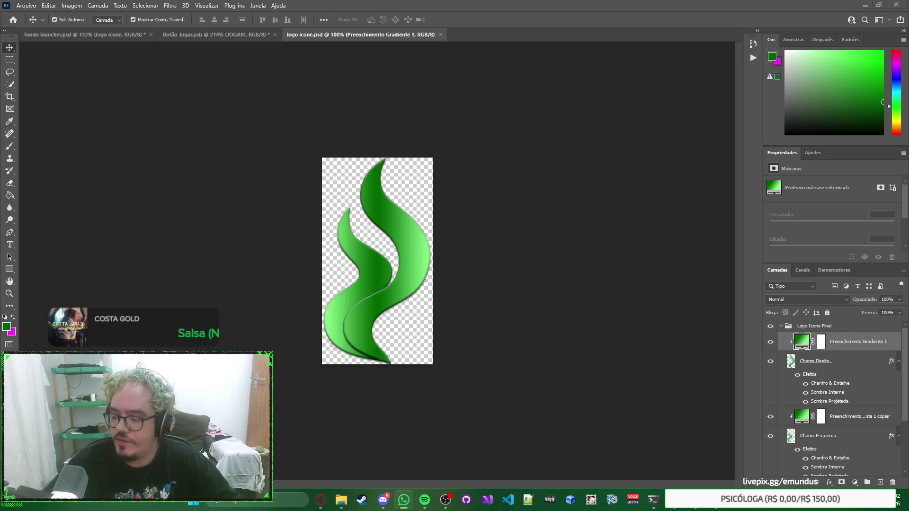
key(ctrl)
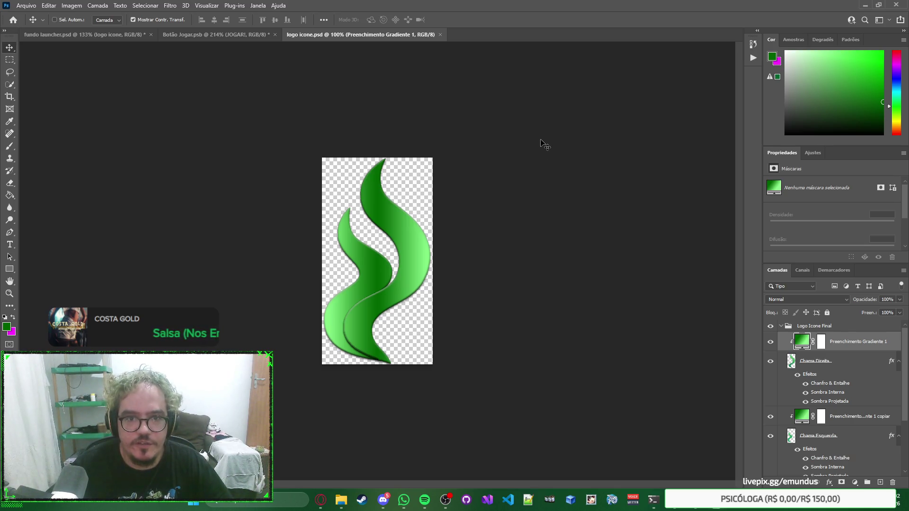
Close logo icone.psd to return to fundo launcher.psd and select the logo escrita layer.
key(ctrl+w)
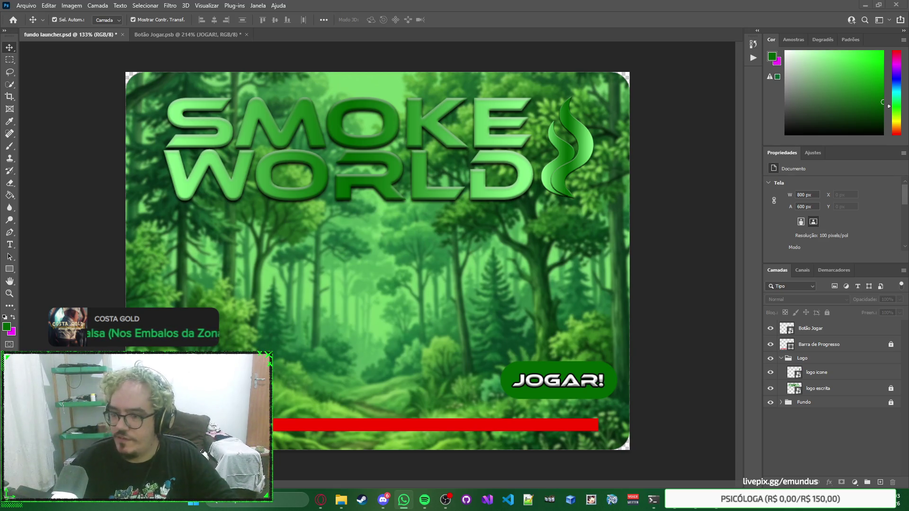
right_click(707, 318)
click(690, 317)
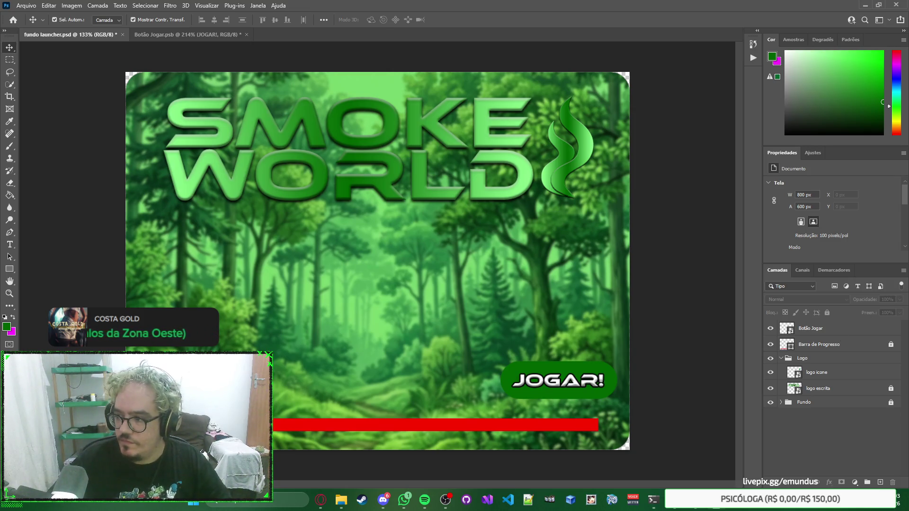
right_click(697, 294)
click(680, 293)
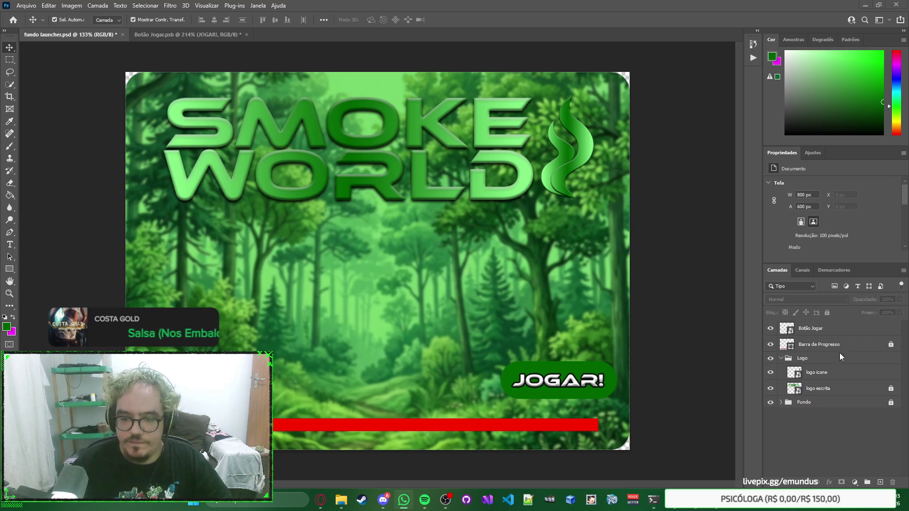
click(834, 389)
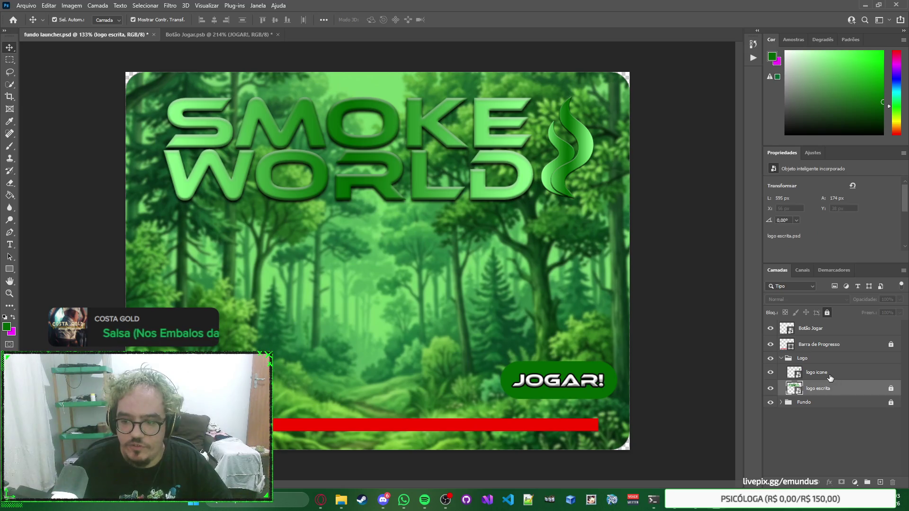
Lock All on the logo icone layer and the Logo group, then collapse the group.
click(829, 372)
click(827, 313)
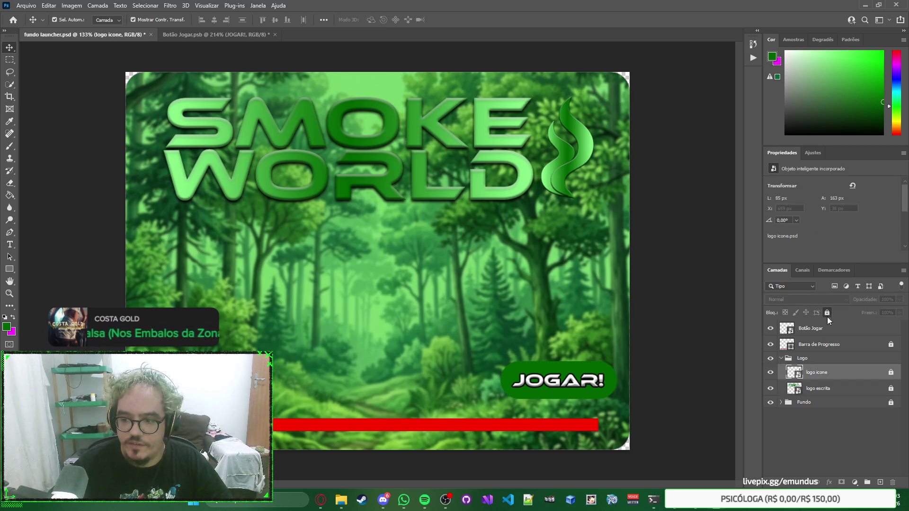
click(814, 357)
click(827, 313)
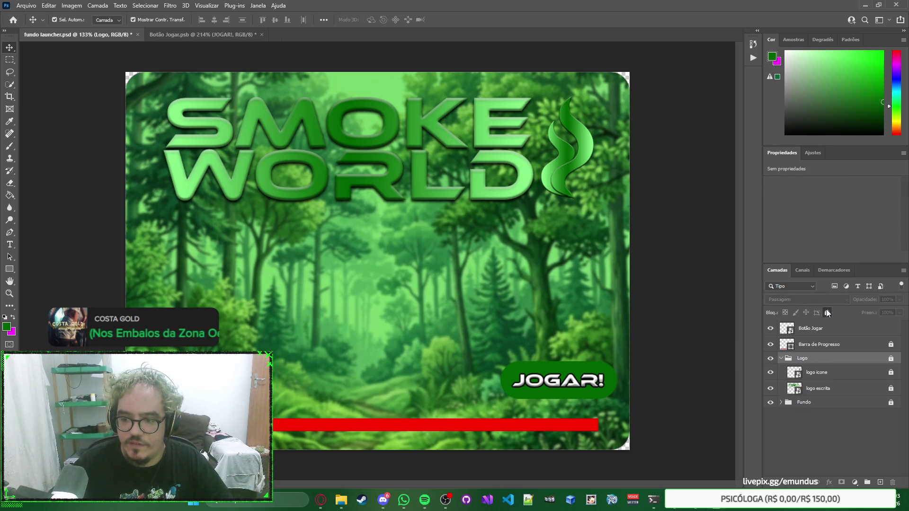
click(781, 358)
Select the Botão Jogar layer and open its embedded button document.
click(814, 349)
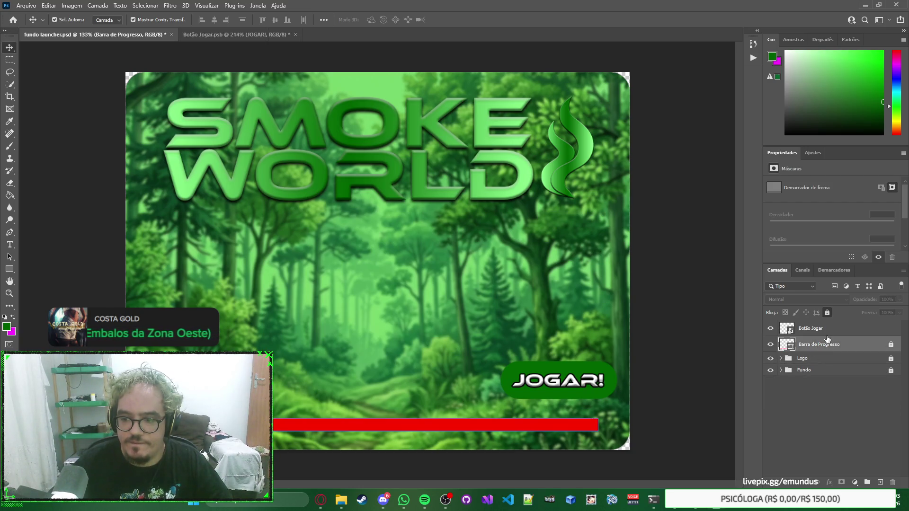
click(826, 329)
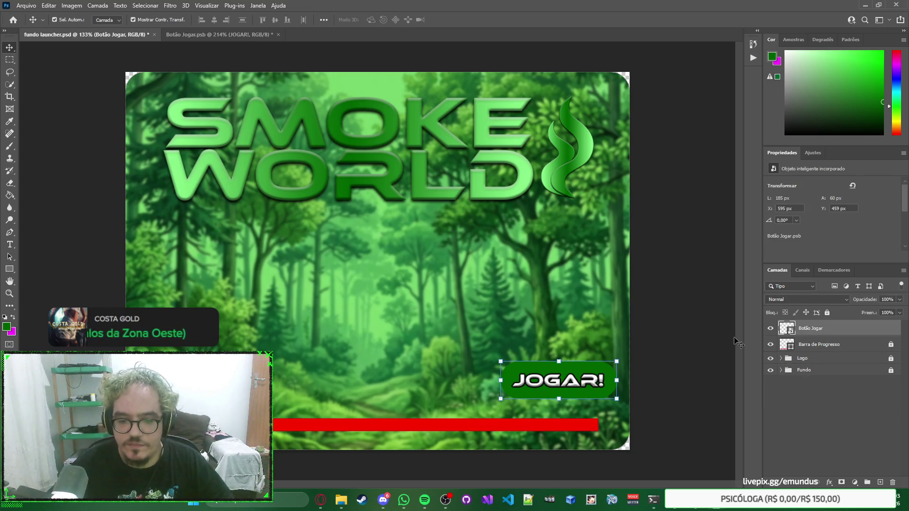
click(719, 303)
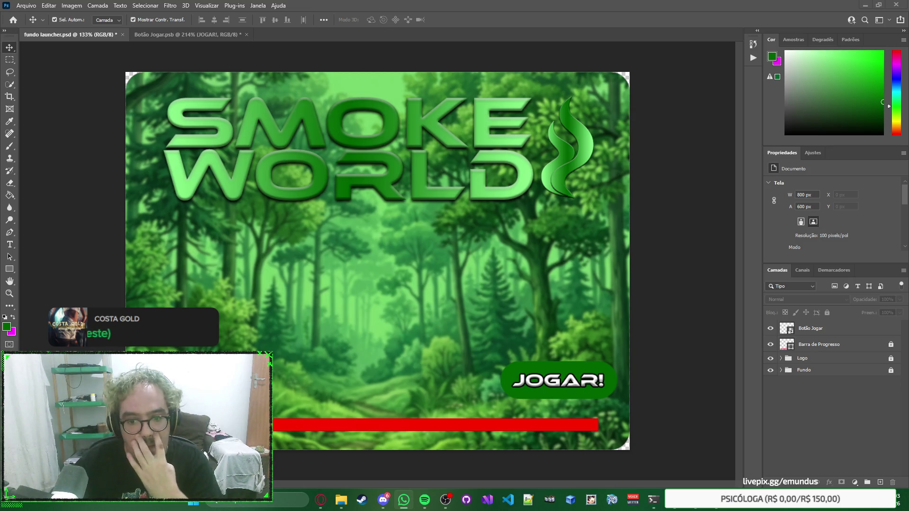
click(810, 327)
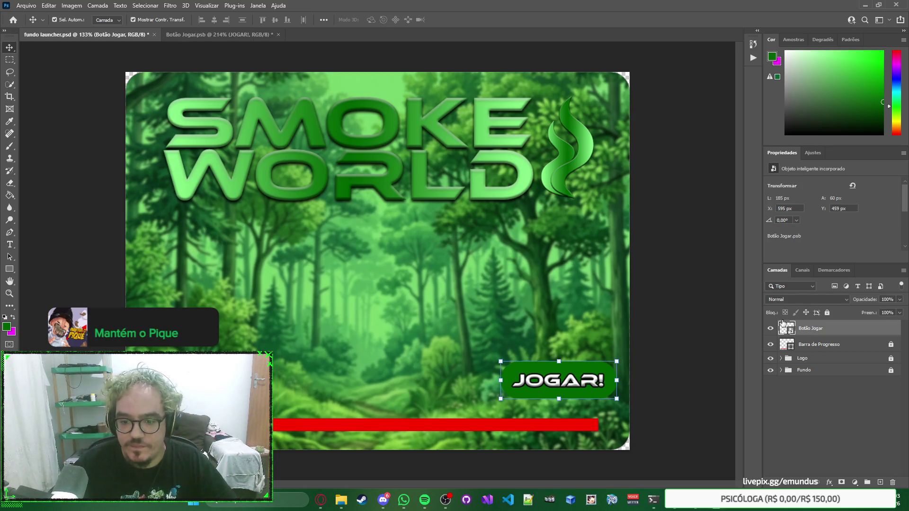
double_click(782, 328)
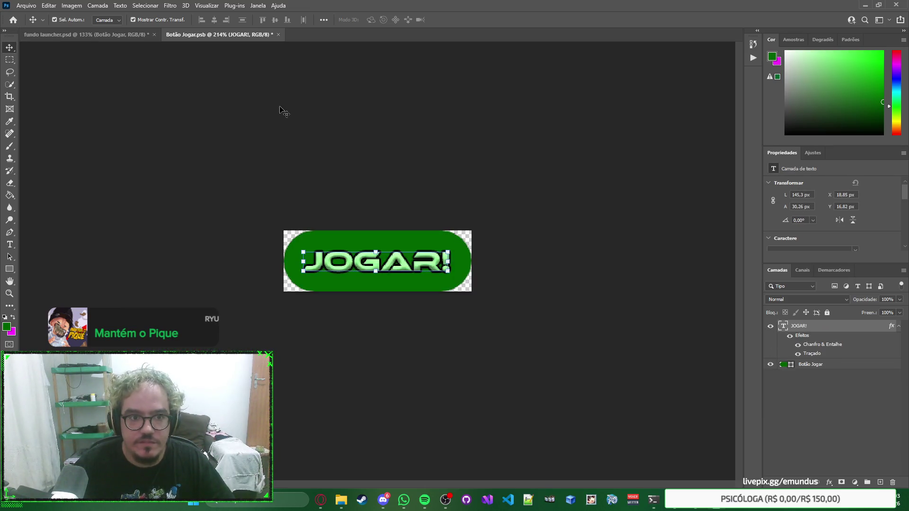
click(837, 369)
double_click(822, 365)
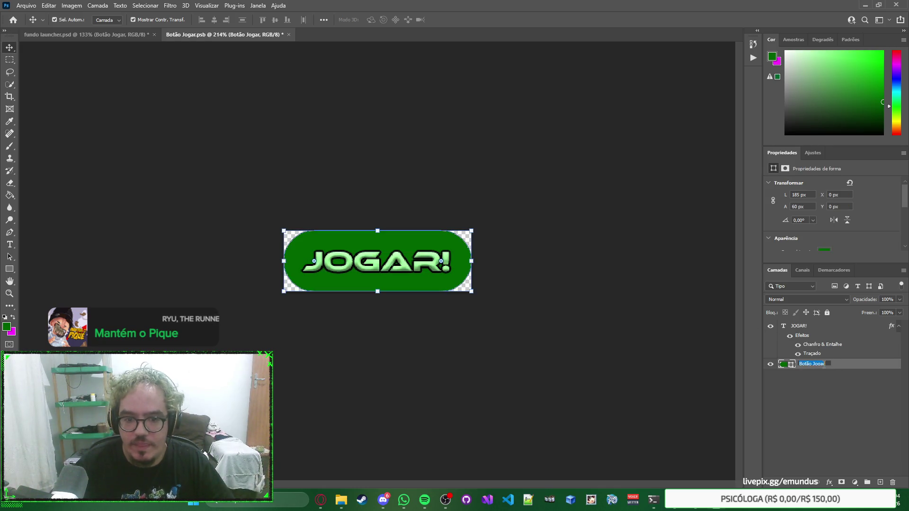
key(Return)
double_click(783, 364)
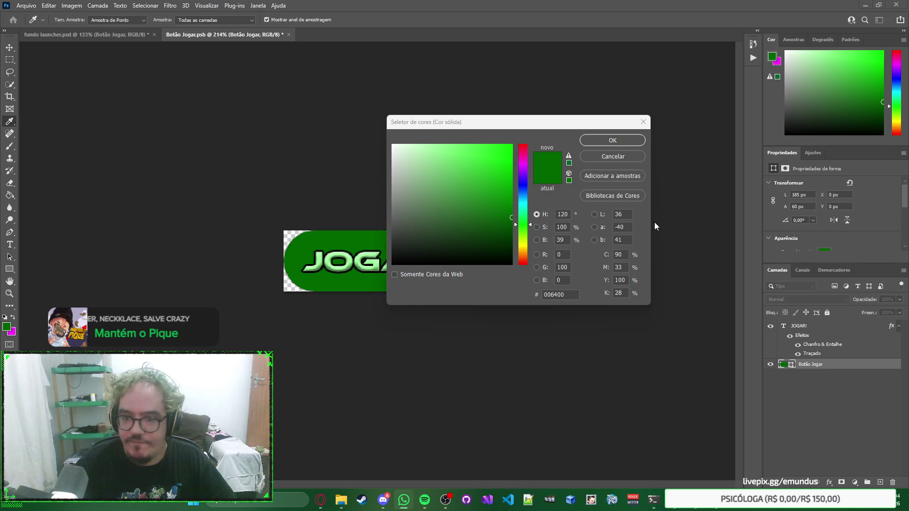
click(575, 265)
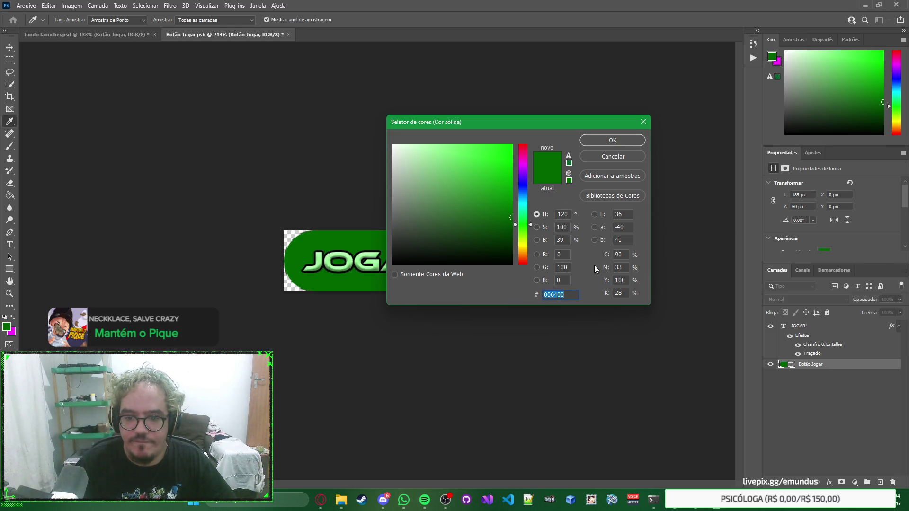
click(603, 143)
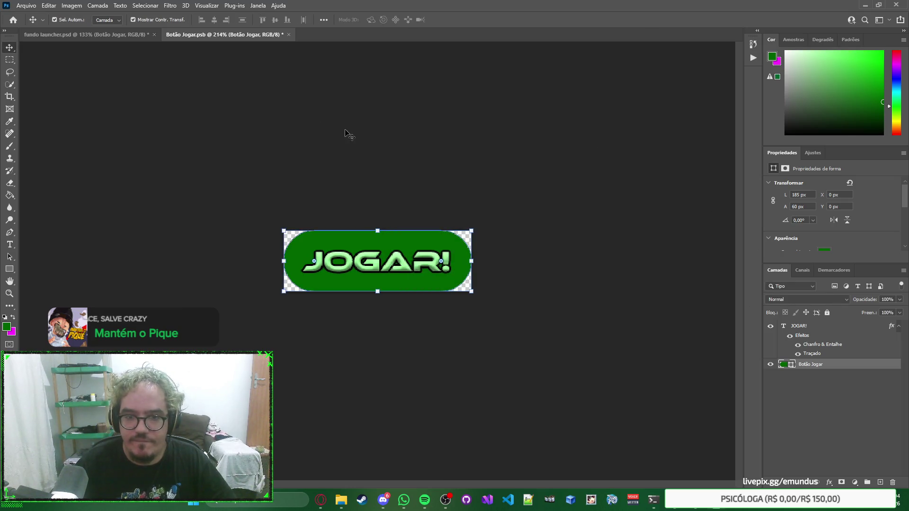
click(126, 35)
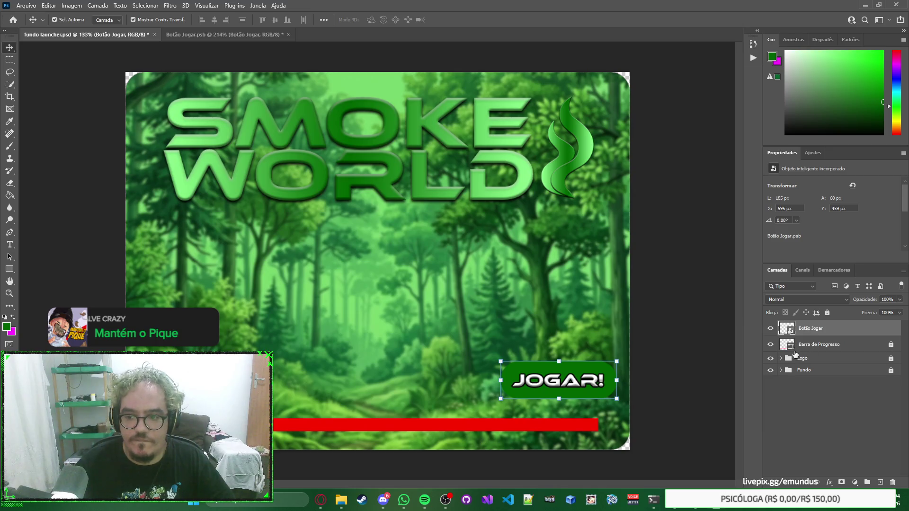
Expand the Logo group and open the logo icone smart object to inspect its gradient fill.
click(780, 358)
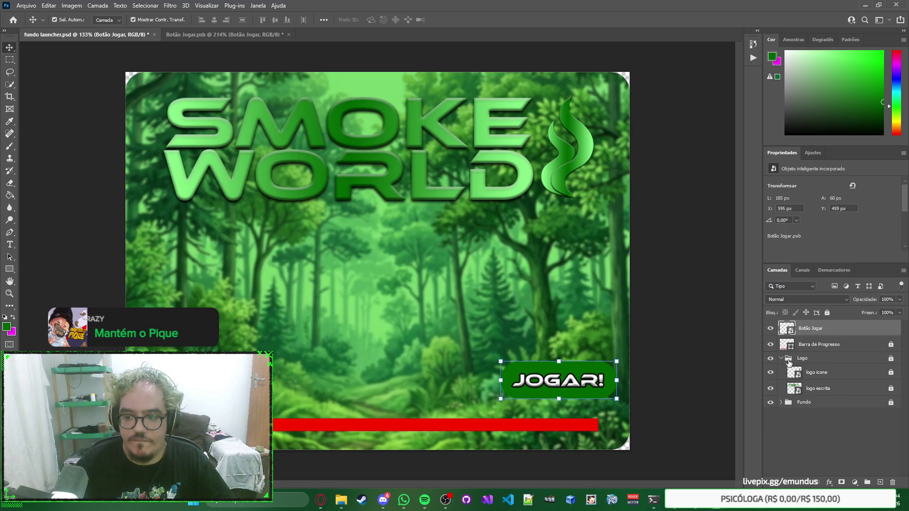
click(890, 372)
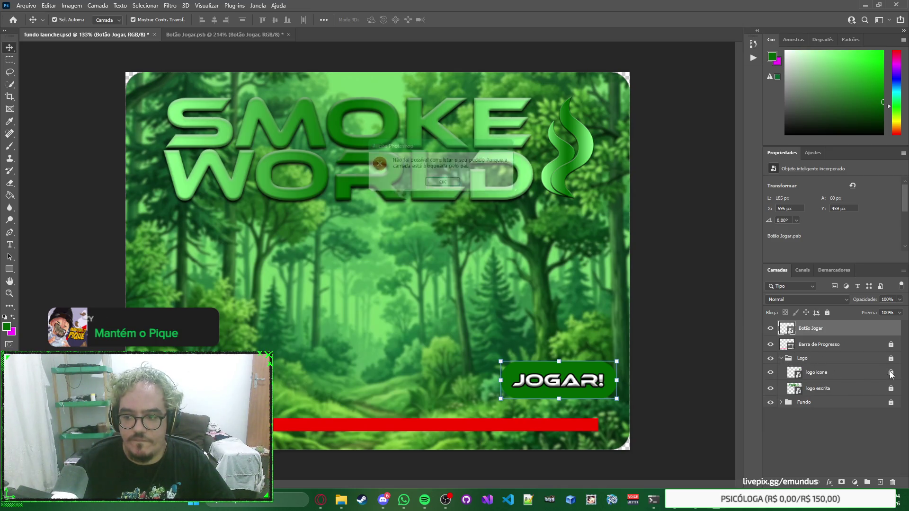
click(446, 185)
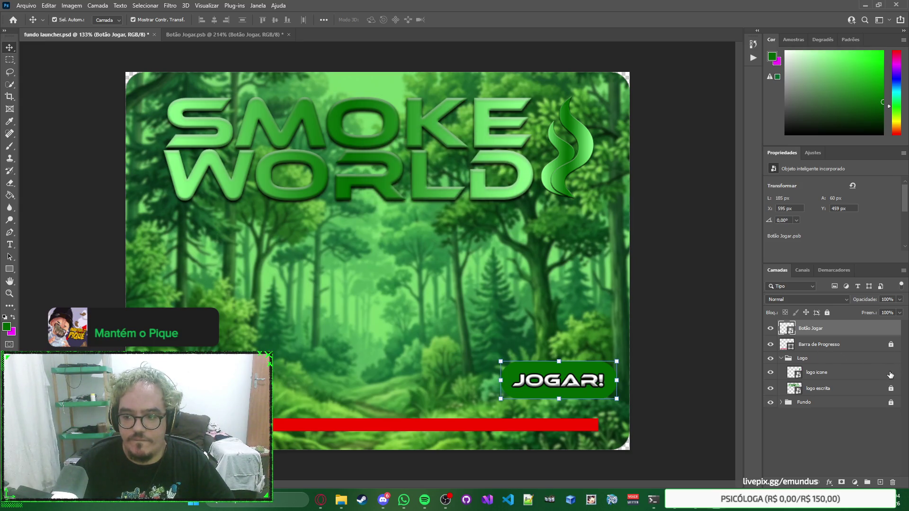
click(803, 376)
double_click(802, 376)
key(Escape)
double_click(799, 376)
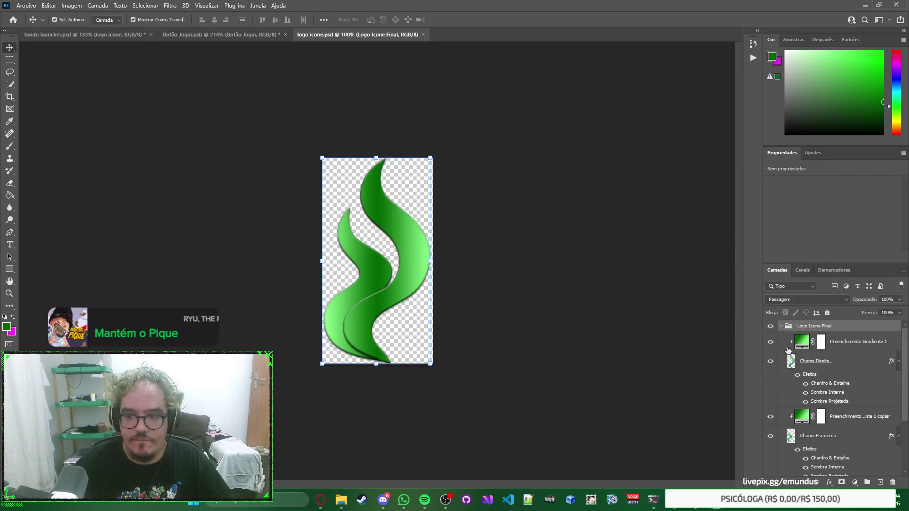
click(849, 344)
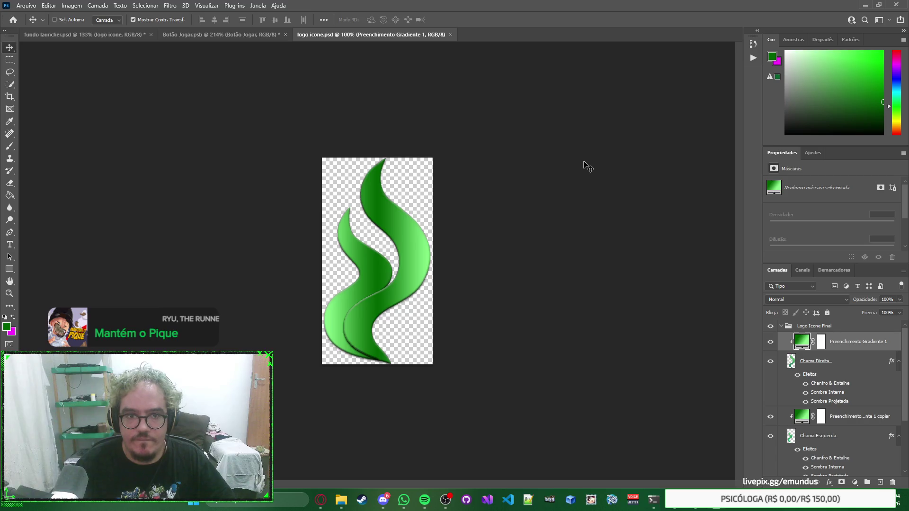
key(ctrl+w)
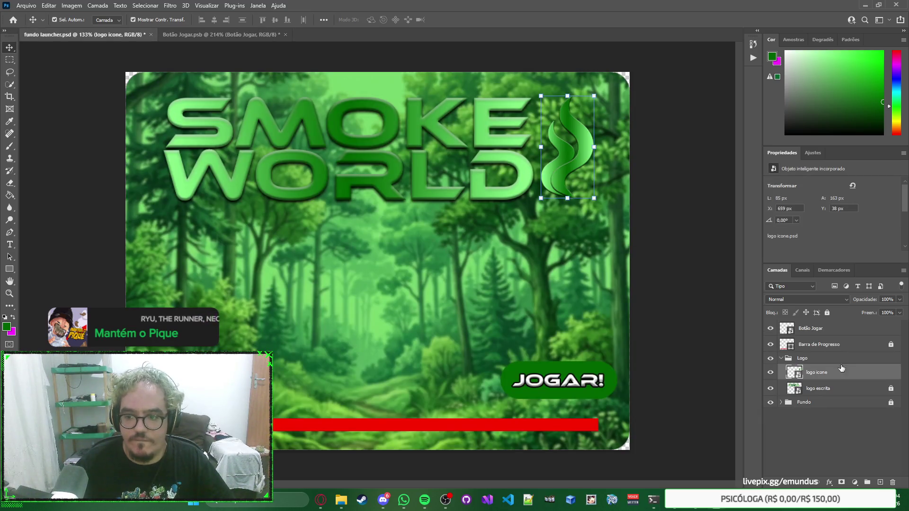
Relock logo icone and the Logo group, then add a Gradient Fill layer in Botão Jogar.psb.
click(827, 312)
click(830, 358)
click(827, 312)
click(781, 358)
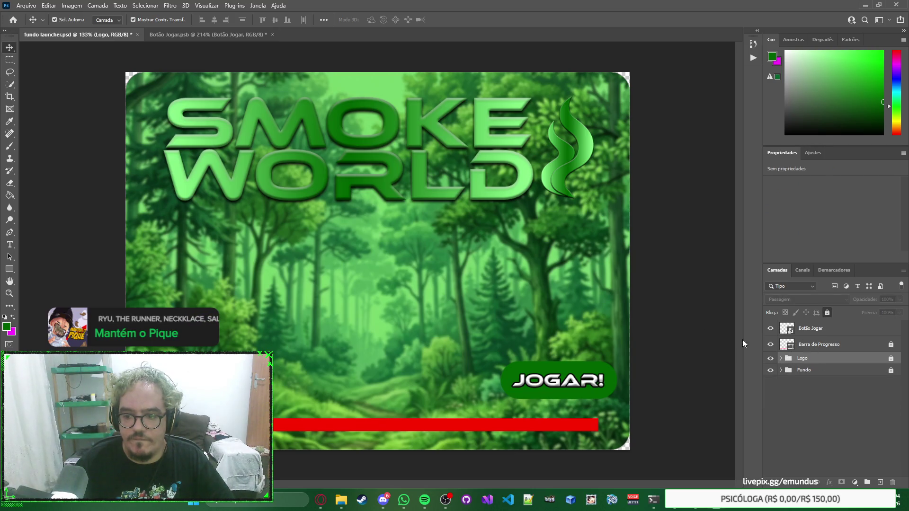
click(206, 34)
key(ctrl+shift+z)
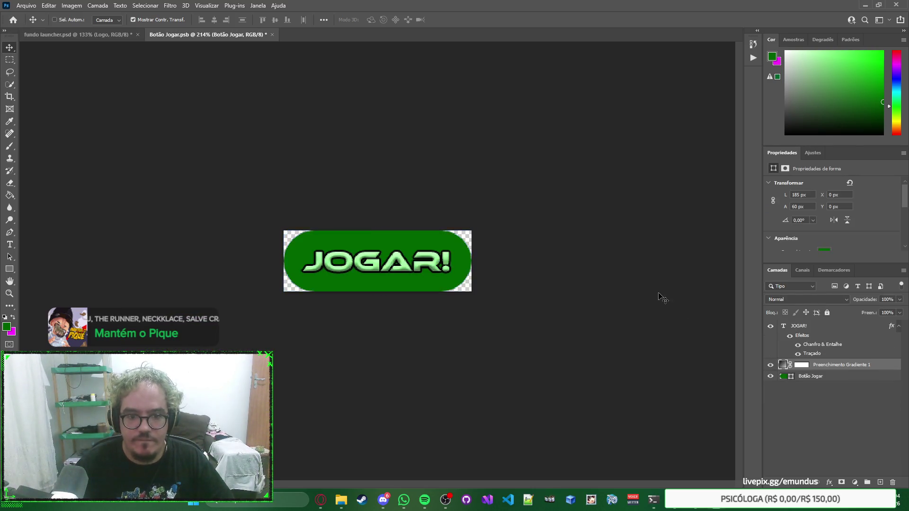
Clip the gradient fill to Botão Jogar and set it to a reversed Radial style.
alt+click(822, 370)
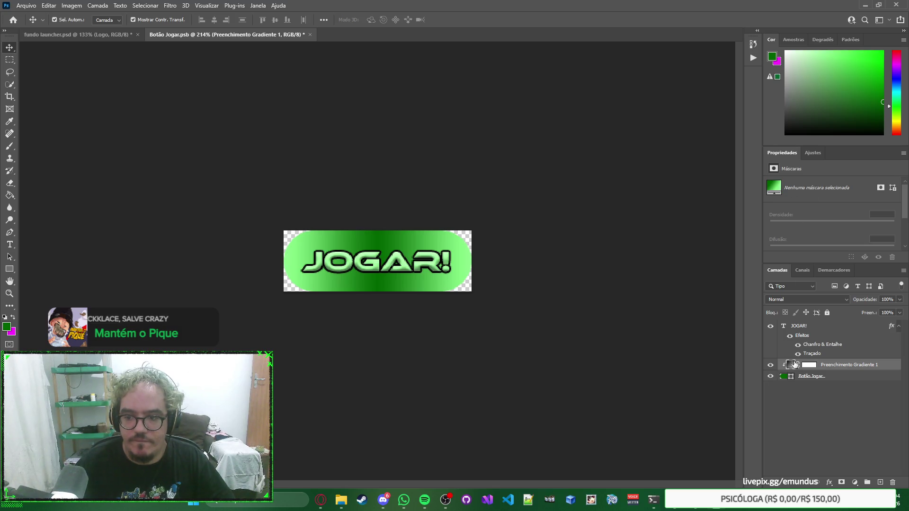
double_click(788, 366)
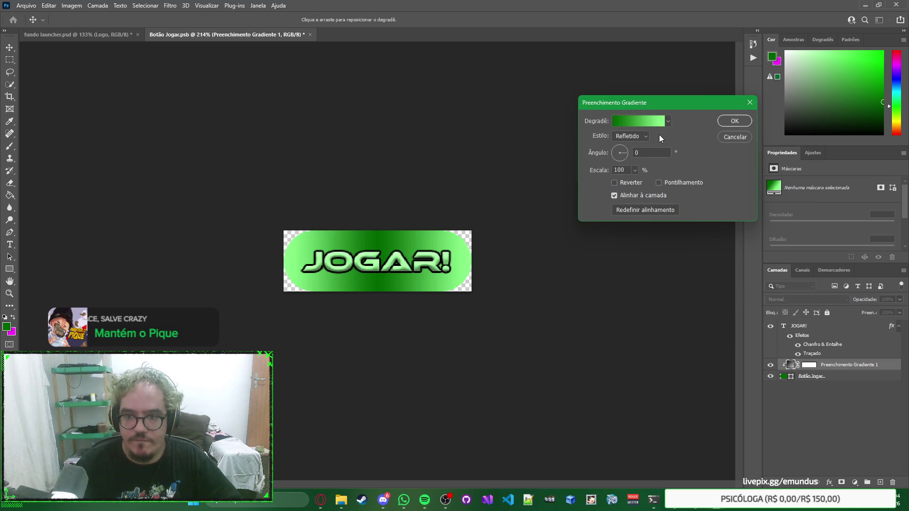
click(646, 135)
click(644, 148)
click(644, 137)
click(641, 144)
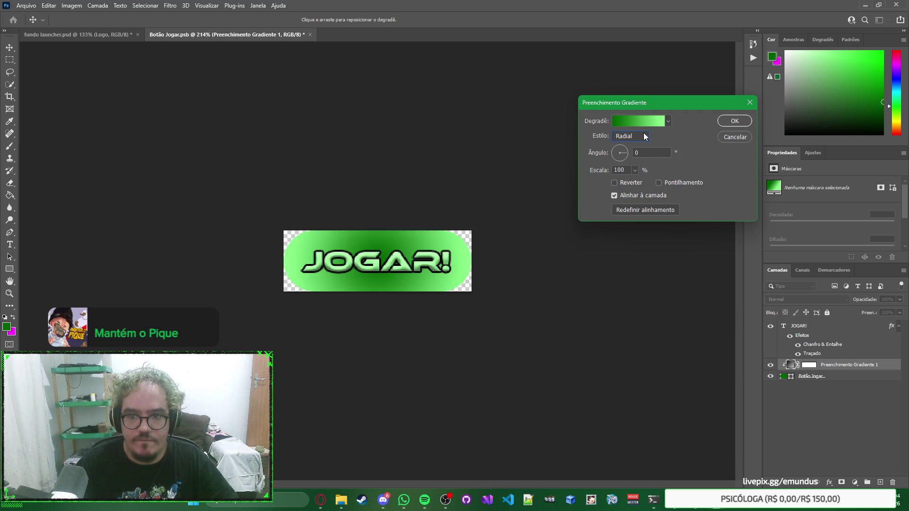
click(614, 183)
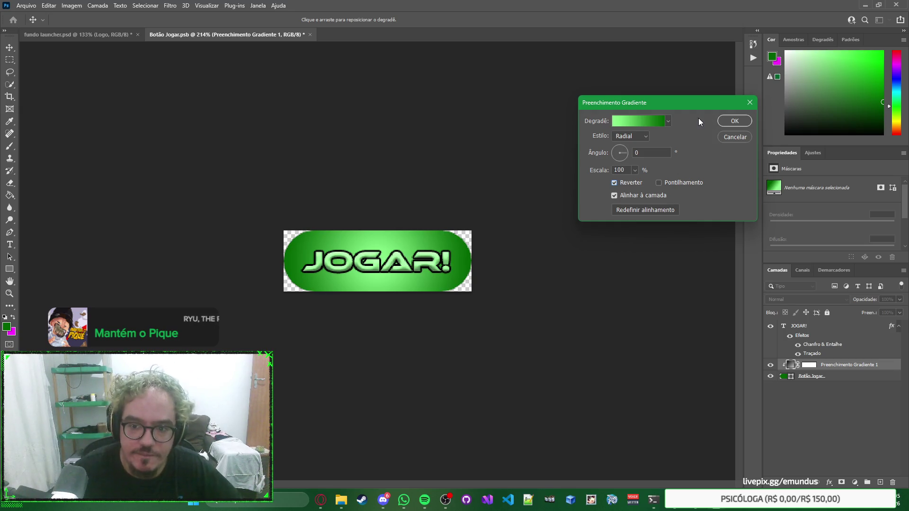
click(731, 121)
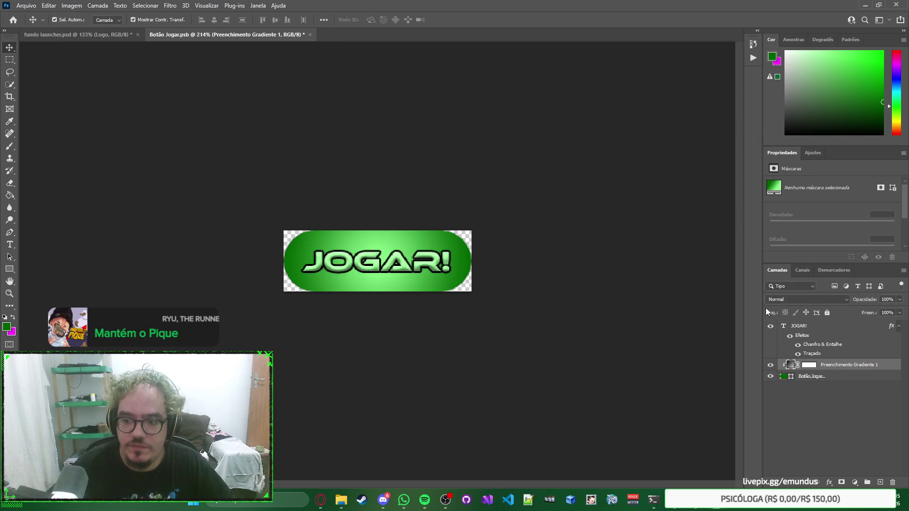
click(824, 326)
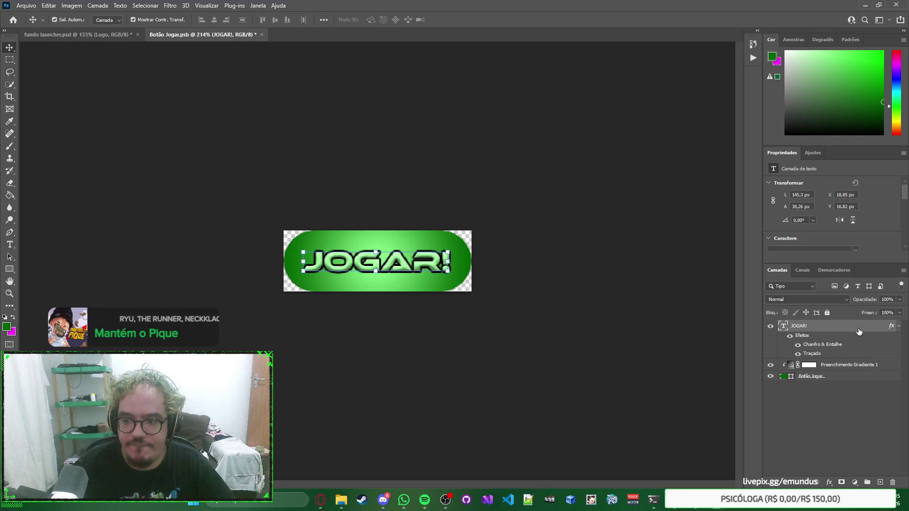
Set the JOGAR! text colour to white (ffffff).
double_click(859, 329)
key(Return)
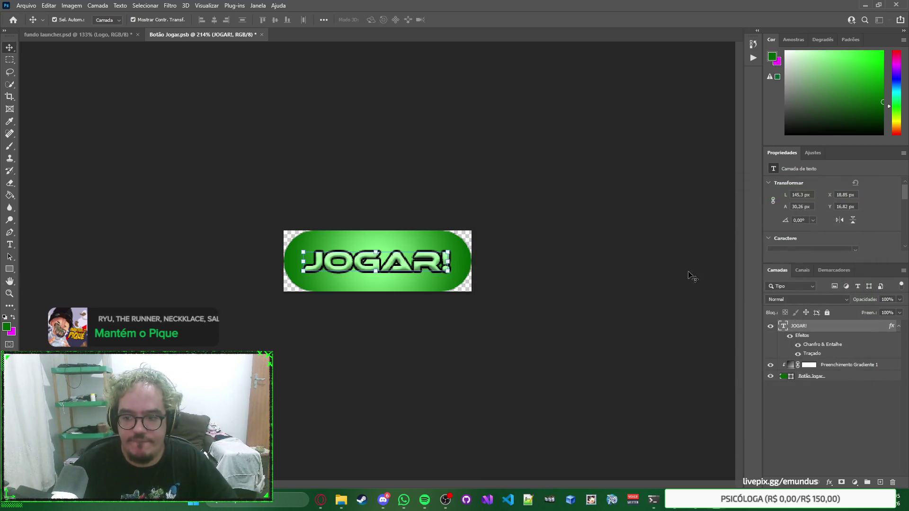
scroll(881, 210, down, 2)
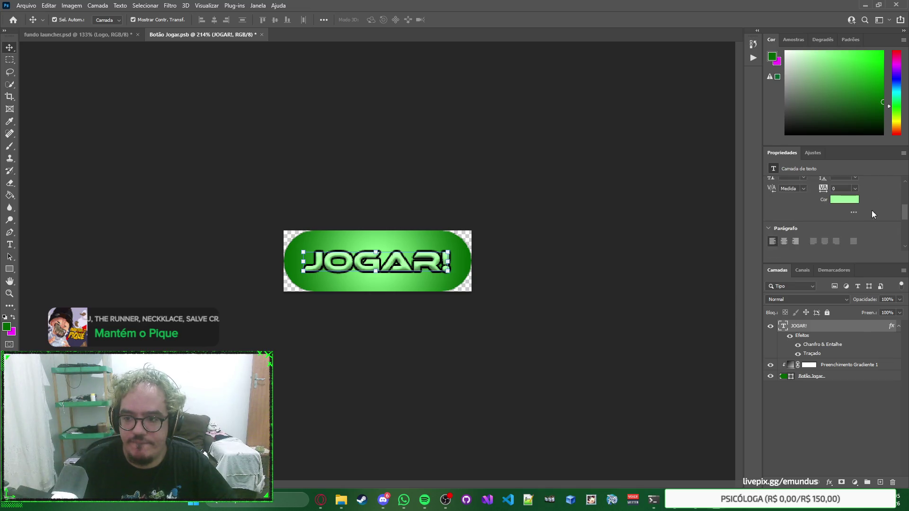
click(840, 202)
text(ffffff)
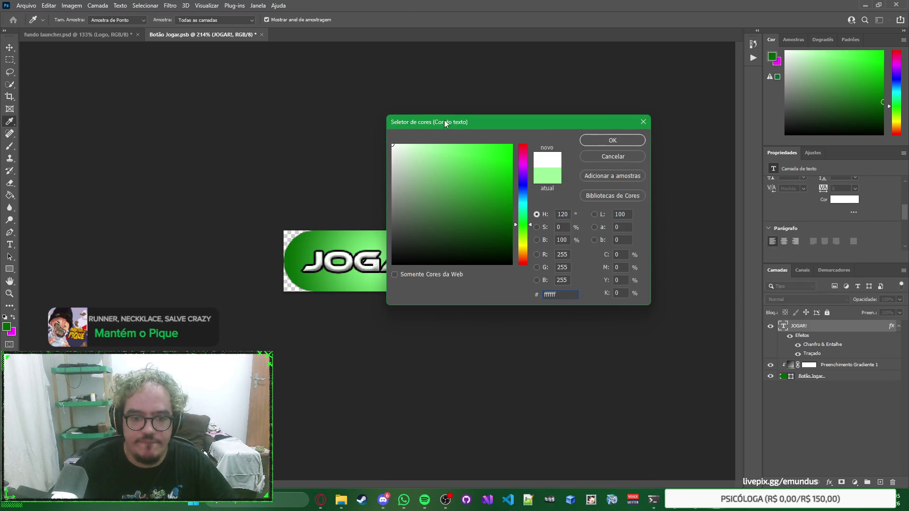
click(611, 138)
Save Botão Jogar.psb and return to the fundo launcher document.
key(v)
click(647, 219)
right_click(658, 210)
key(Escape)
key(ctrl+s)
key(ctrl+Tab)
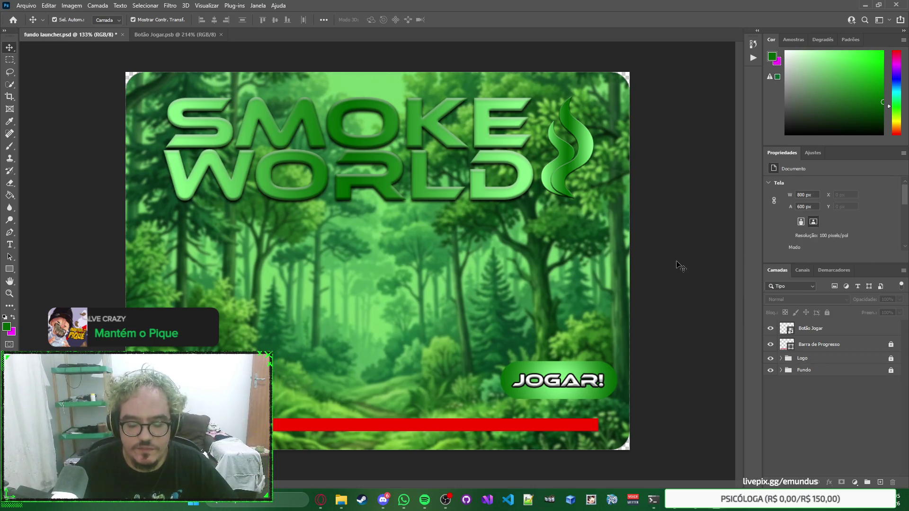
Add a 2 px black outside stroke to the Botão Jogar shape layer.
key(ctrl+Tab)
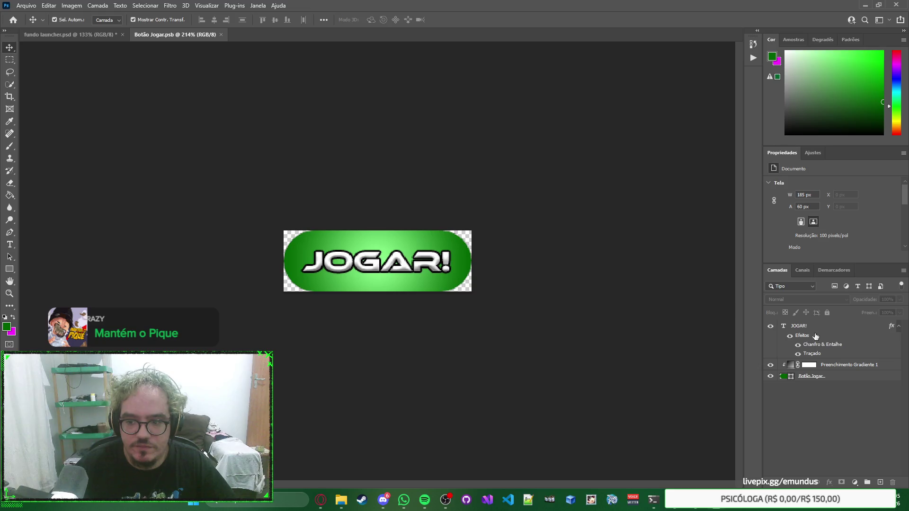
click(860, 367)
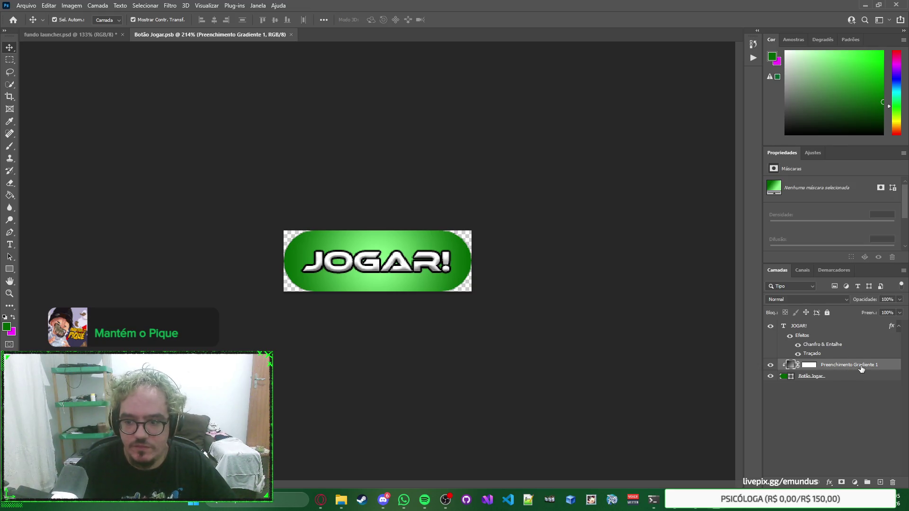
click(852, 377)
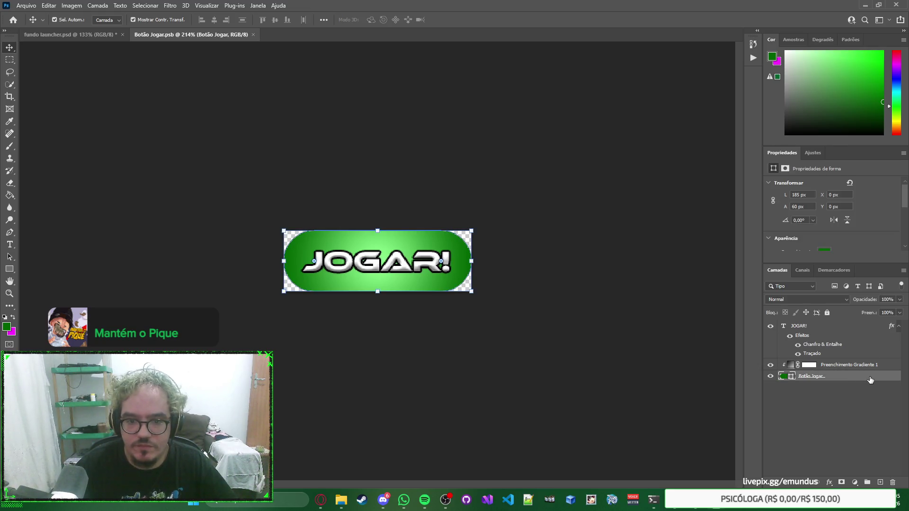
double_click(870, 378)
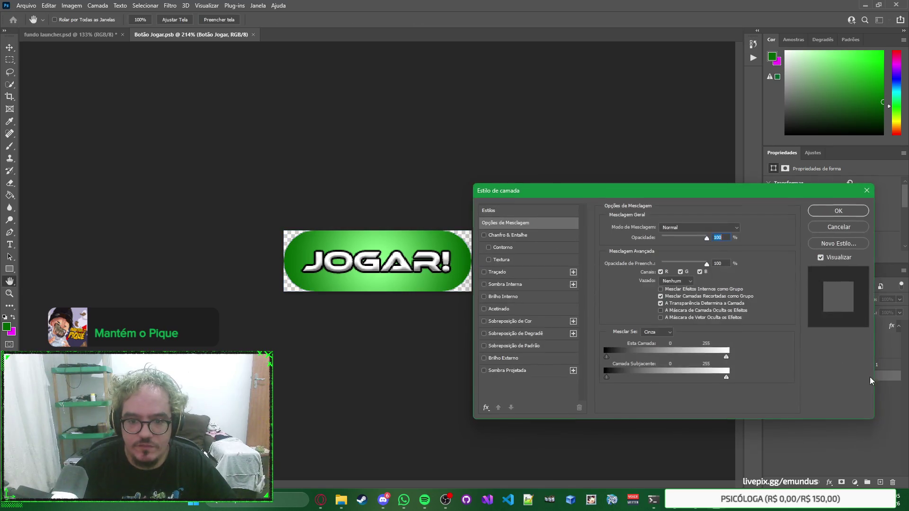
click(484, 272)
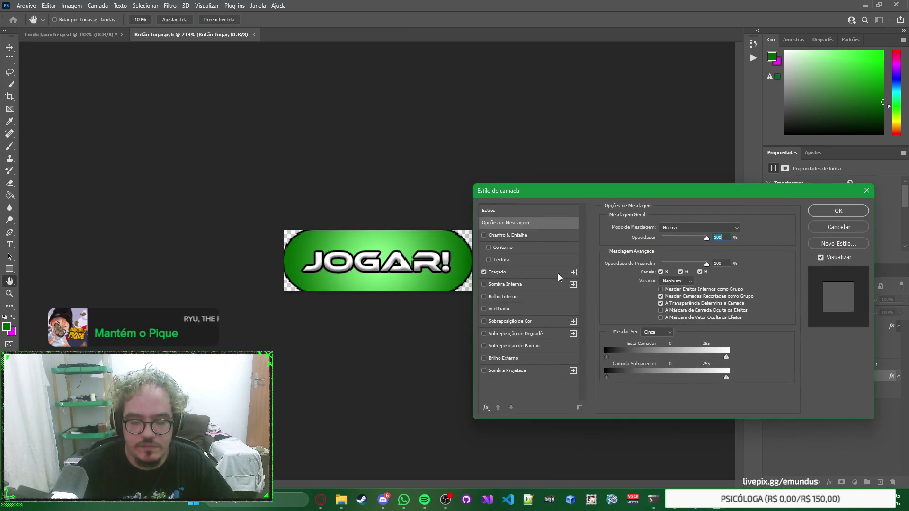
click(543, 273)
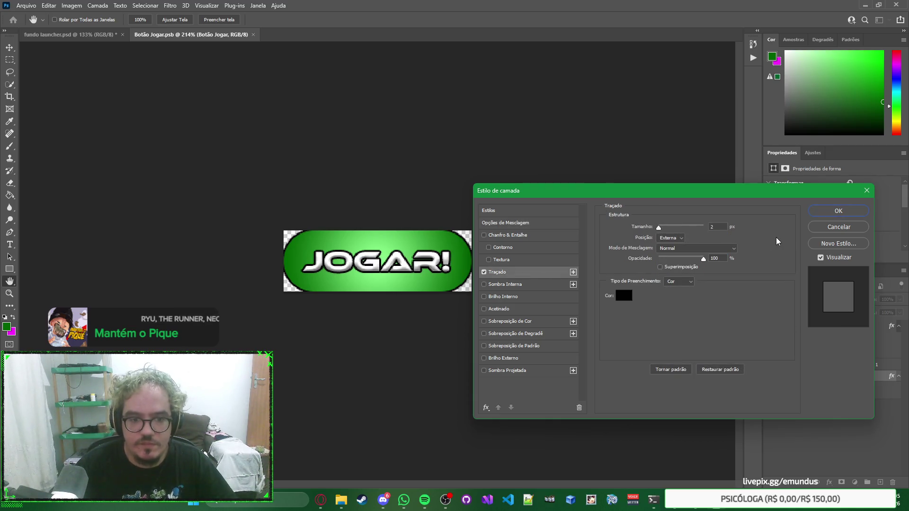
click(833, 210)
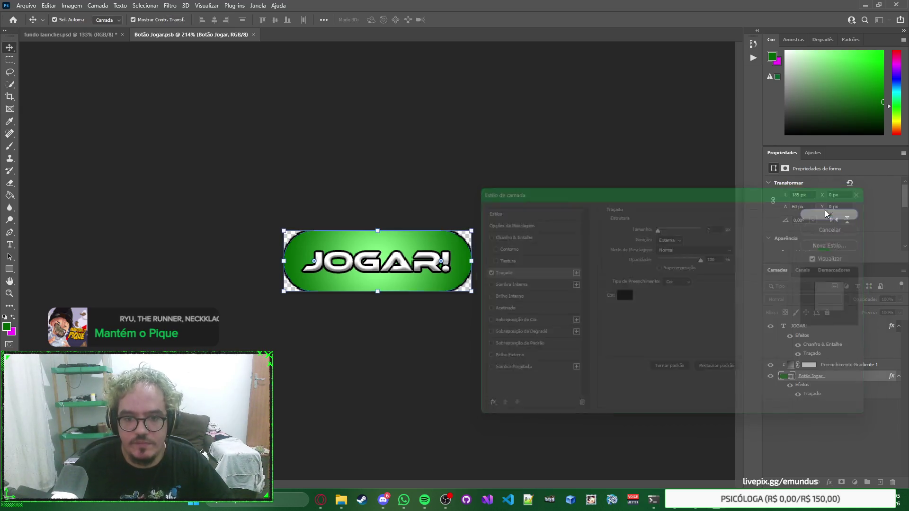
Expand the button canvas with Image > Reveal All so the stroke fits.
click(65, 7)
click(121, 122)
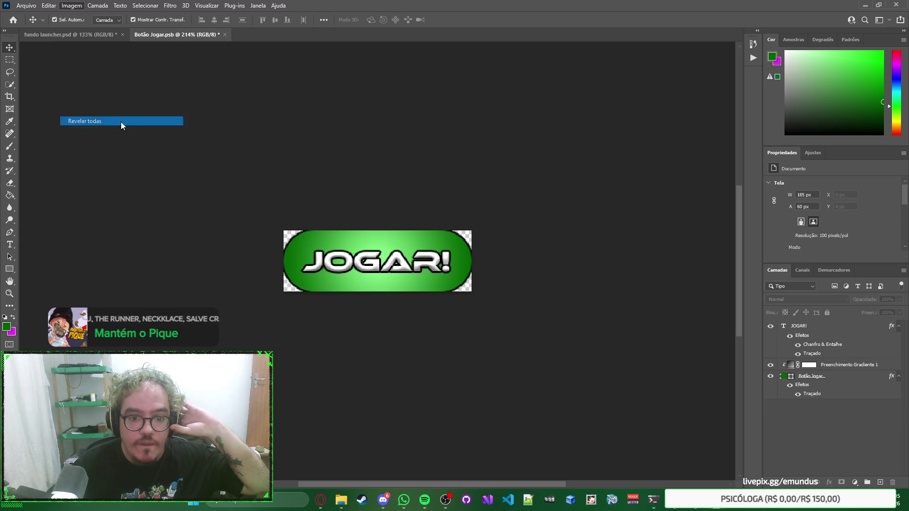
key(ctrl+z)
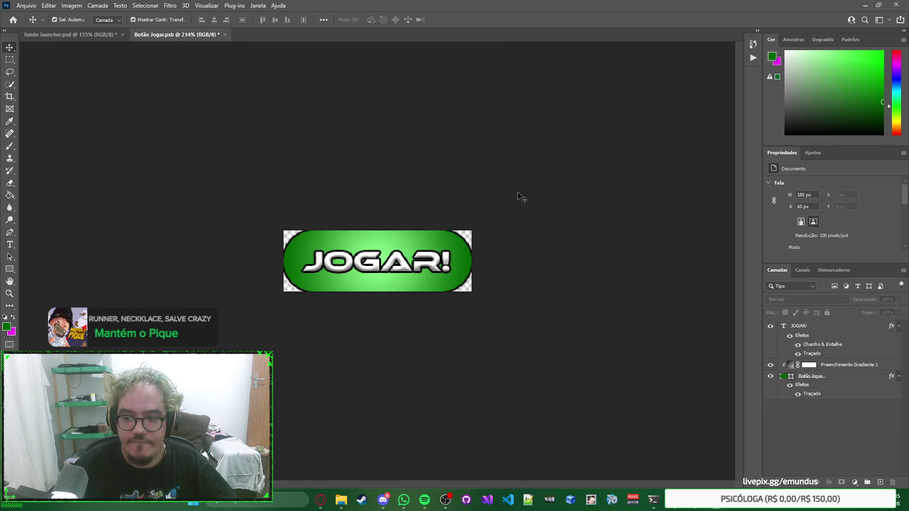
click(838, 368)
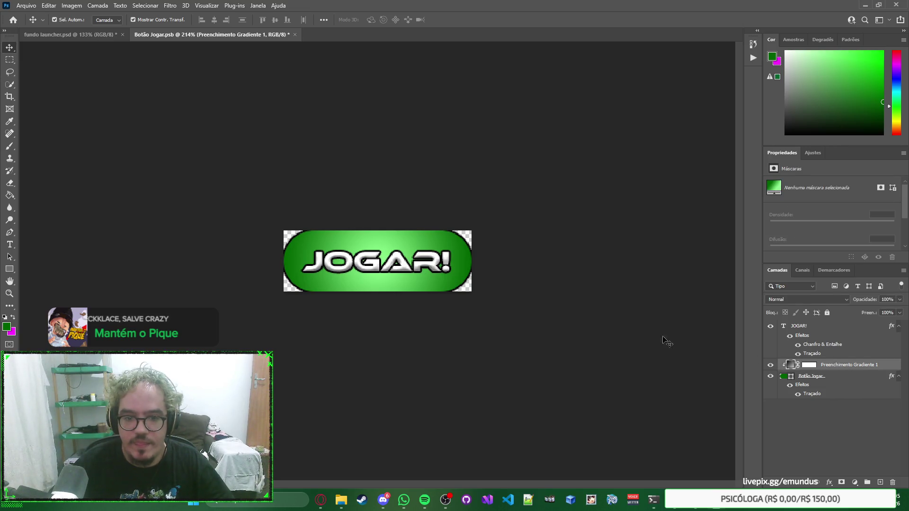
click(478, 262)
click(71, 5)
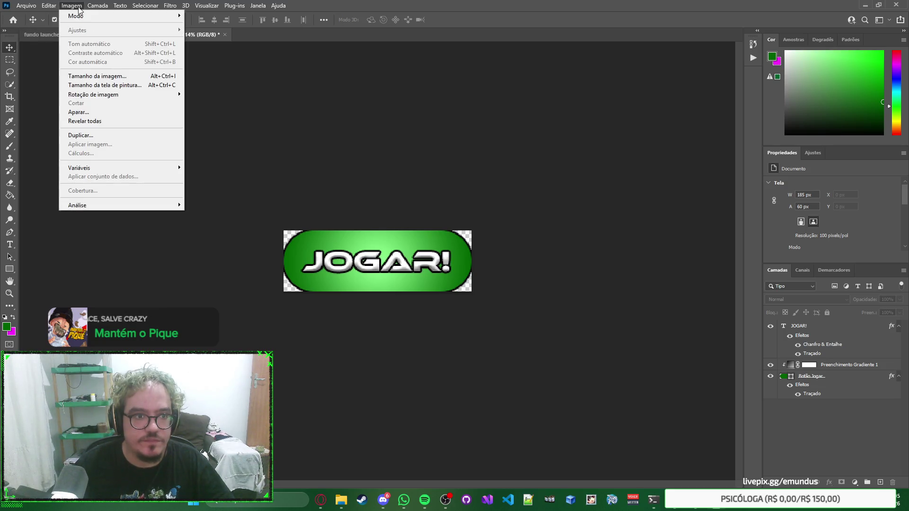
click(127, 118)
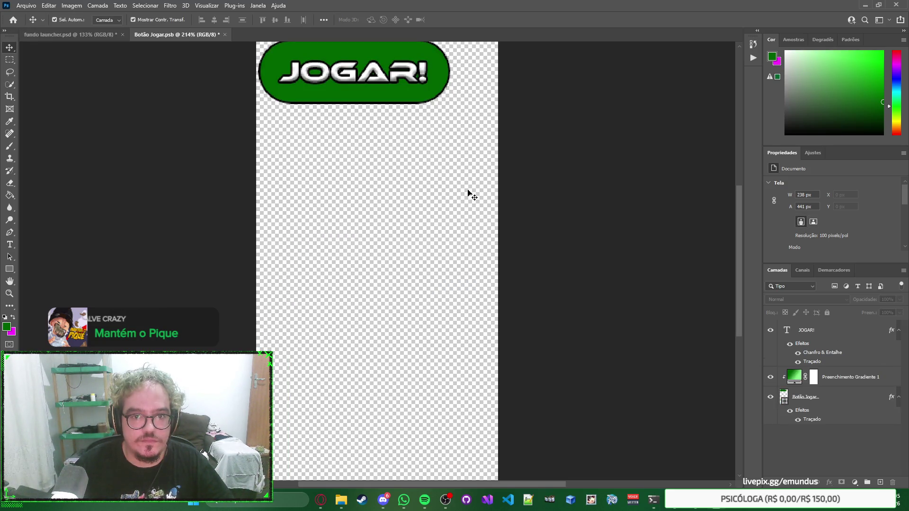
scroll(468, 198, down, 2)
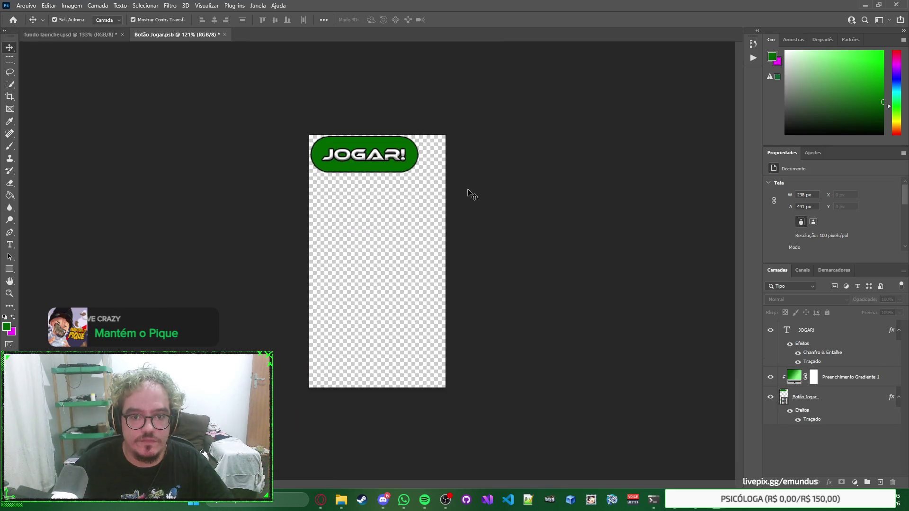
Trim the canvas by transparent pixels to 189 × 64 px and save the file.
click(72, 6)
click(112, 114)
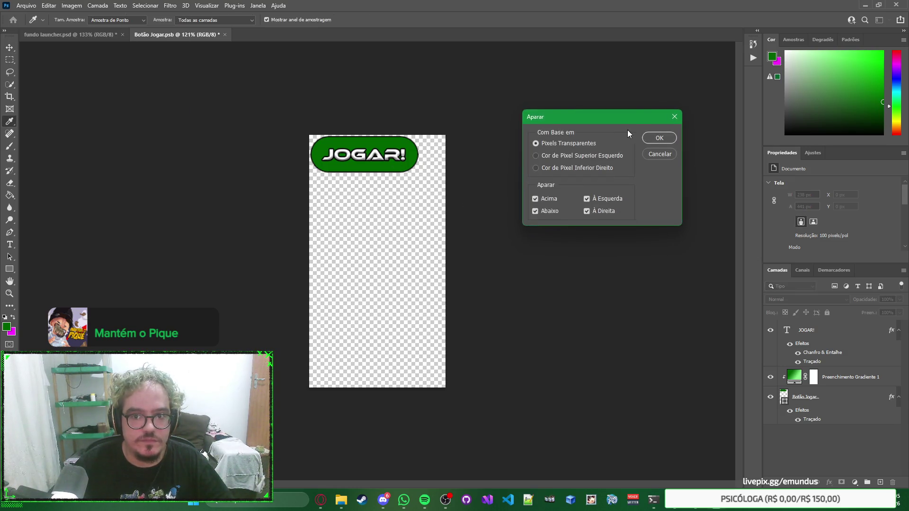
key(Return)
scroll(401, 277, up, 5)
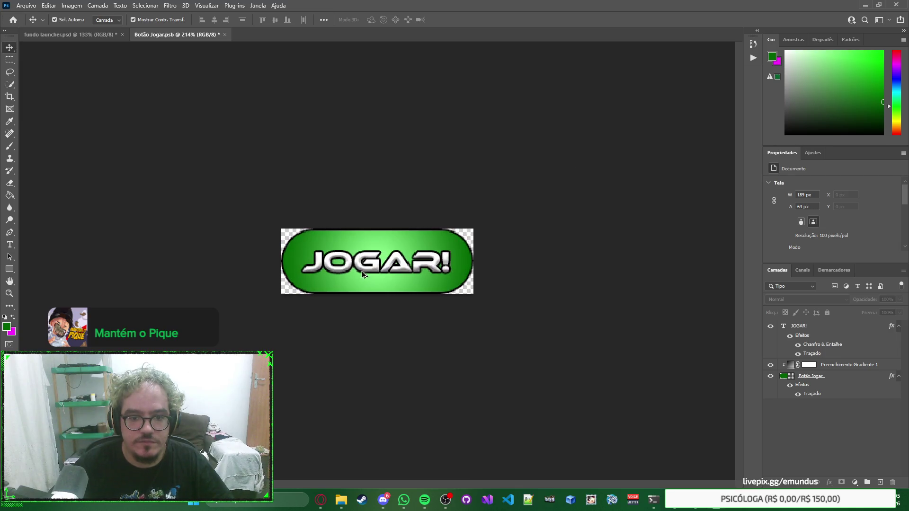
key(ctrl+s)
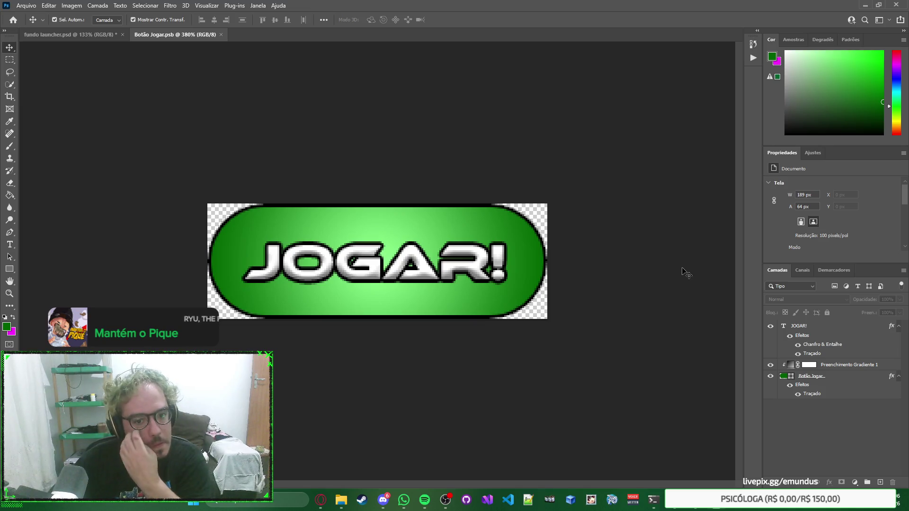
Compare the button and launcher documents by switching between their tabs.
right_click(666, 248)
click(708, 288)
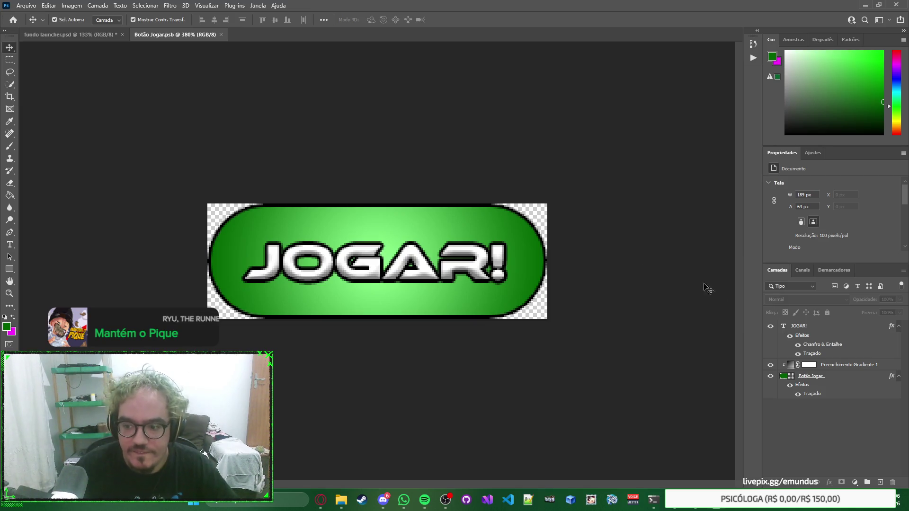
click(81, 35)
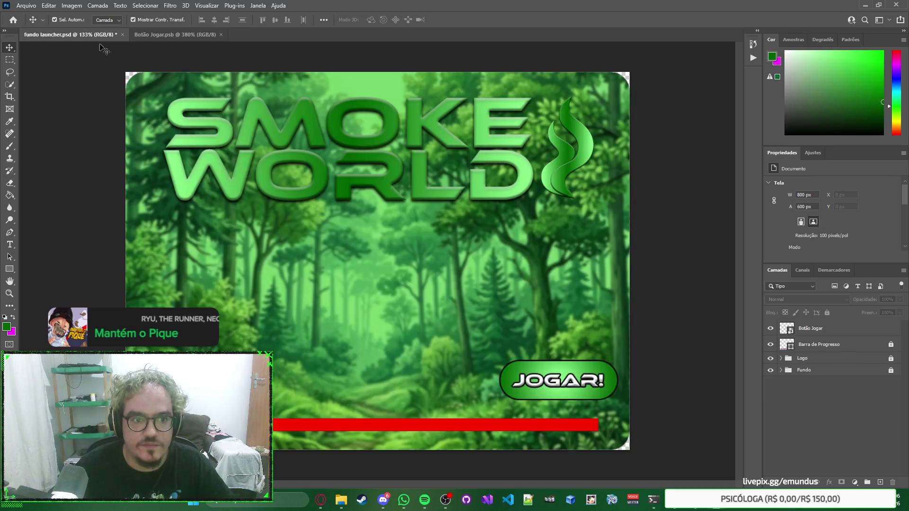
right_click(699, 312)
click(678, 283)
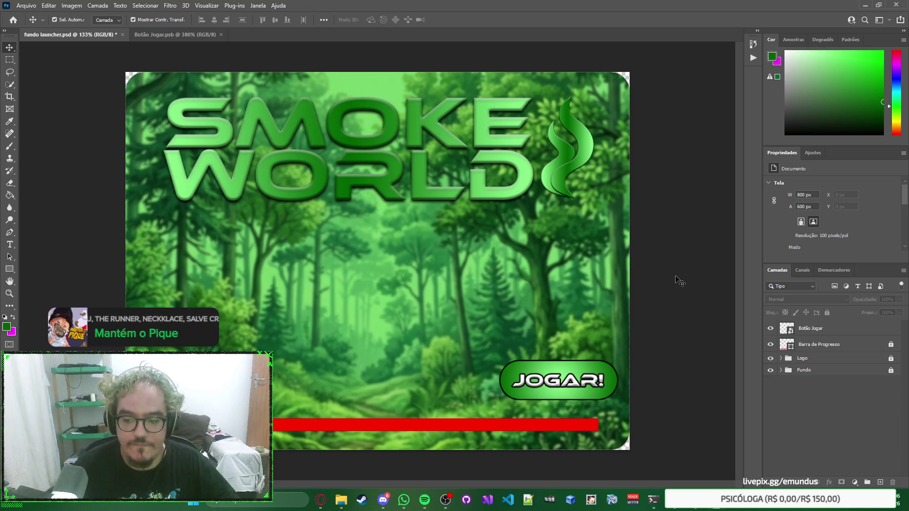
key(ctrl+Tab)
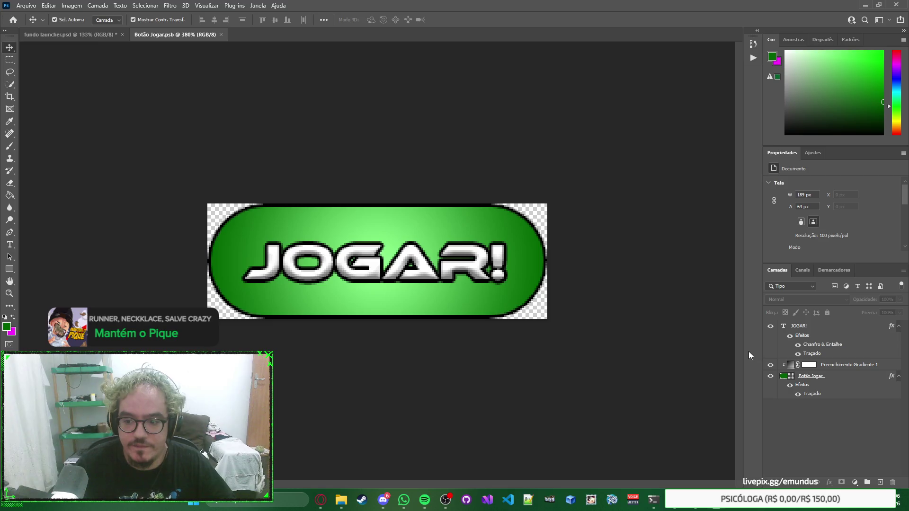
key(ctrl+Tab)
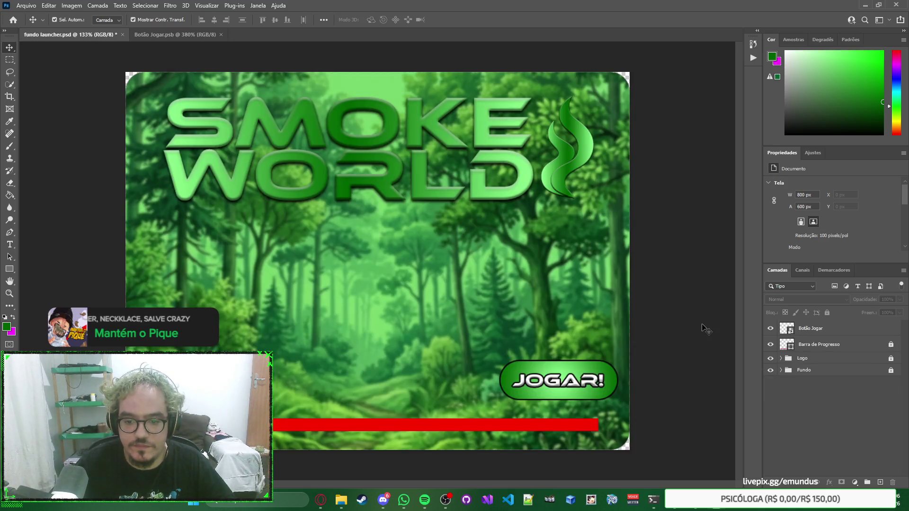
Save the reverted 185 × 60 px unoutlined button and reselect Botão Jogar in the launcher.
key(ctrl)
double_click(867, 332)
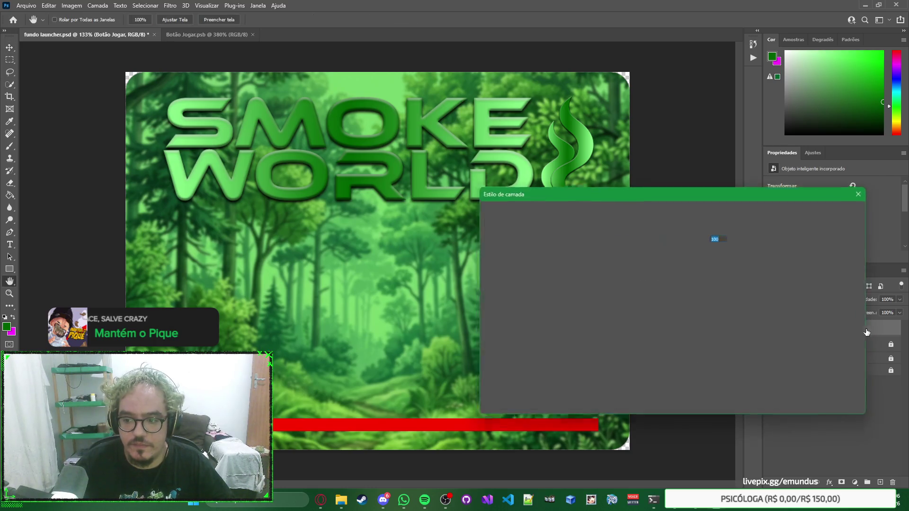
key(Escape)
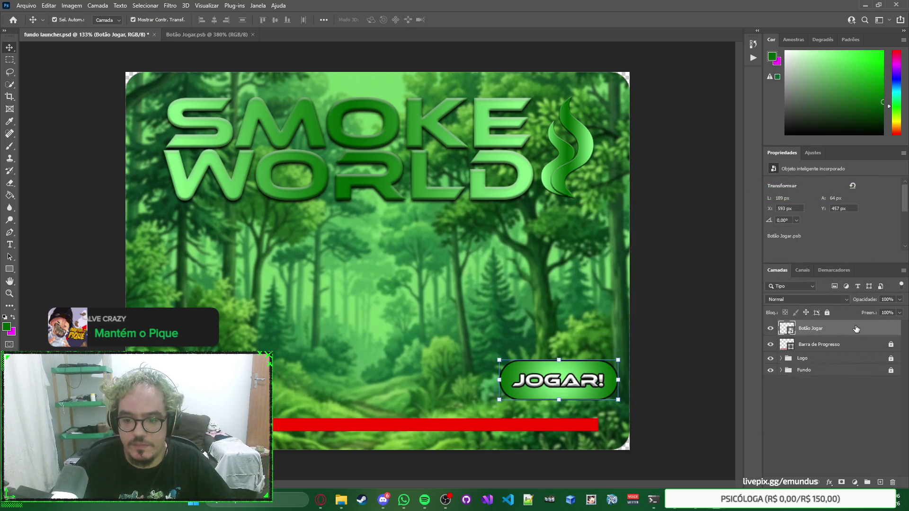
key(ctrl)
key(ctrl+Tab)
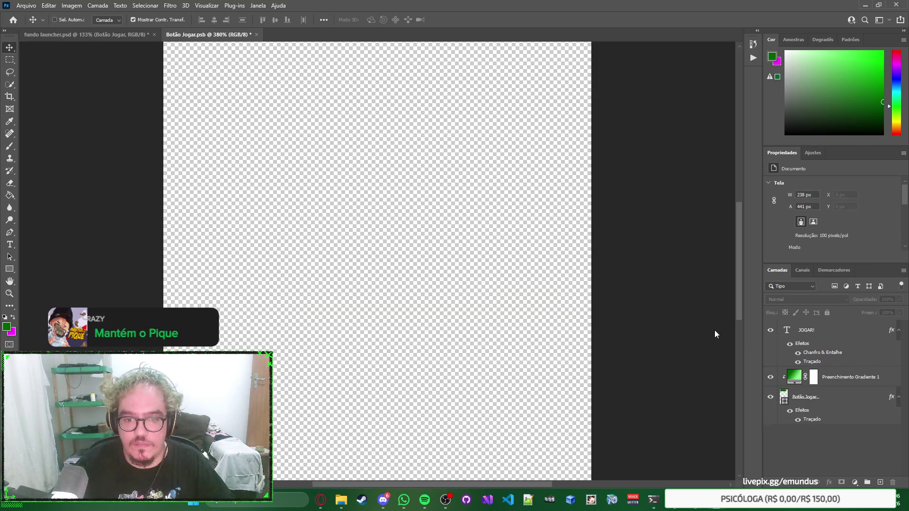
key(ctrl+s)
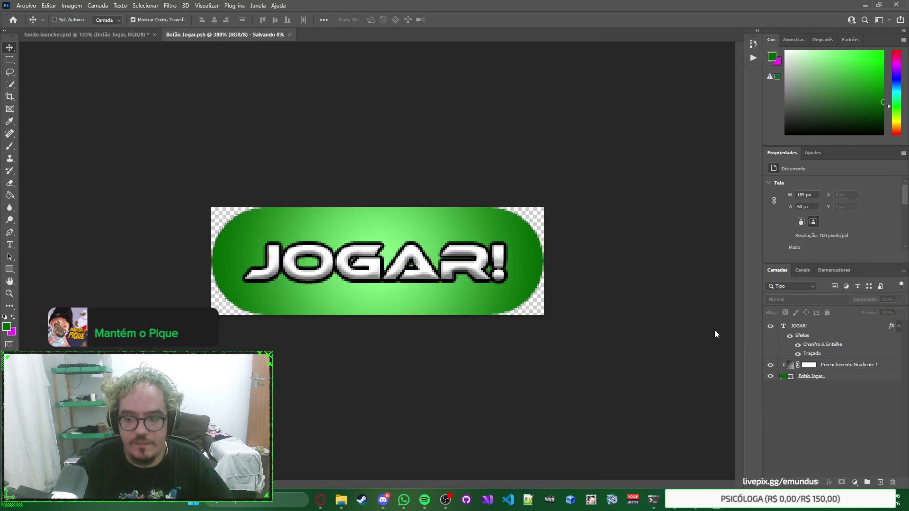
key(ctrl+Tab)
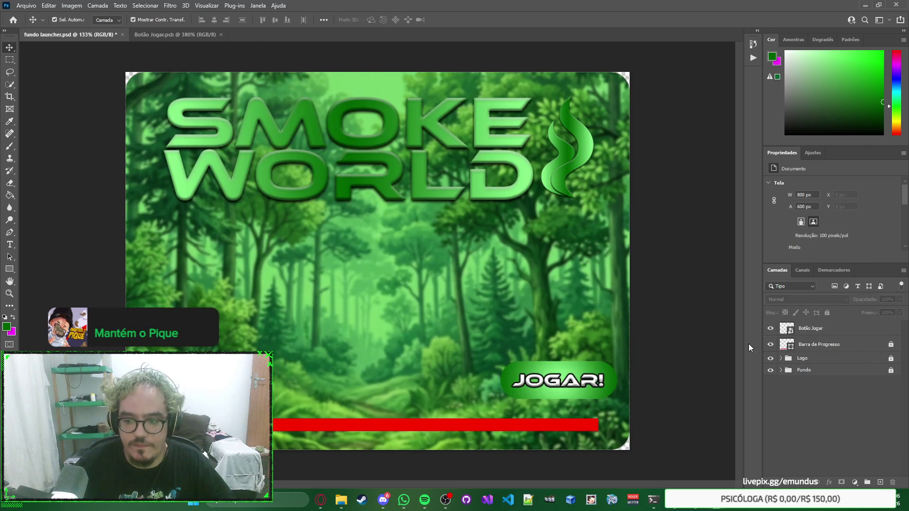
click(866, 334)
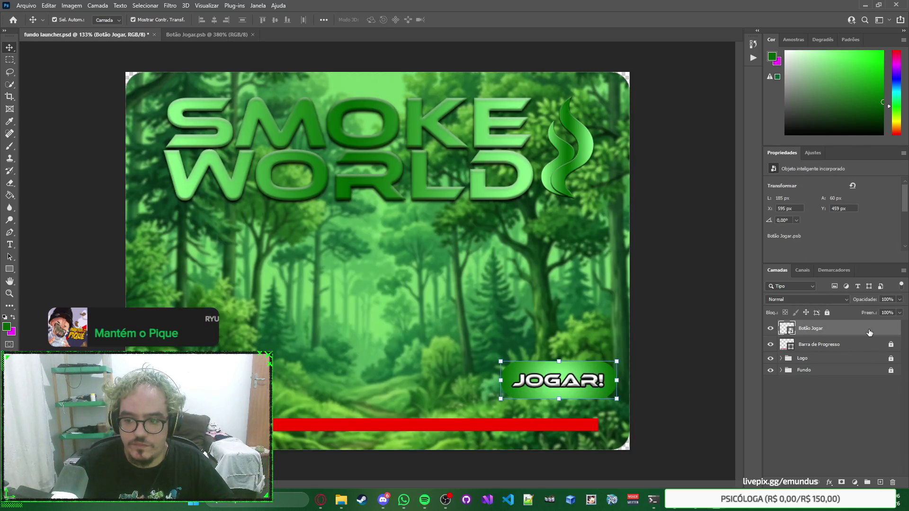
Apply Drop Shadow and Inner Shadow to the Botão Jogar layer, leaving Stroke off.
double_click(869, 332)
mouse_move(668, 203)
mouse_down()
mouse_move(642, 180)
mouse_move(344, 83)
mouse_up()
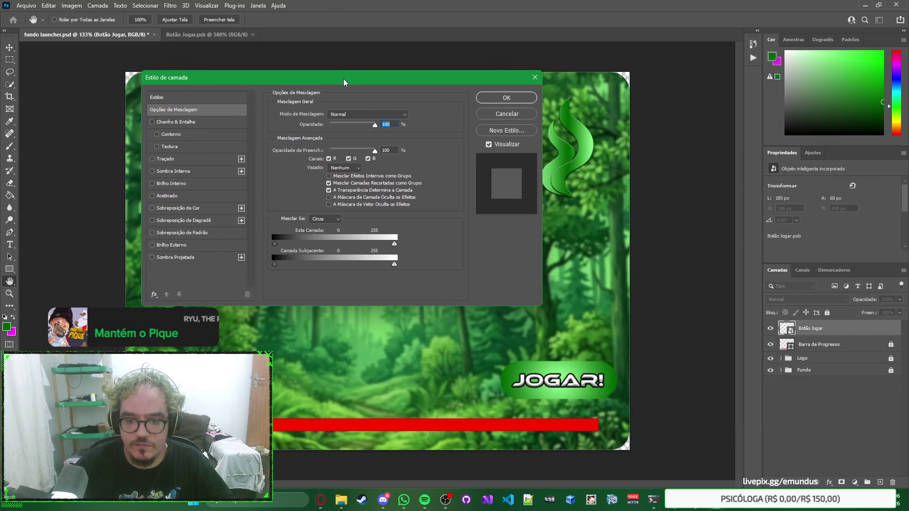
click(152, 159)
click(152, 159)
click(152, 258)
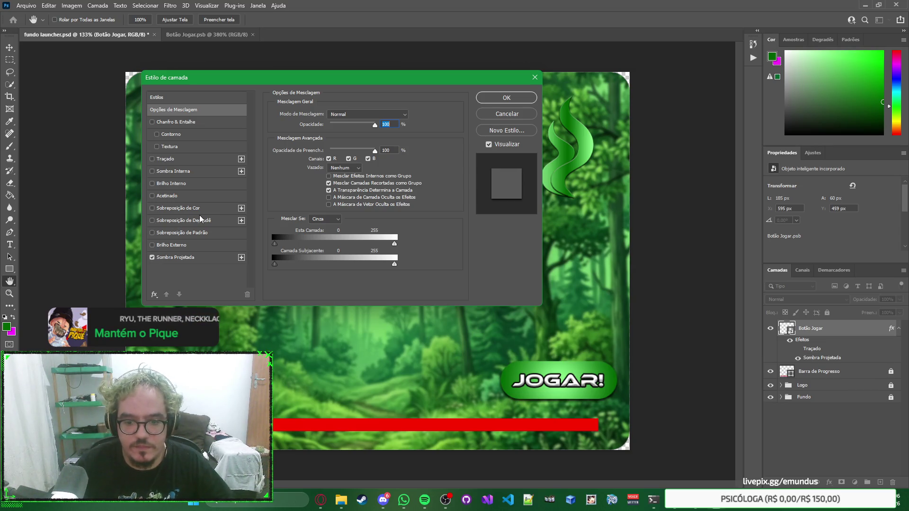
click(152, 159)
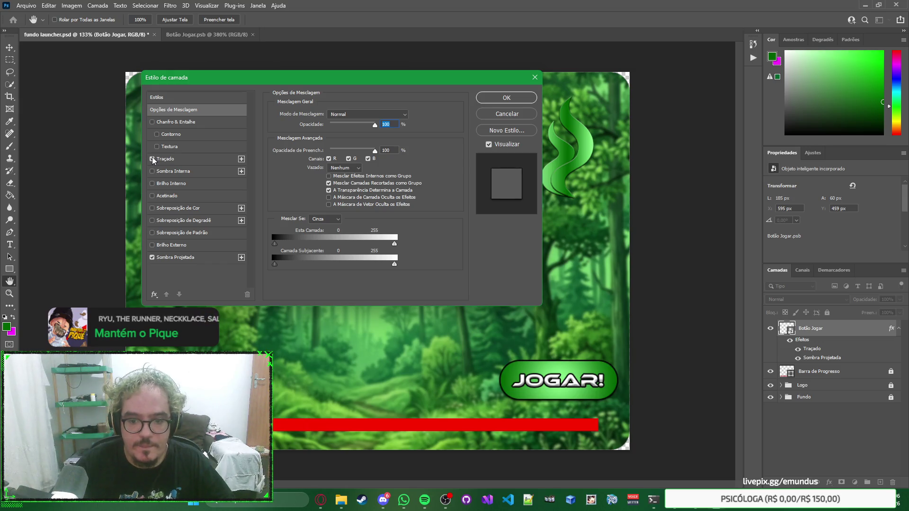
click(152, 159)
click(152, 172)
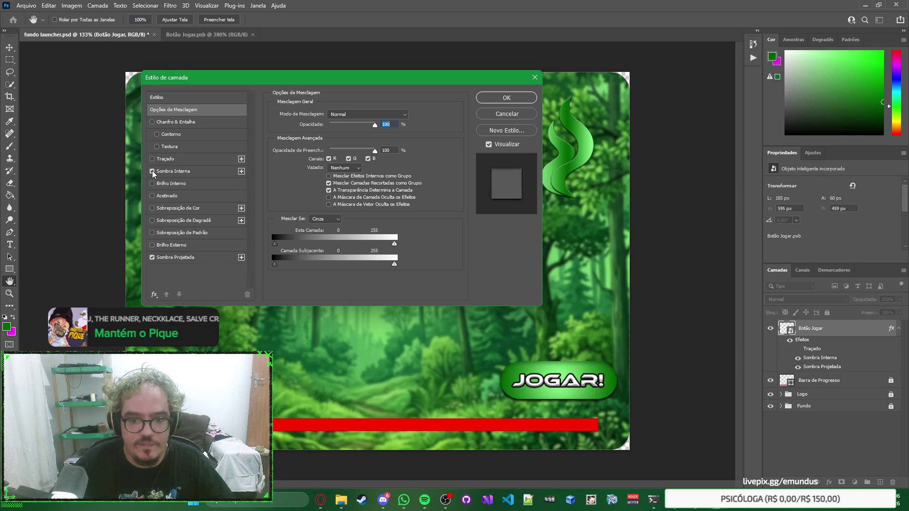
click(512, 99)
Deselect the button layer and save fundo launcher.psd.
click(703, 303)
right_click(704, 303)
click(686, 272)
key(ctrl+s)
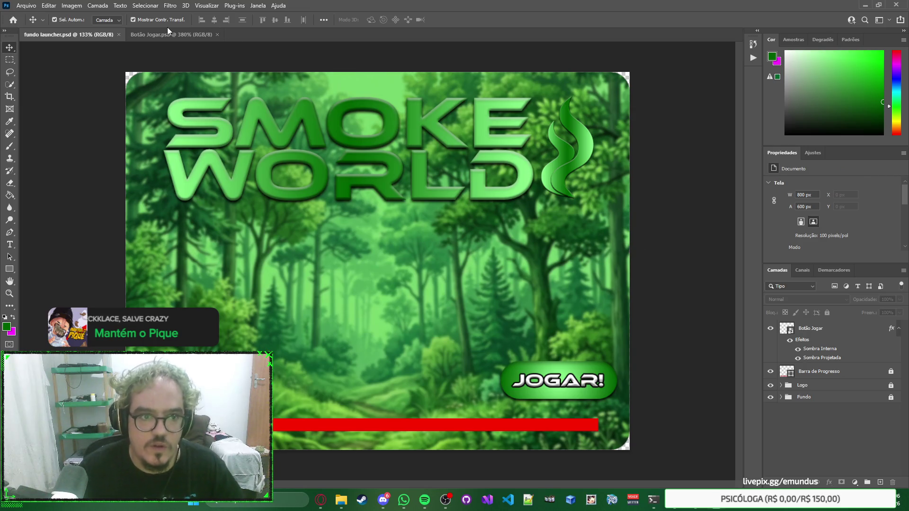
Close Botão Jogar.psb, then Alt-drag a copy of the button upward and narrow it.
click(177, 32)
click(85, 33)
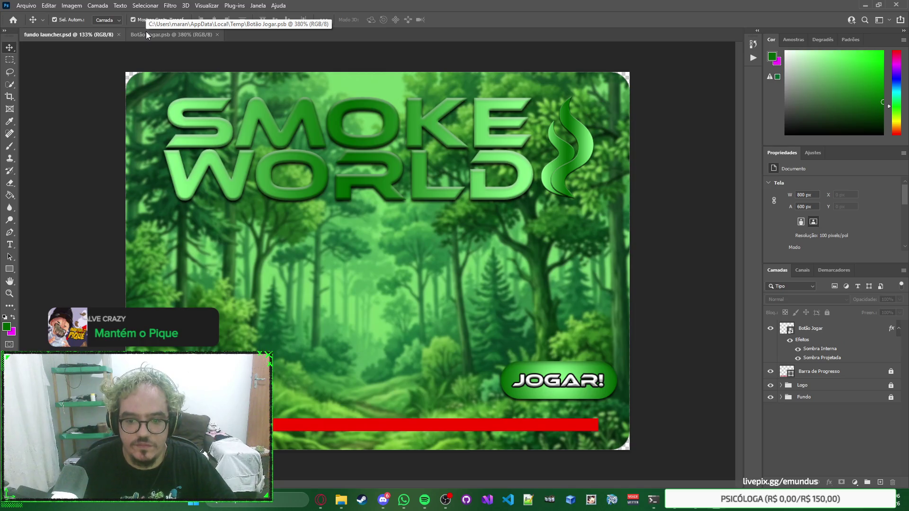
click(146, 32)
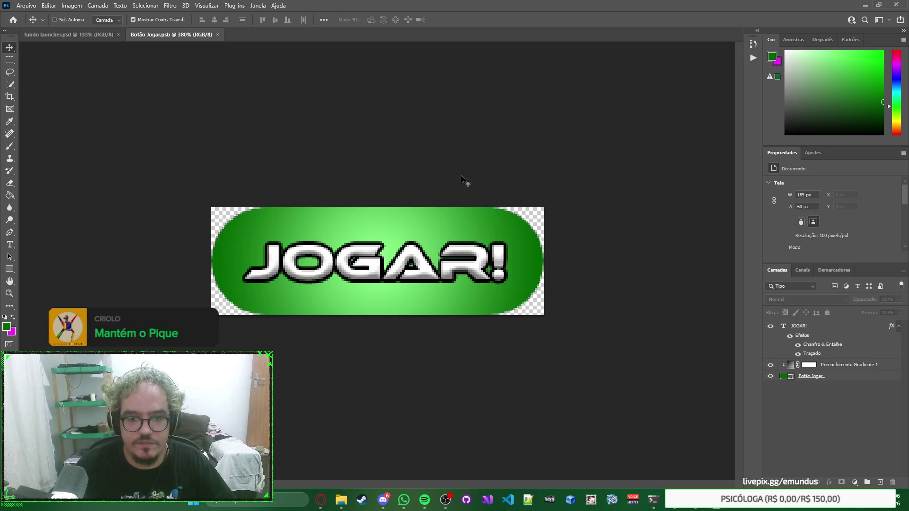
key(ctrl+w)
drag(576, 365, 575, 315)
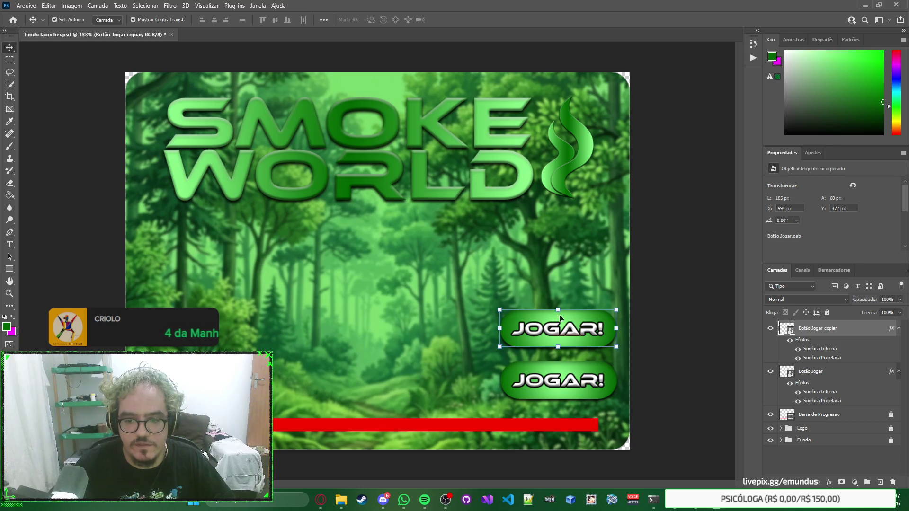
drag(500, 328, 558, 333)
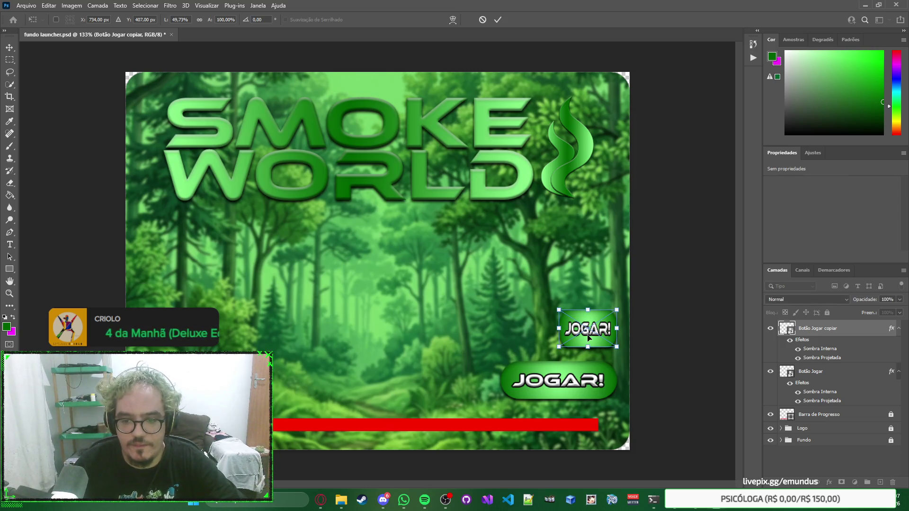
double_click(586, 337)
drag(586, 331, 530, 332)
Undo the extra left copy and narrow the small button to 79 px.
click(672, 299)
right_click(672, 299)
click(652, 274)
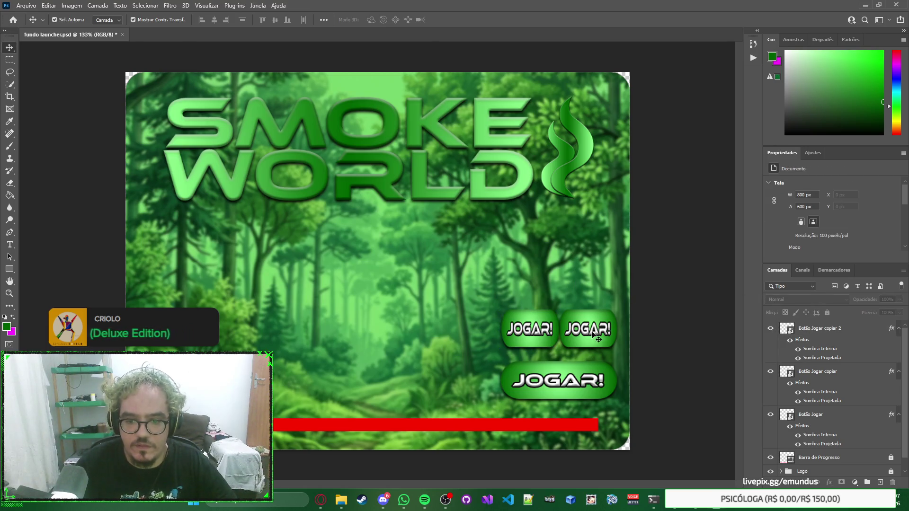
click(582, 333)
key(ctrl+z)
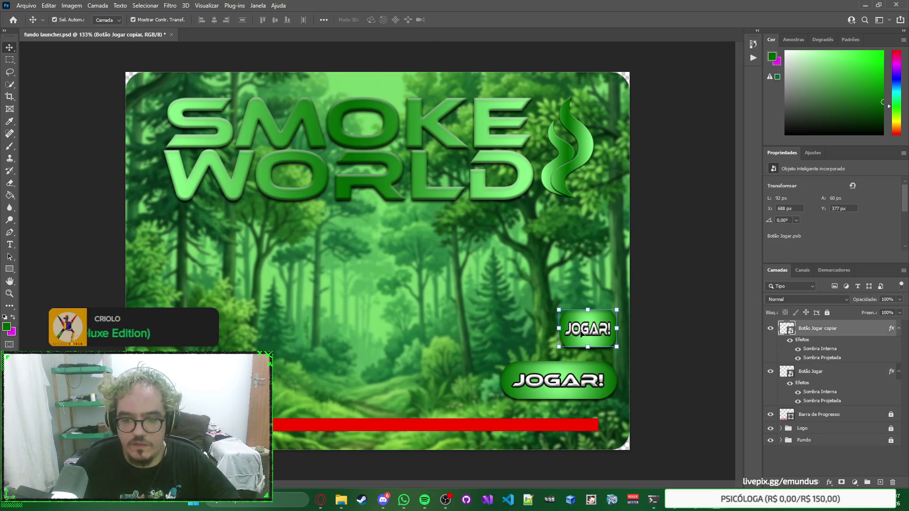
click(559, 328)
mouse_move(559, 329)
mouse_down()
mouse_move(597, 334)
mouse_move(528, 333)
mouse_up()
key(Return)
Widen the small button to 92 px and duplicate it to its left.
key(ctrl+z)
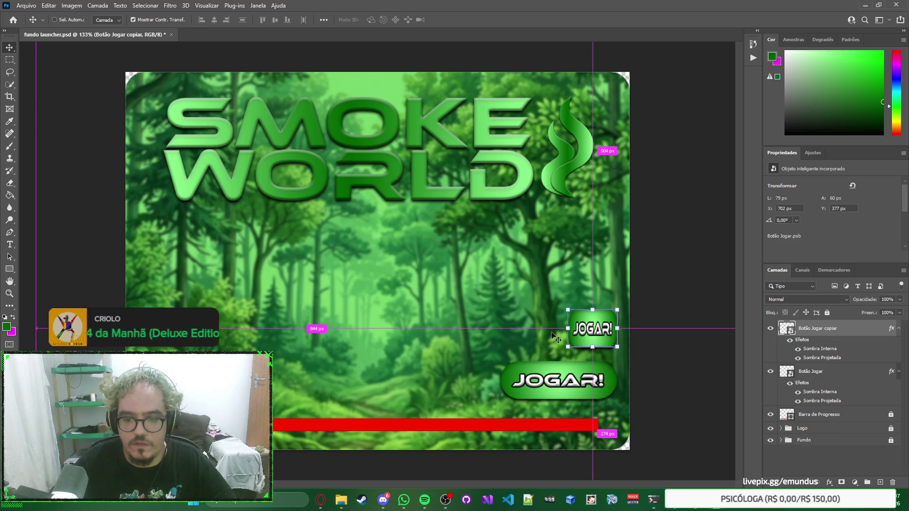
mouse_move(567, 328)
mouse_down()
mouse_move(556, 348)
mouse_move(559, 387)
mouse_up()
key(Return)
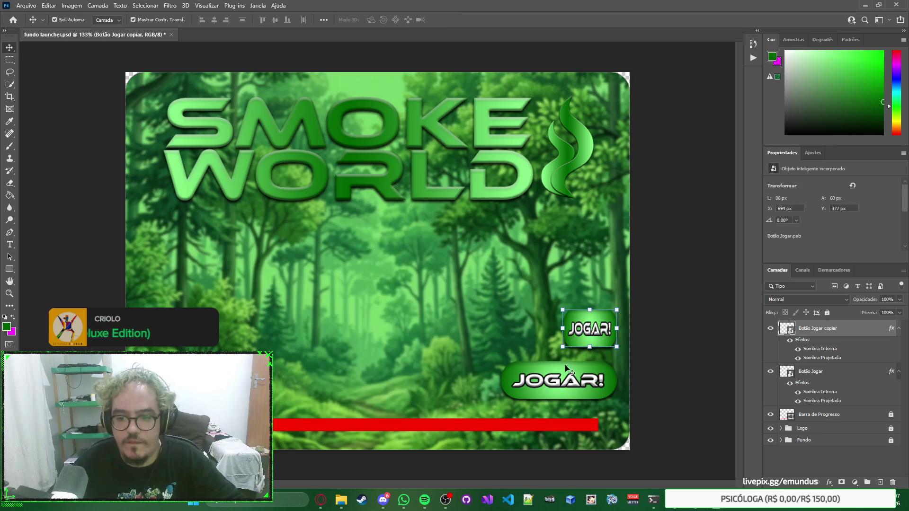
drag(599, 328, 535, 328)
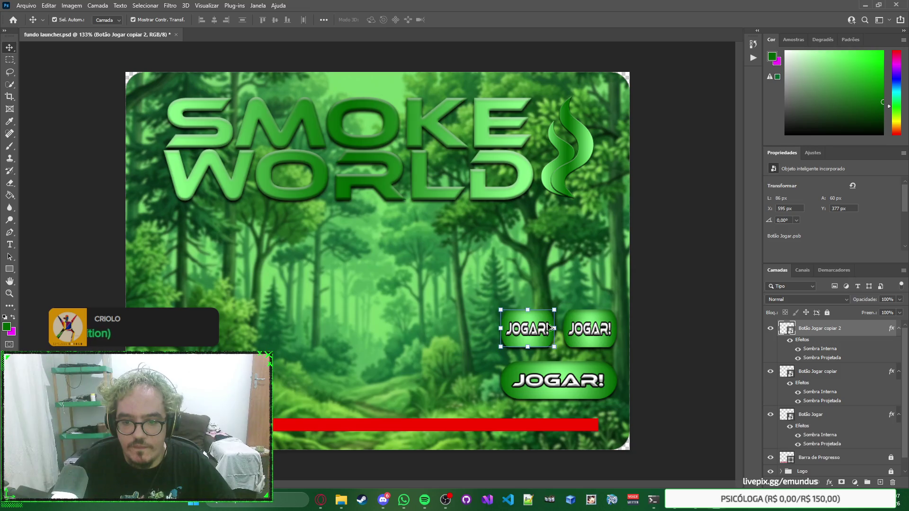
Open the right small button's smart object and preview the pill without the JOGAR! text.
click(622, 289)
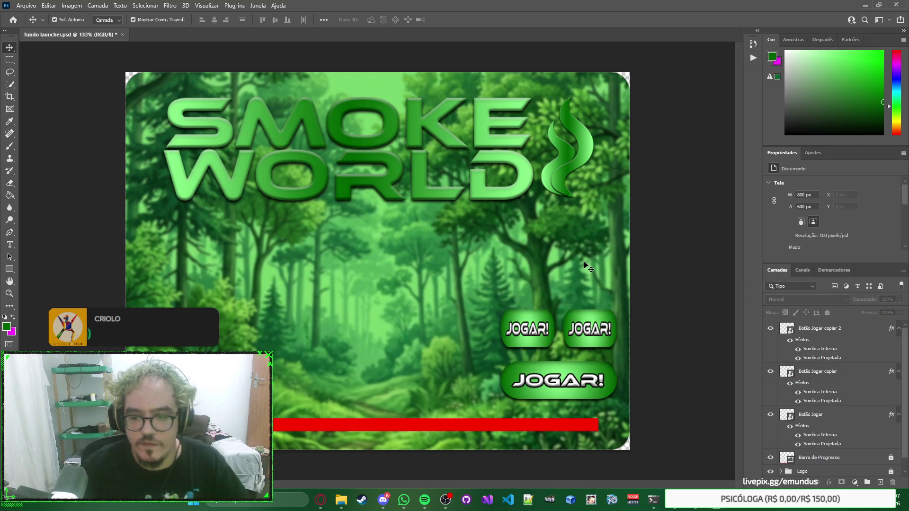
click(832, 416)
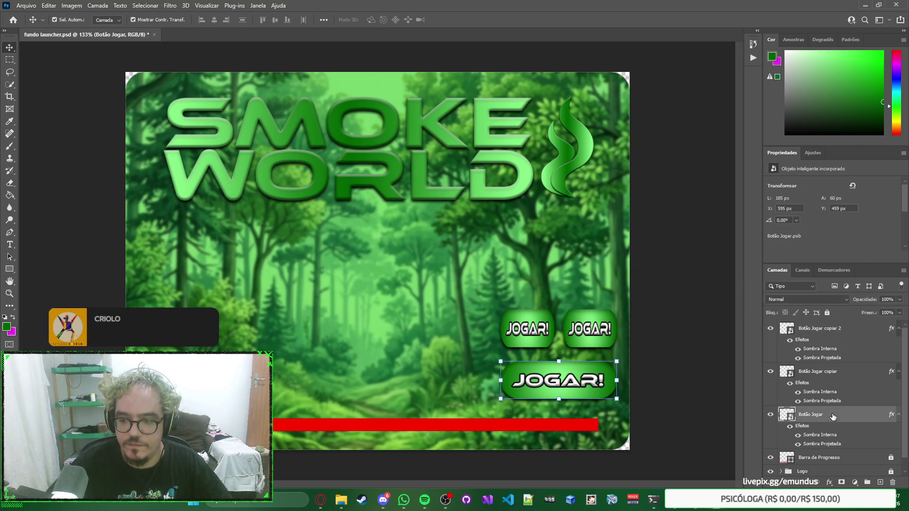
click(847, 379)
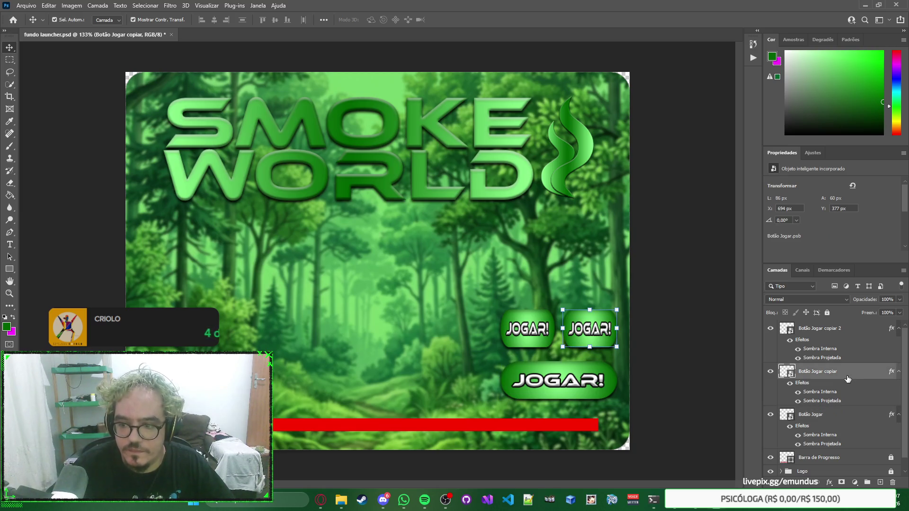
double_click(787, 374)
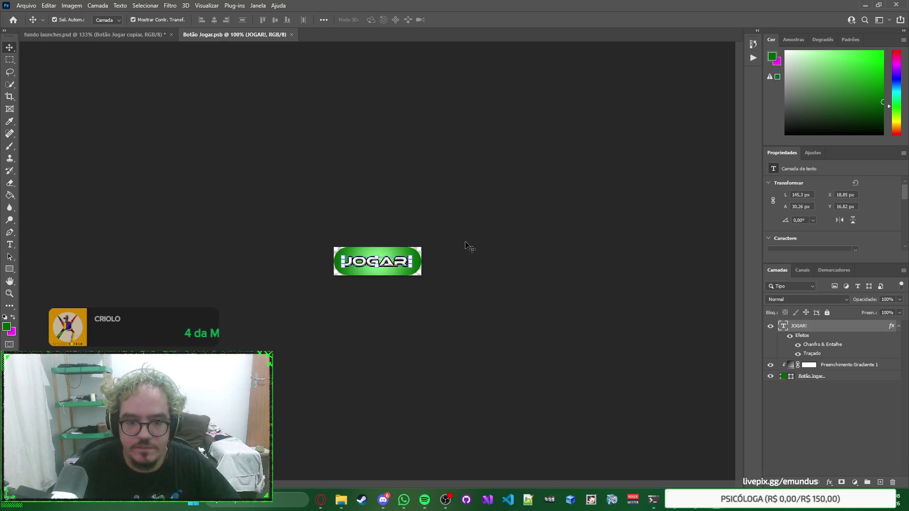
key(Delete)
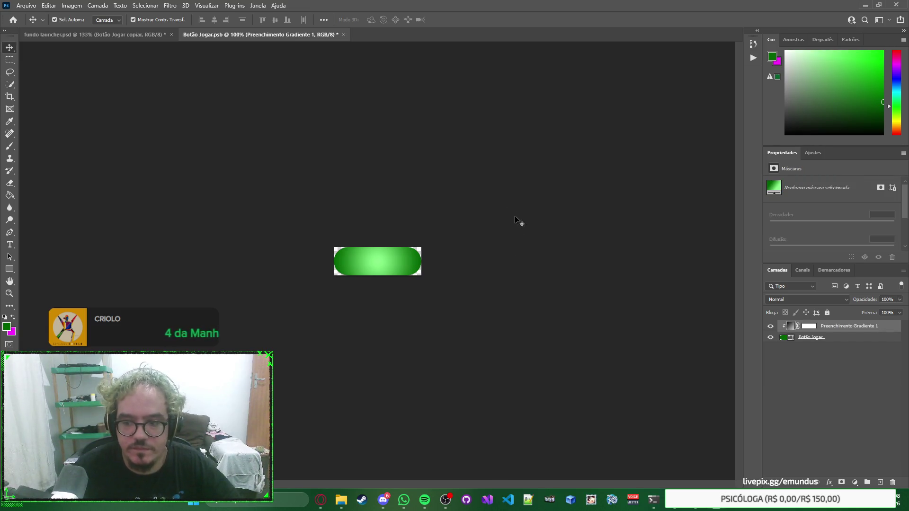
key(ctrl+z)
scroll(497, 259, up, 5)
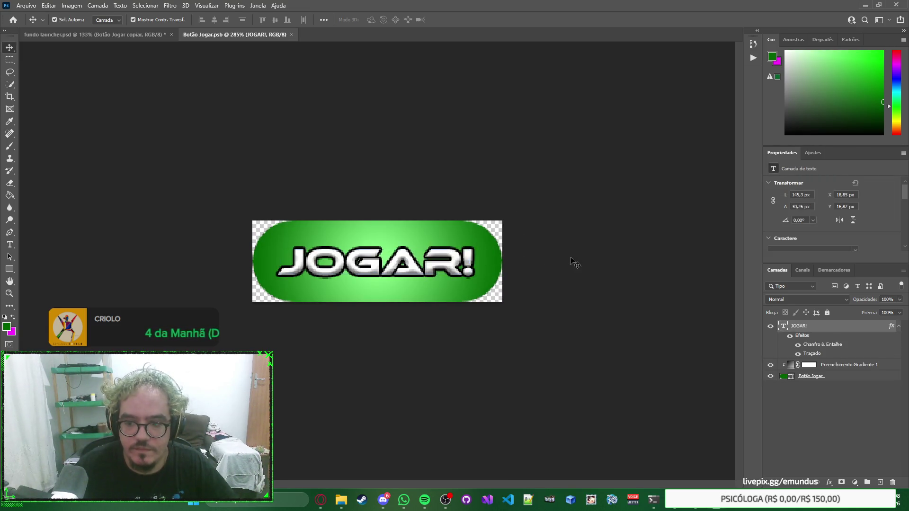
Drag the gear icon image from the rascunho folder and close the smart object document.
right_click(604, 259)
click(581, 231)
mouse_move(341, 500)
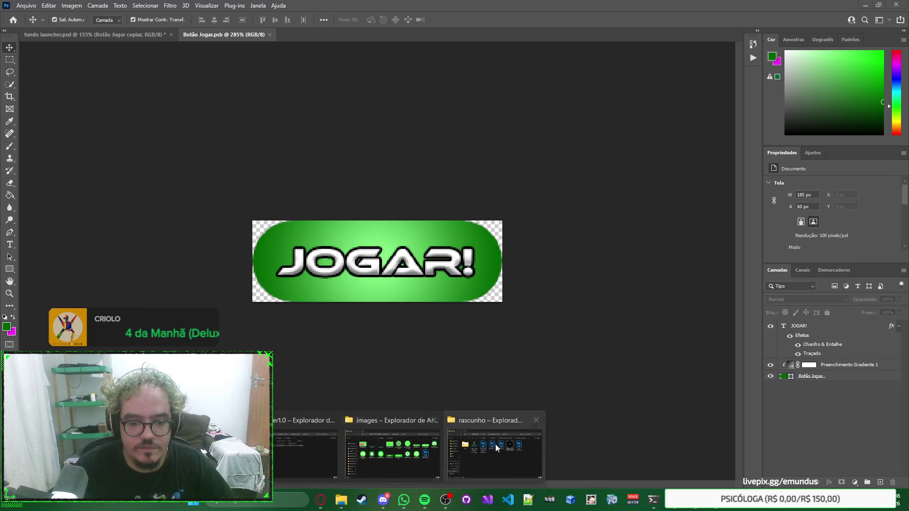
click(498, 447)
click(497, 448)
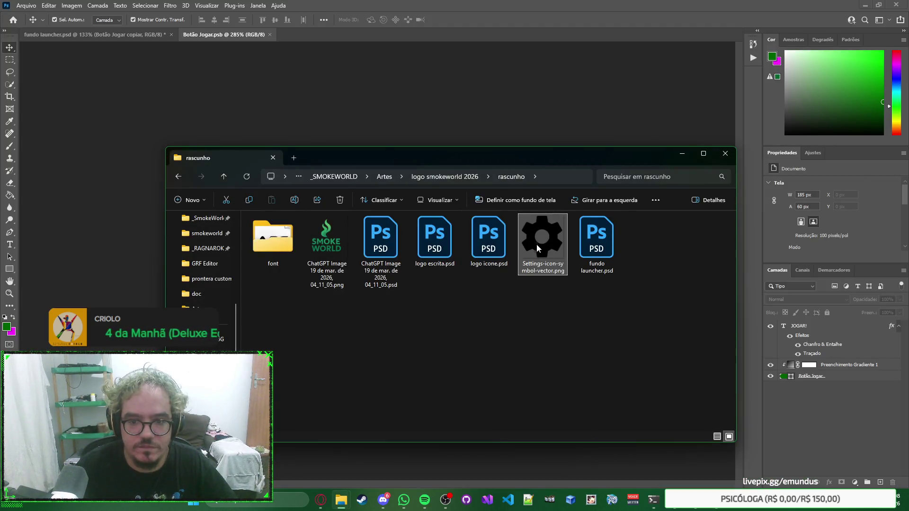
mouse_move(539, 242)
mouse_down()
mouse_move(518, 107)
mouse_move(531, 204)
mouse_move(146, 43)
mouse_move(271, 36)
mouse_up()
click(271, 36)
Select the Botão Jogar copiar layer and begin typing its new name.
click(672, 339)
click(842, 372)
double_click(827, 372)
text(Bo)
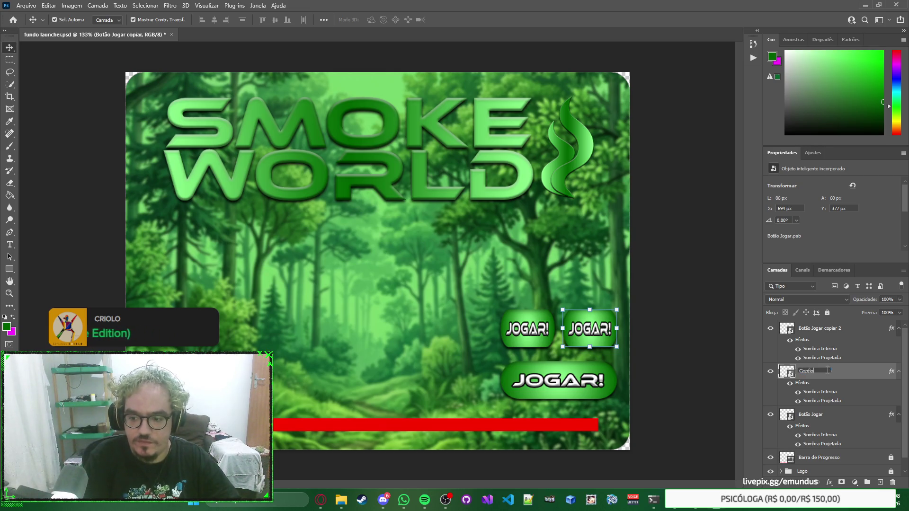
text(Setup)
Confirm the Setup layer name and rename the large button's layer to Jogar.
key(Return)
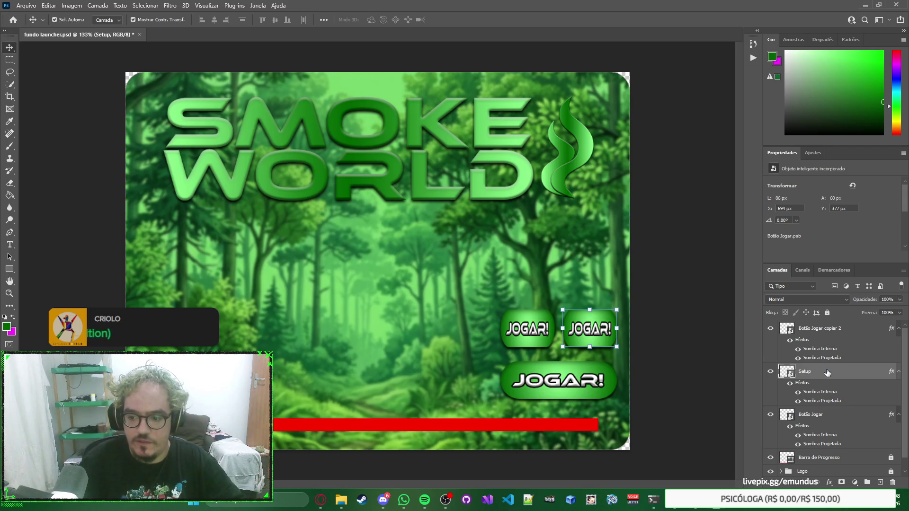
double_click(804, 414)
text(Jogar)
key(Return)
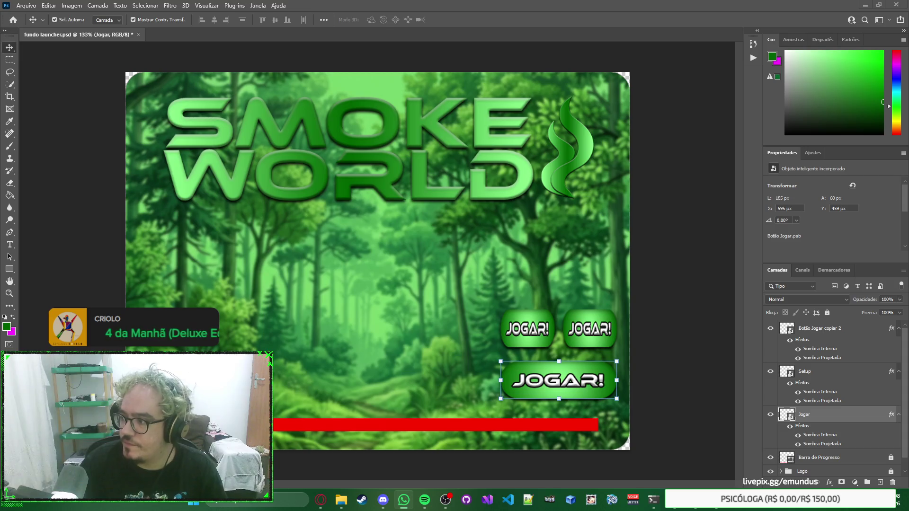
right_click(690, 285)
click(664, 274)
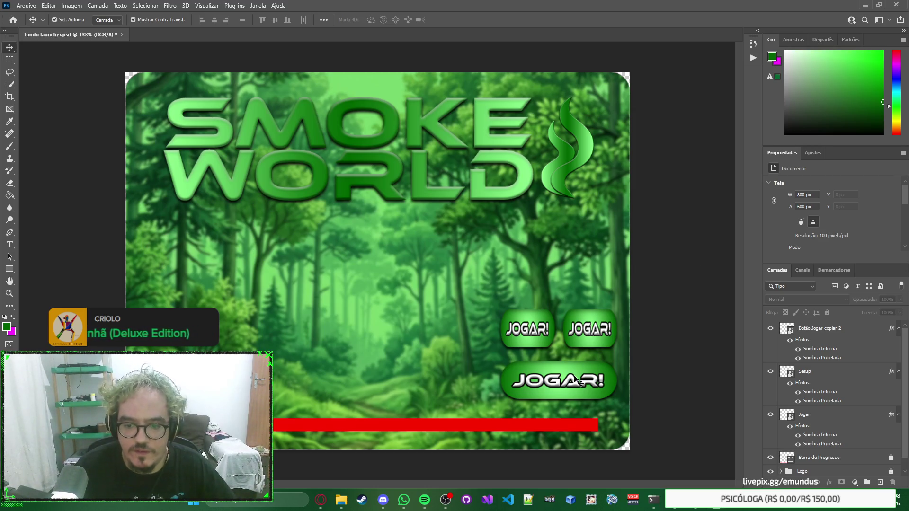
Rename the copied button layer to Website and open the Setup button's contents.
double_click(826, 330)
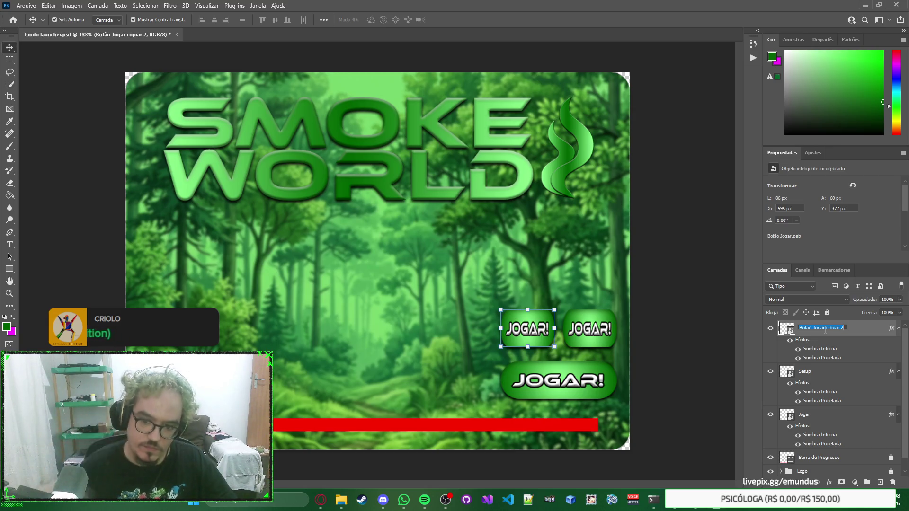
key(Return)
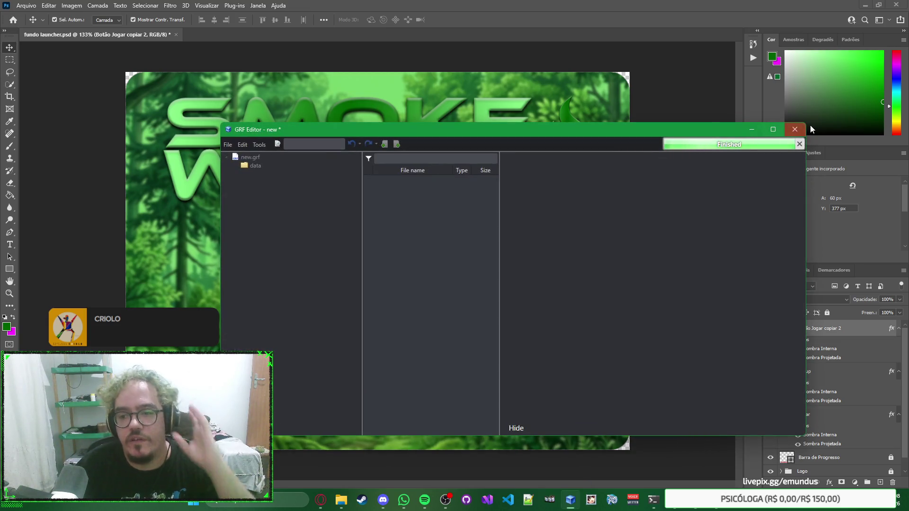
click(803, 125)
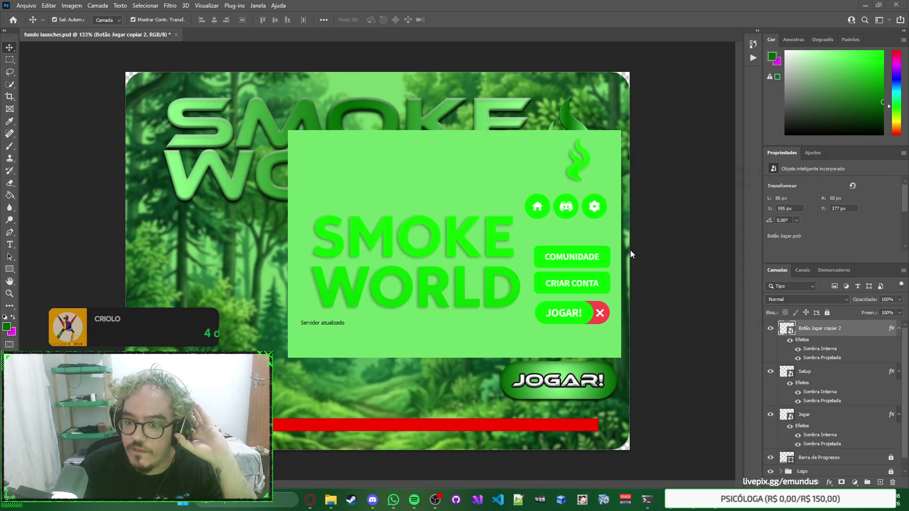
click(601, 313)
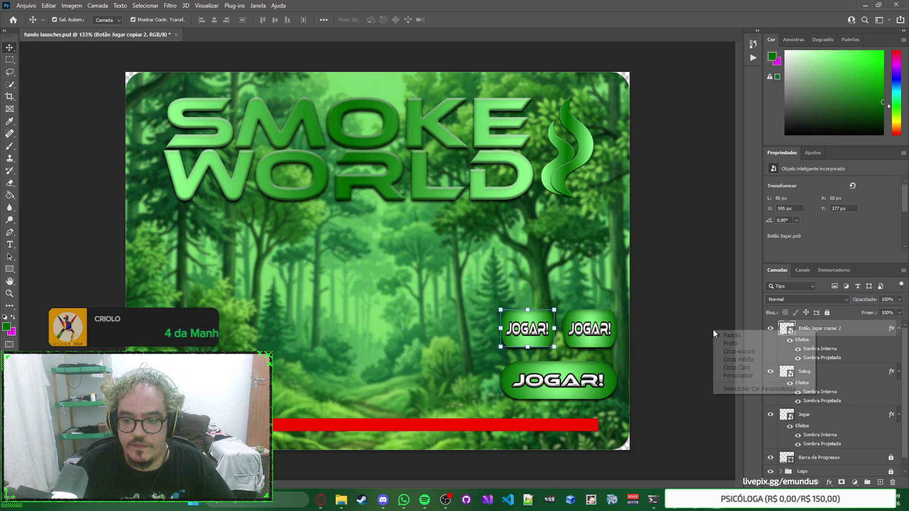
double_click(823, 332)
text(S)
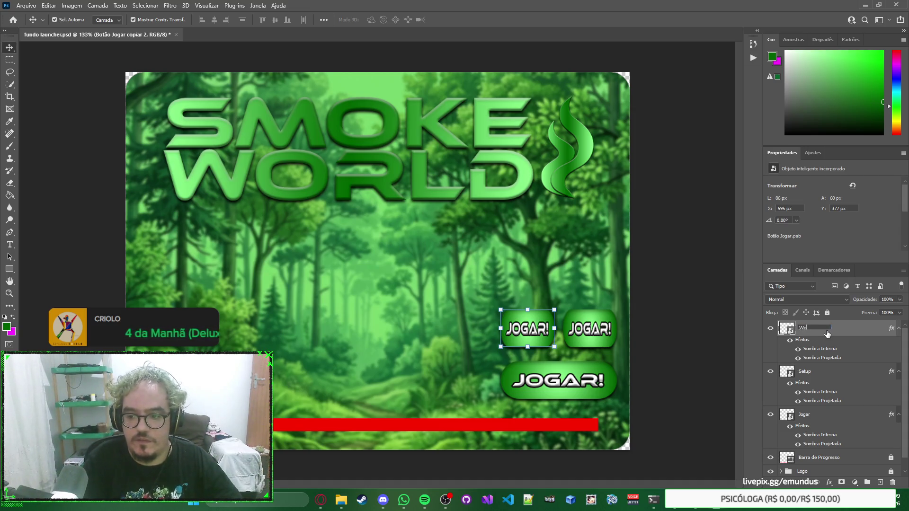
text(ite)
key(Return)
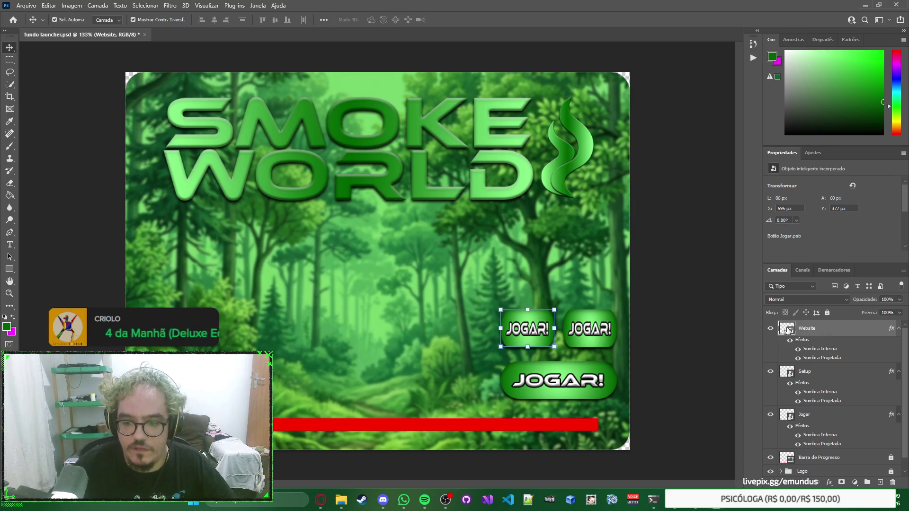
double_click(790, 375)
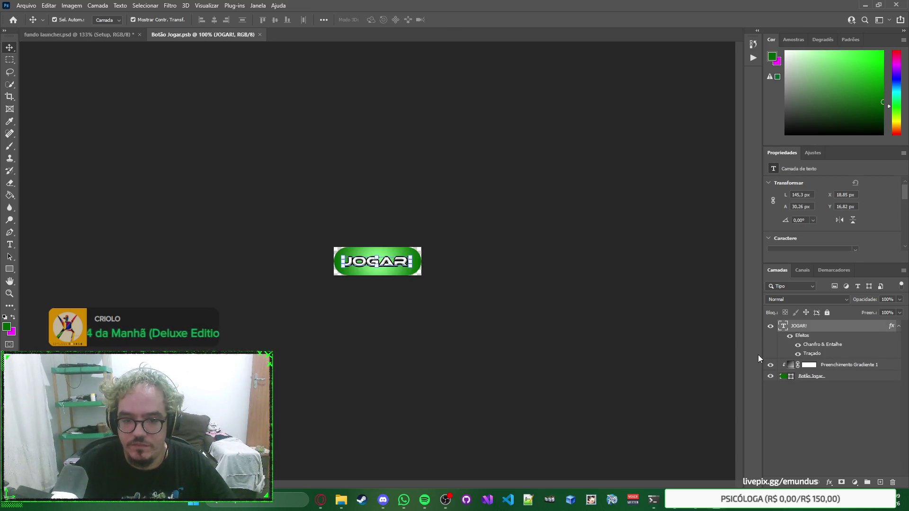
Place the Settings gear icon file from the rascunho folder onto the button.
mouse_move(340, 499)
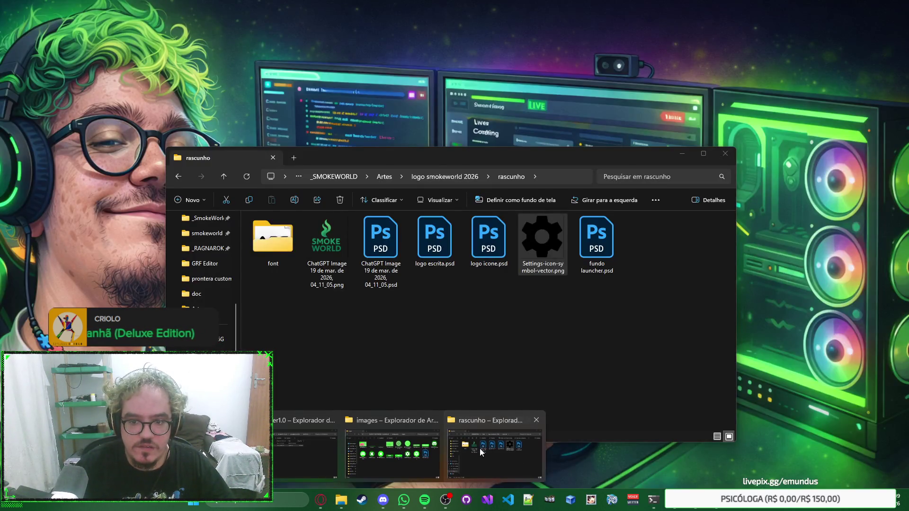
click(479, 448)
mouse_move(537, 243)
mouse_down()
mouse_move(512, 113)
mouse_move(512, 123)
mouse_up()
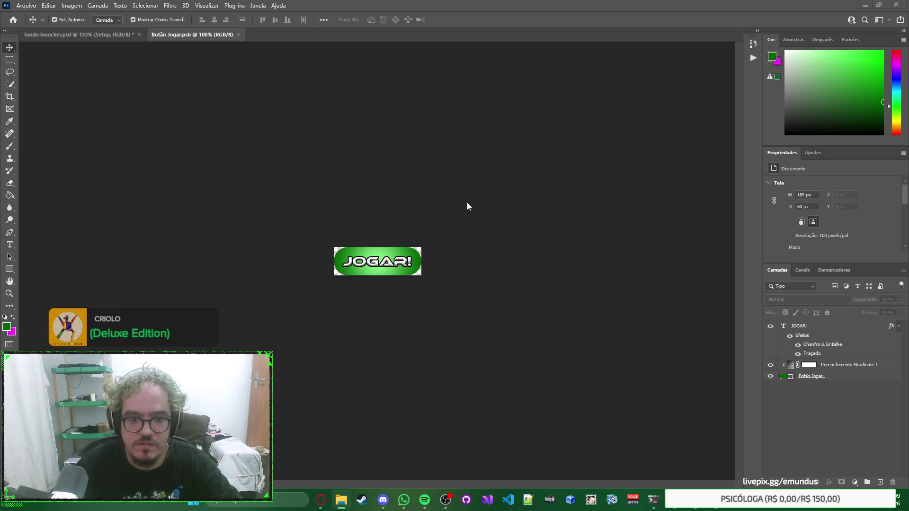
drag(418, 259, 421, 265)
key(Return)
scroll(374, 259, up, 3)
scroll(374, 259, up, 4)
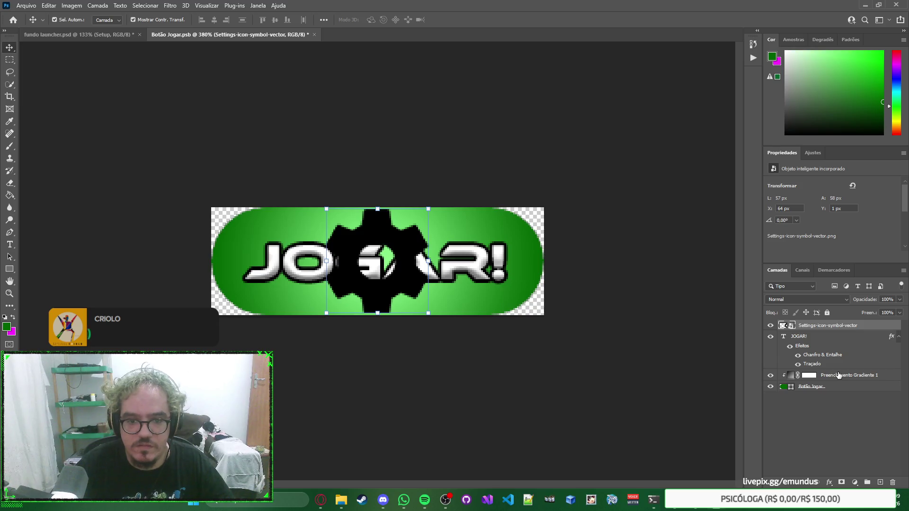
Copy the JOGAR! text's bevel and stroke layer style onto the gear layer and hide JOGAR!
click(840, 338)
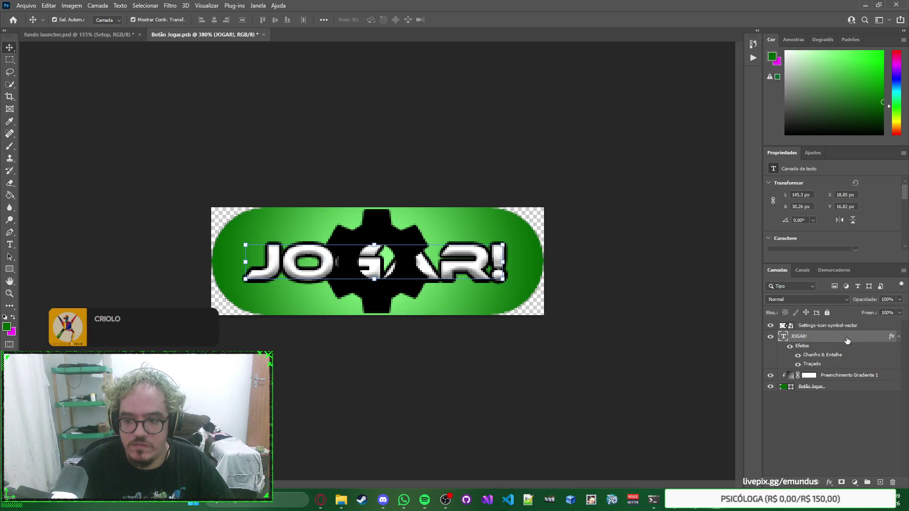
right_click(847, 340)
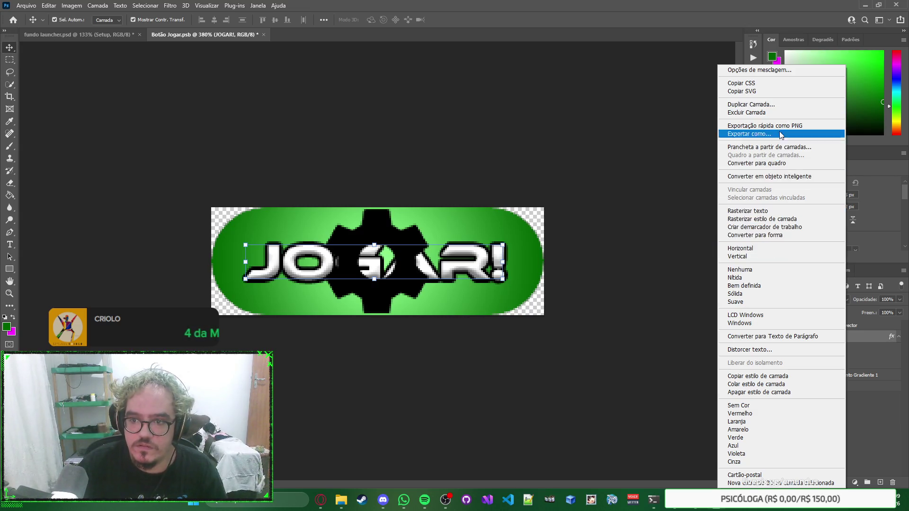
click(776, 377)
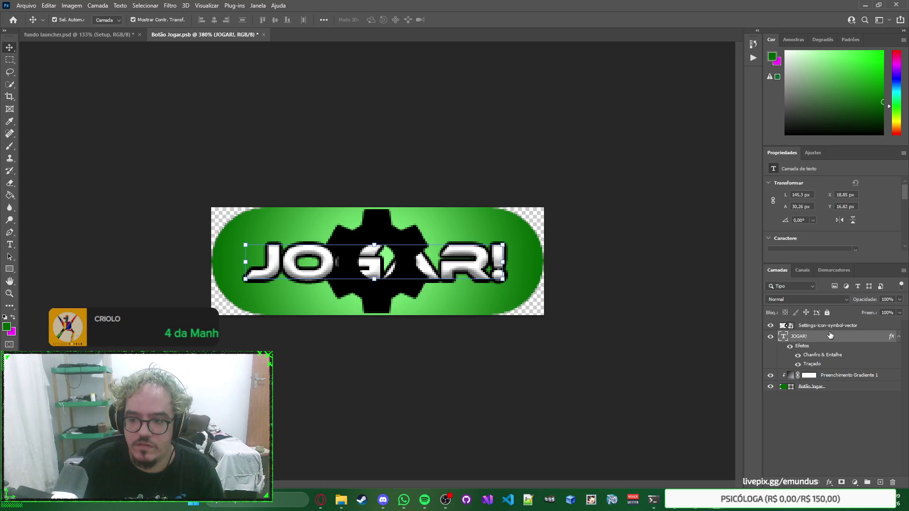
right_click(847, 325)
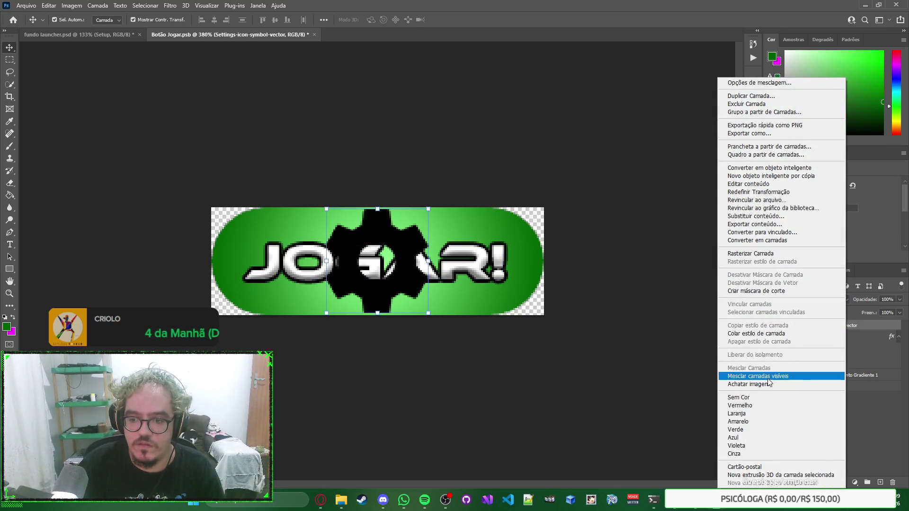
click(779, 333)
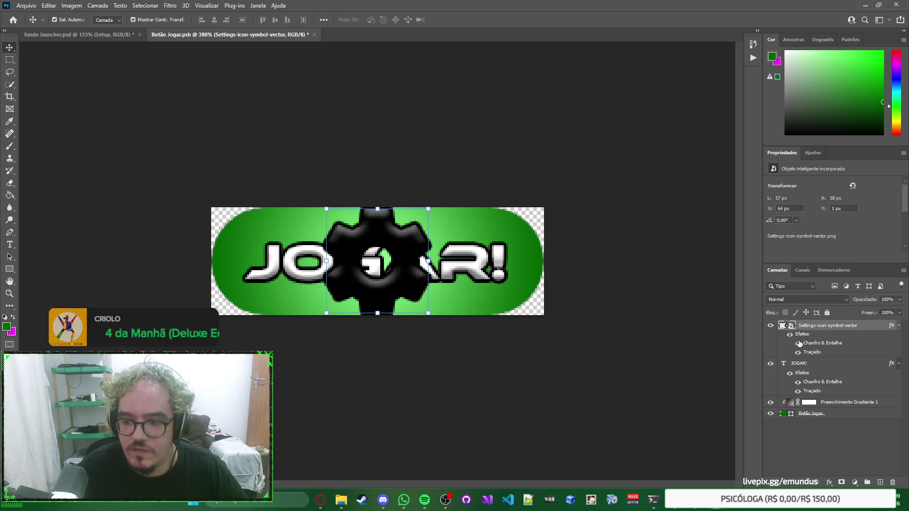
click(770, 363)
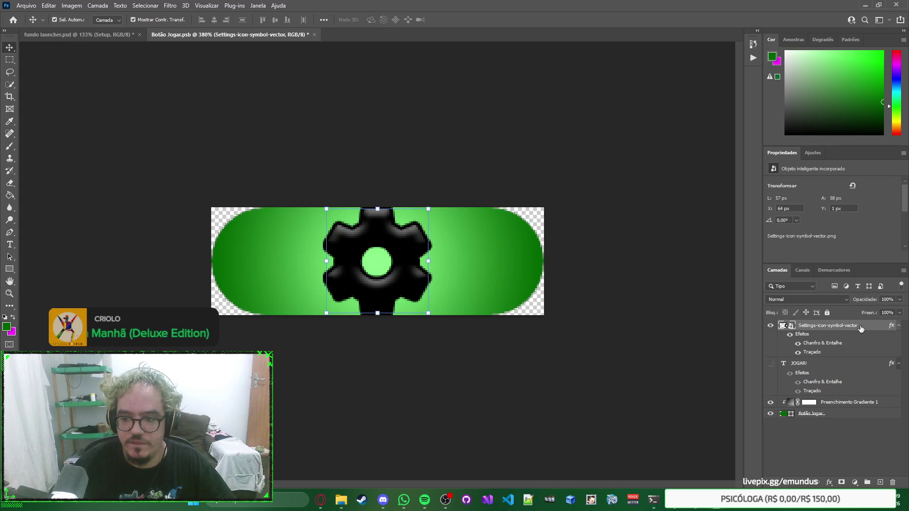
double_click(875, 326)
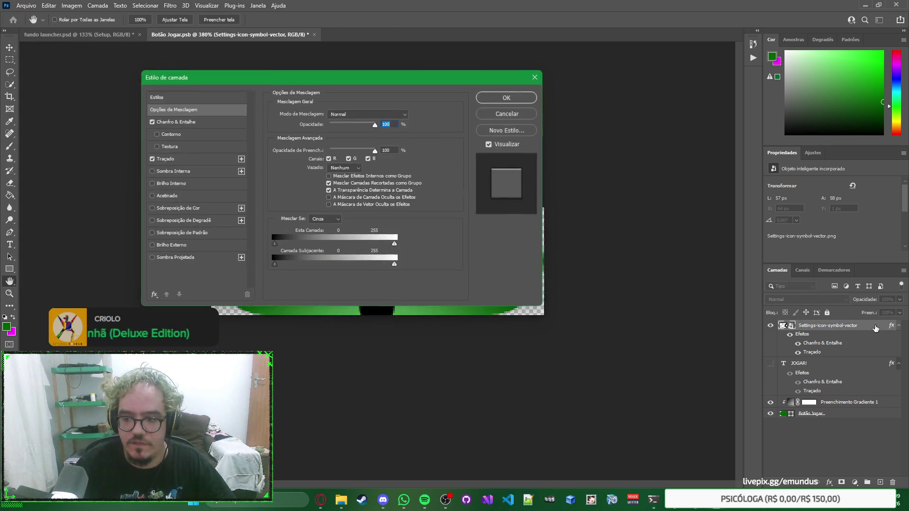
Keep the gear's Traçado stroke and add a white Sobreposição de Cor overlay.
click(153, 159)
mouse_move(365, 81)
mouse_down()
mouse_move(671, 119)
mouse_move(664, 135)
mouse_up()
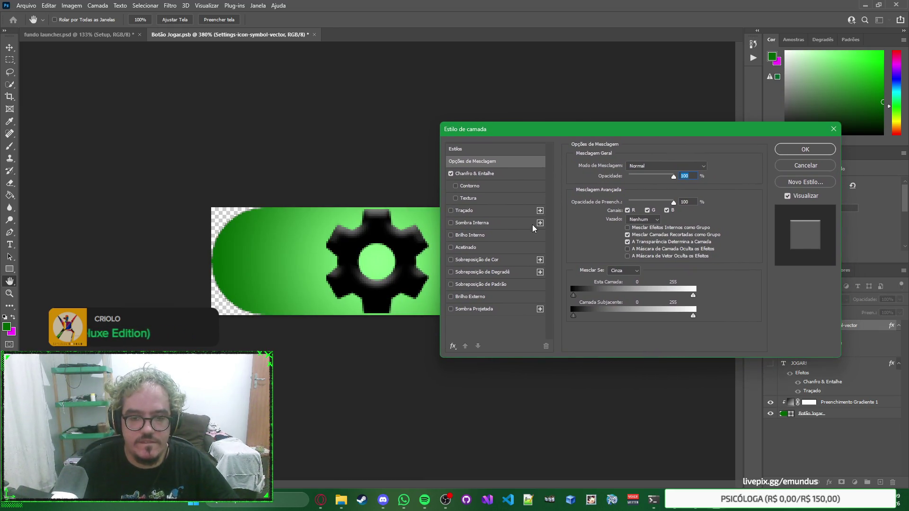
click(450, 210)
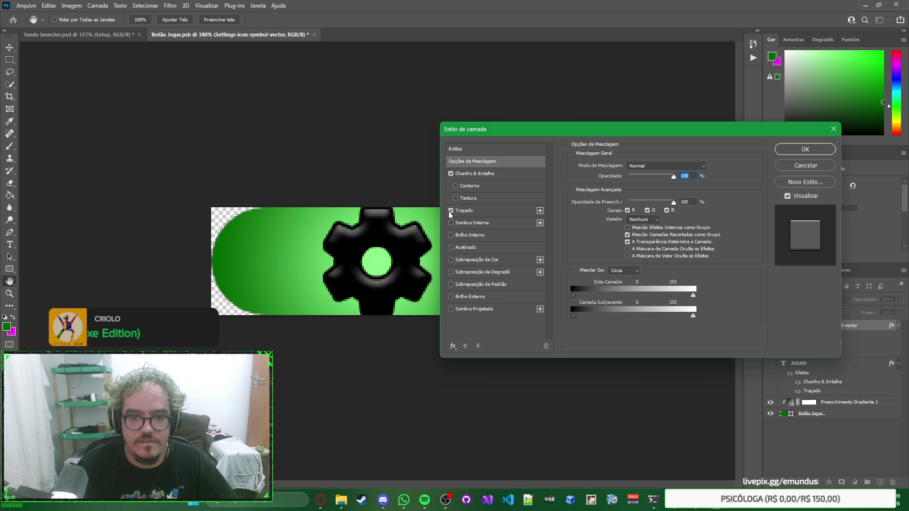
click(452, 260)
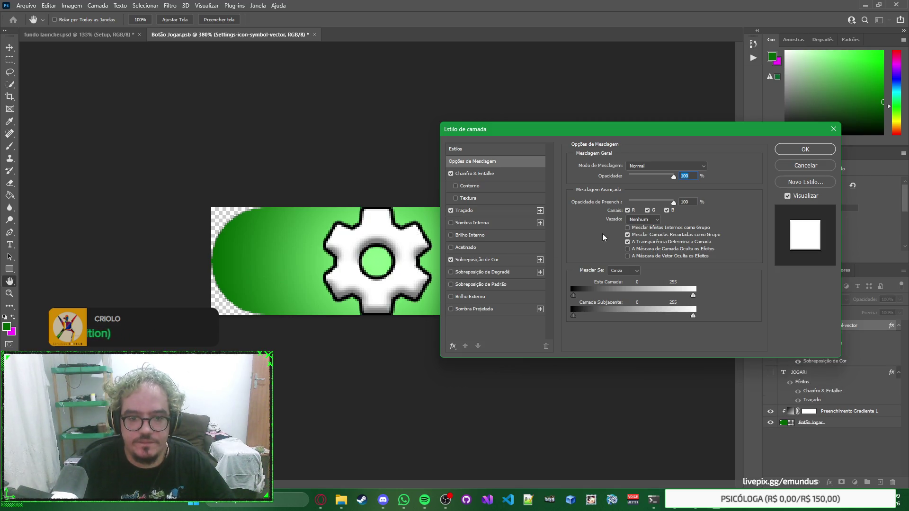
click(788, 149)
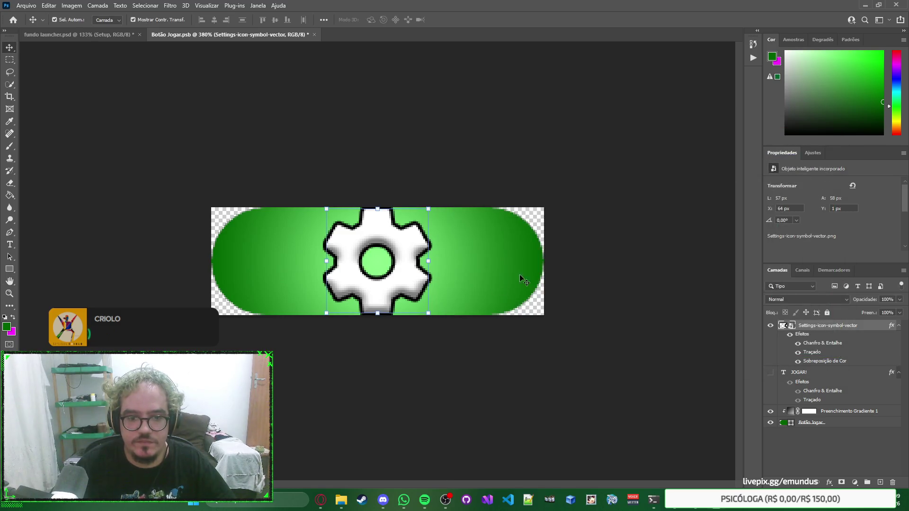
Shrink the gear slightly on the button and deselect it.
click(428, 314)
mouse_move(431, 314)
mouse_down()
mouse_move(439, 312)
mouse_move(406, 300)
mouse_move(444, 277)
mouse_move(386, 312)
mouse_move(461, 288)
mouse_move(409, 284)
mouse_move(431, 305)
mouse_up()
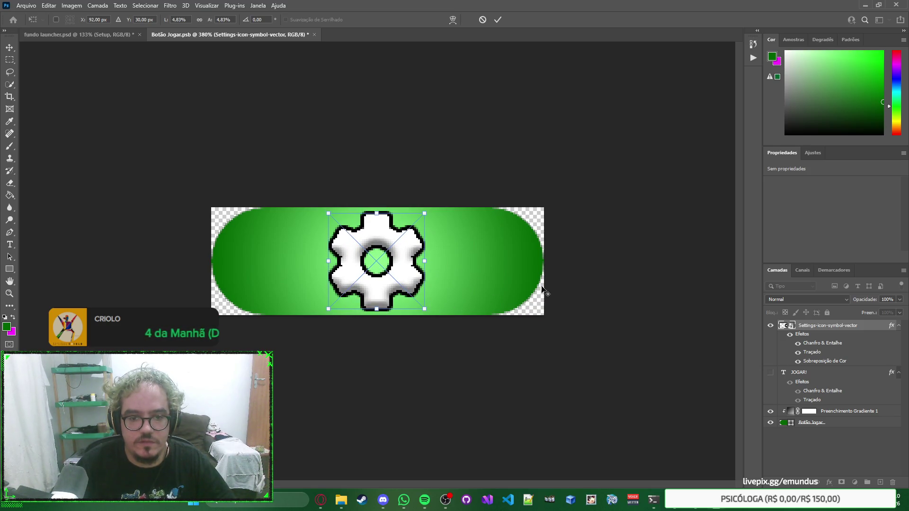
key(Return)
ctrl+click(652, 269)
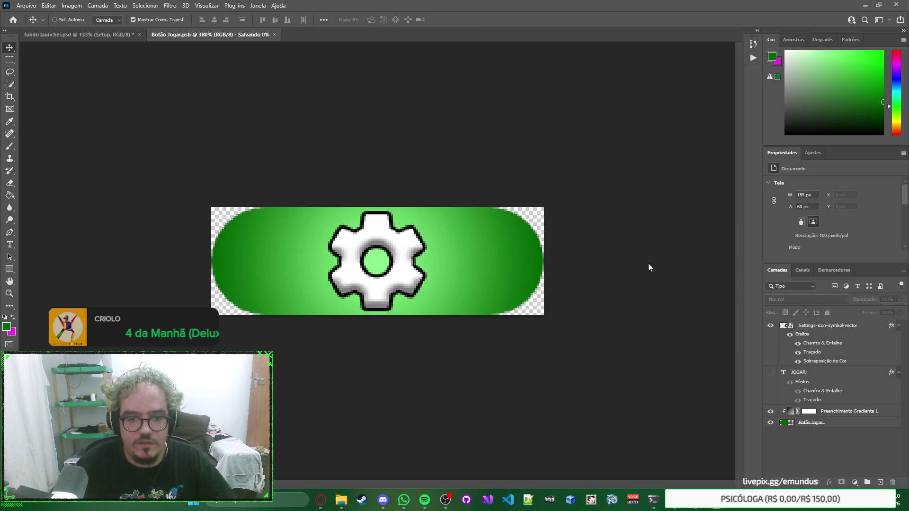
Save and close Botão Jogar.psb, then open and close the Jogar button's contents file.
key(ctrl+w)
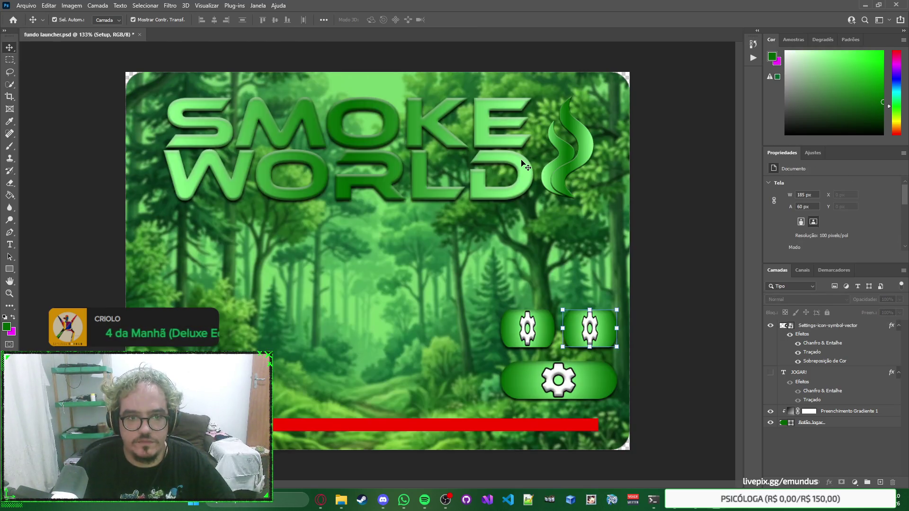
ctrl+click(703, 290)
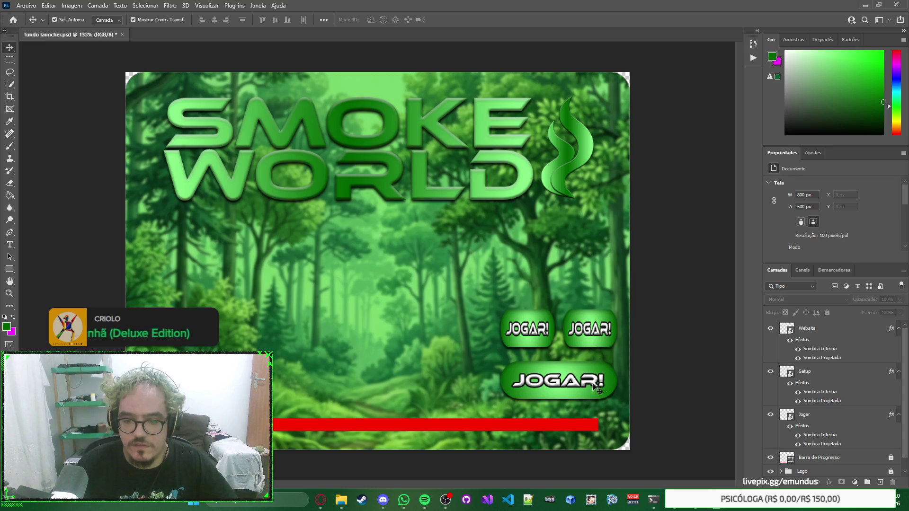
double_click(789, 406)
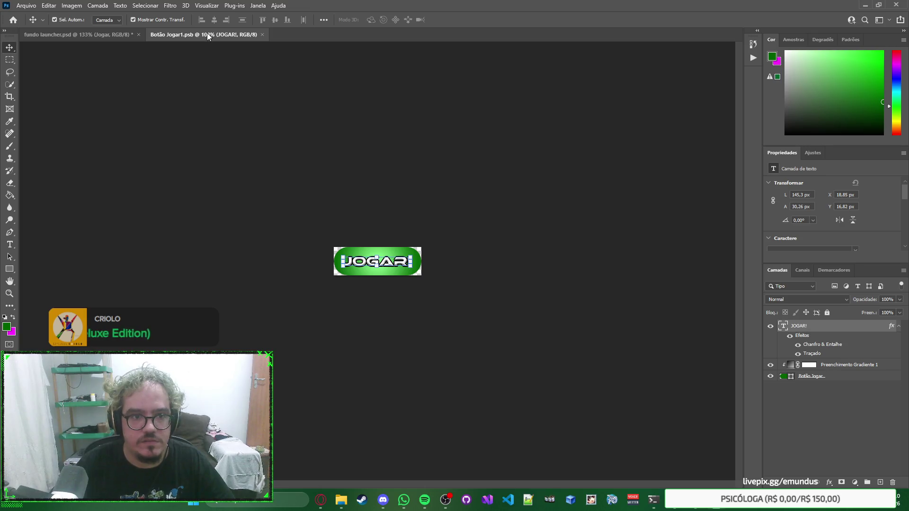
key(ctrl+w)
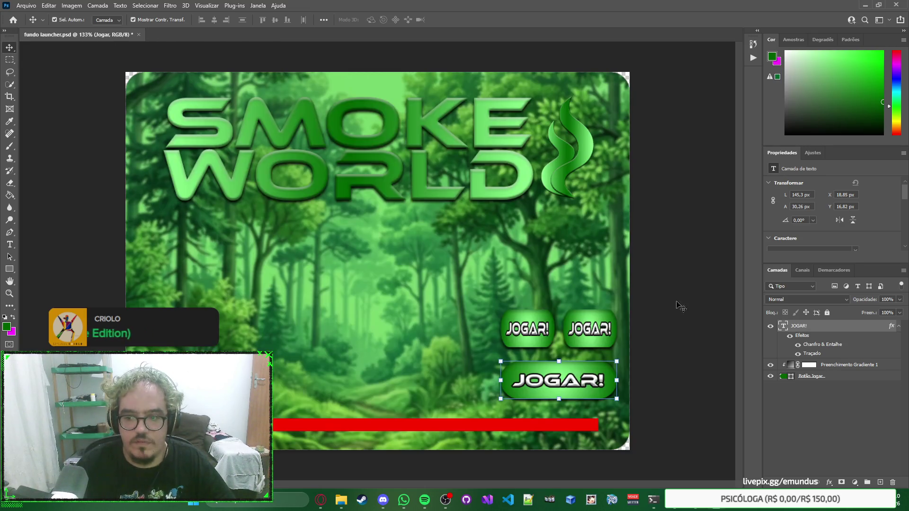
Delete the Setup and Website button layers from the launcher.
click(830, 376)
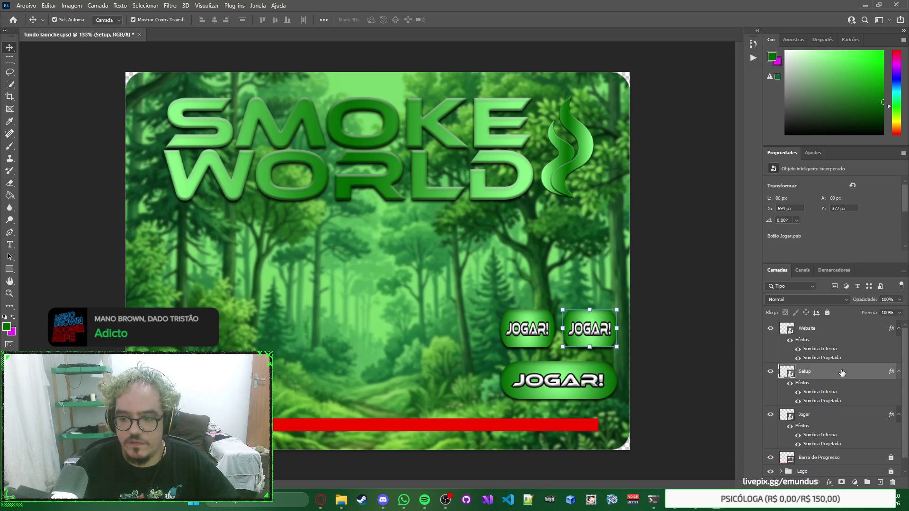
key(Delete)
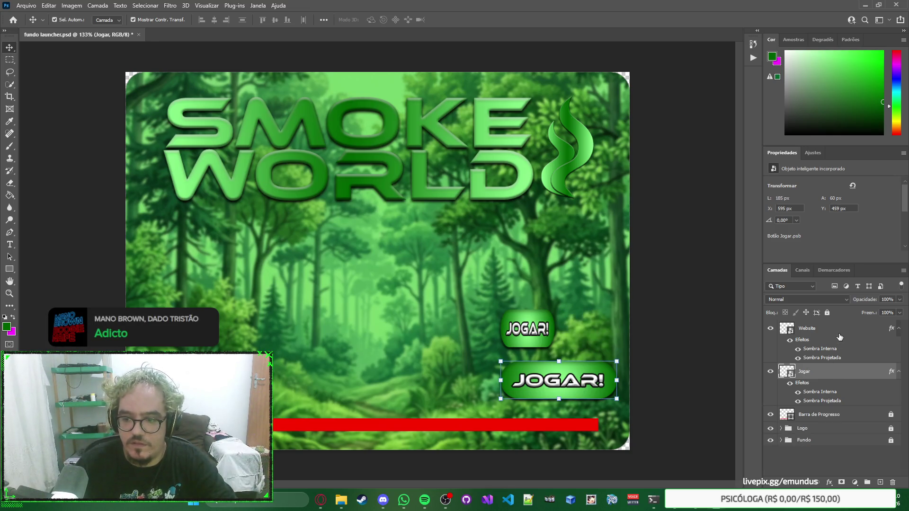
click(839, 337)
key(Delete)
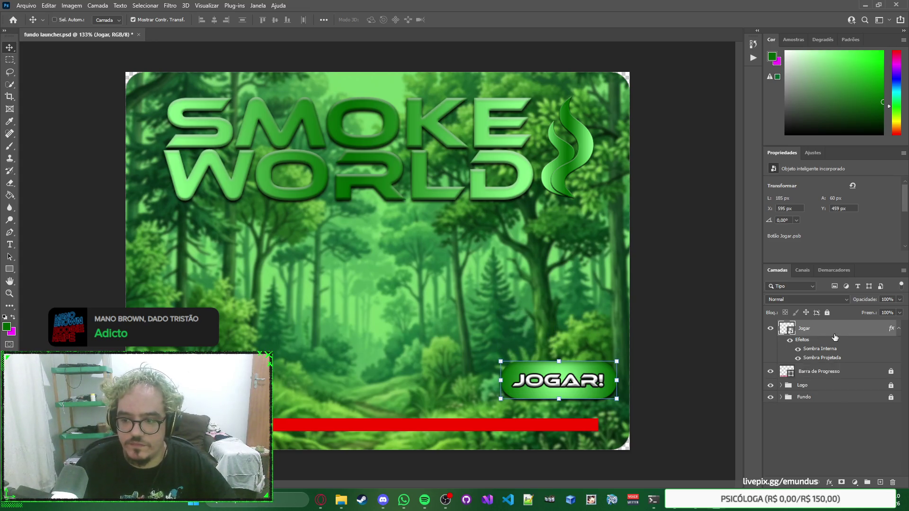
Paste a copy of the large JOGAR! button above the lower one and rename its layer Setup.
key(ctrl+v)
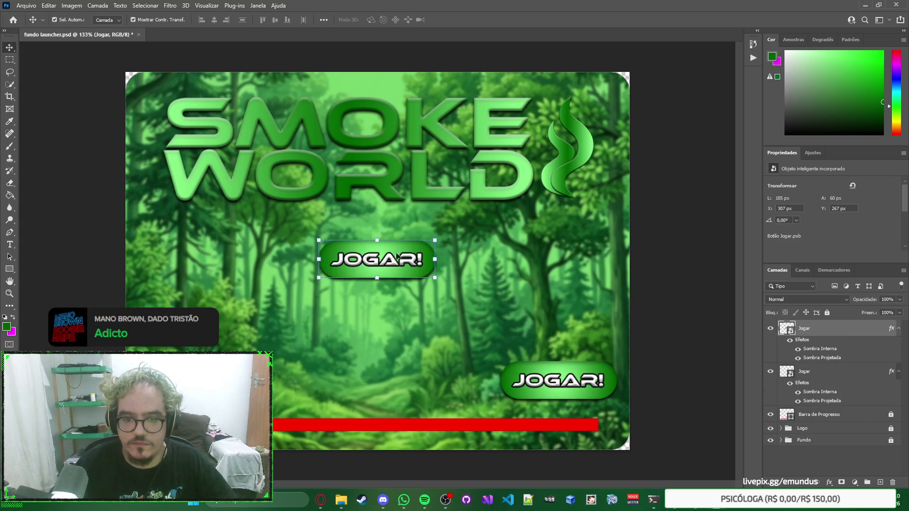
mouse_move(414, 243)
mouse_down()
mouse_move(535, 282)
mouse_move(597, 322)
mouse_up()
double_click(793, 334)
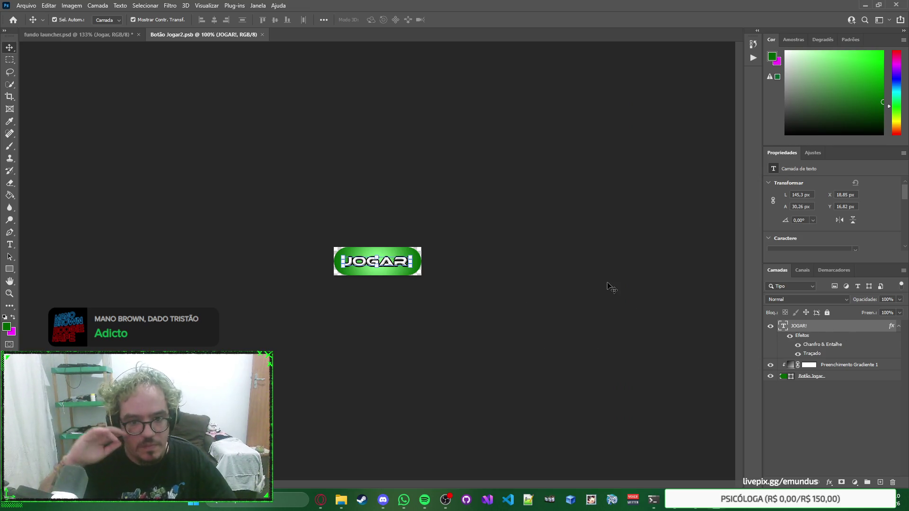
key(ctrl+w)
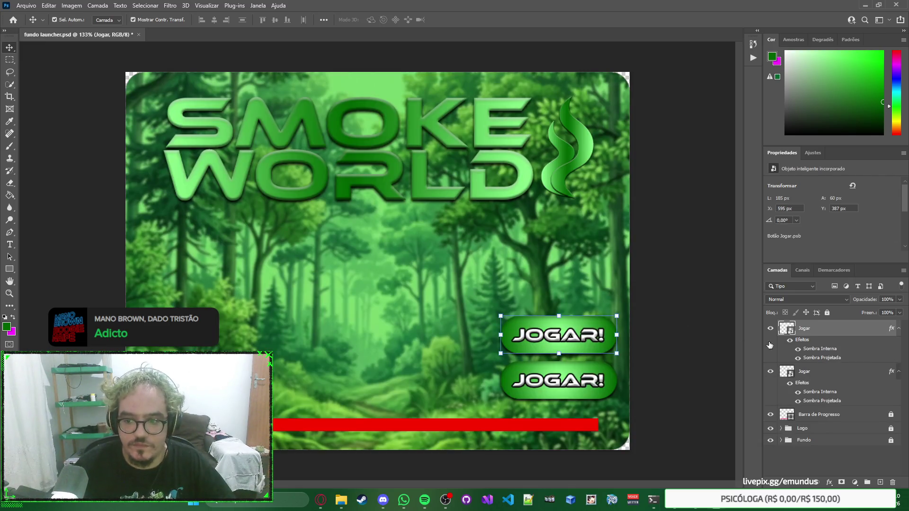
double_click(804, 329)
text(Setup)
key(Return)
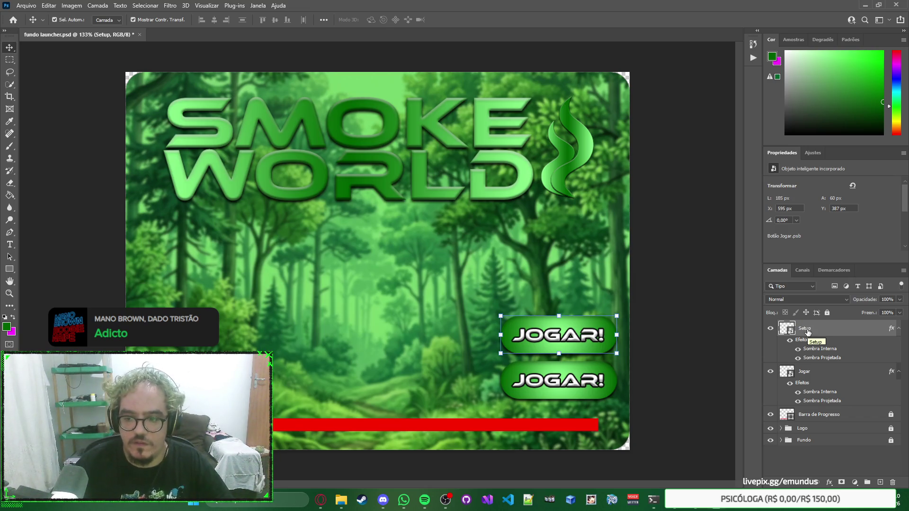
Narrow the top Setup JOGAR! button to about half its width.
scroll(559, 345, up, 5)
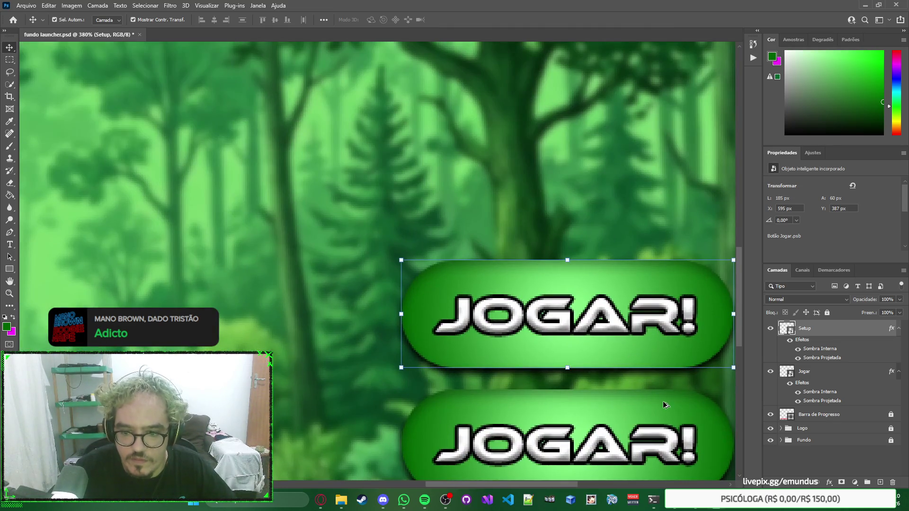
scroll(547, 487, right, 3)
scroll(547, 487, down, 3)
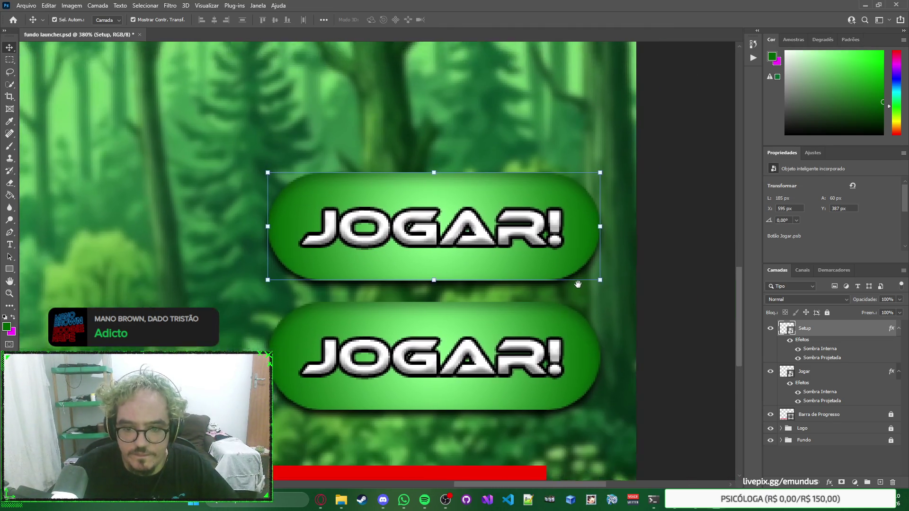
drag(535, 190, 535, 188)
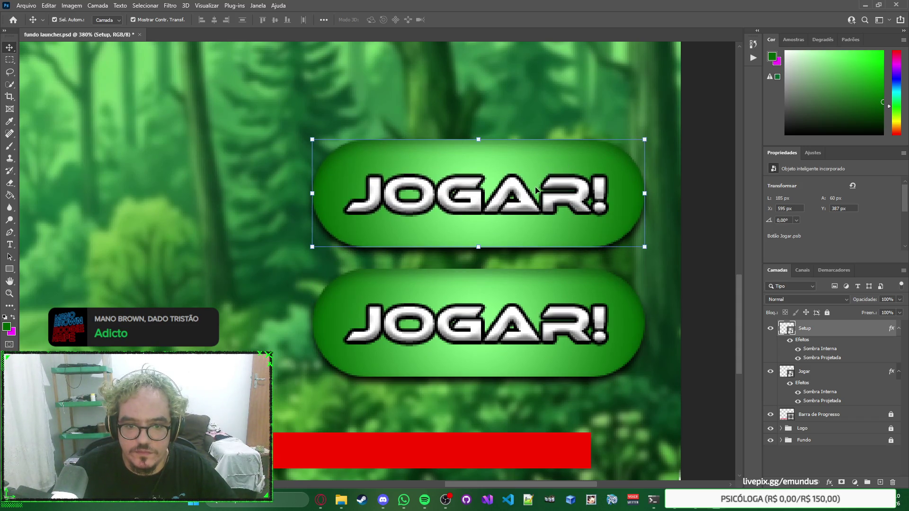
drag(314, 194, 489, 198)
key(Return)
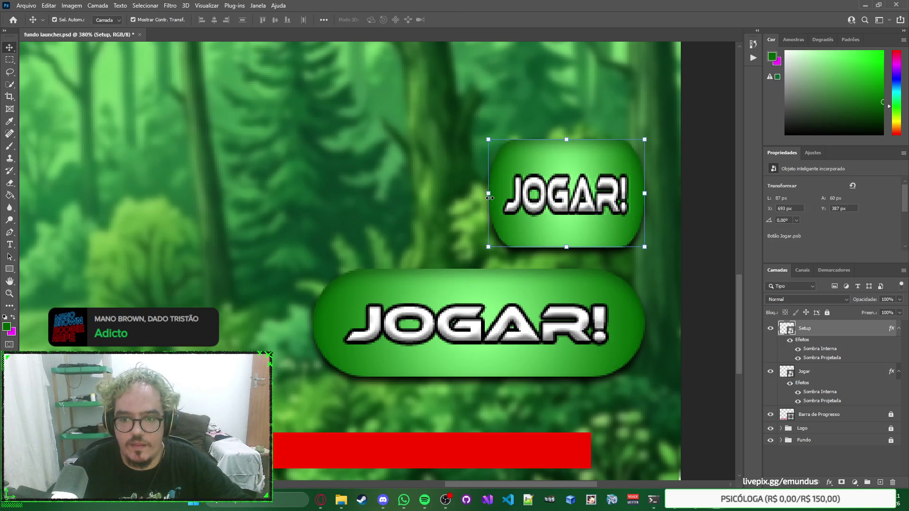
Place a copy of the narrow button to its left, rename it Website, and zoom out.
mouse_move(588, 239)
mouse_down()
mouse_move(365, 261)
mouse_move(396, 204)
mouse_up()
click(430, 161)
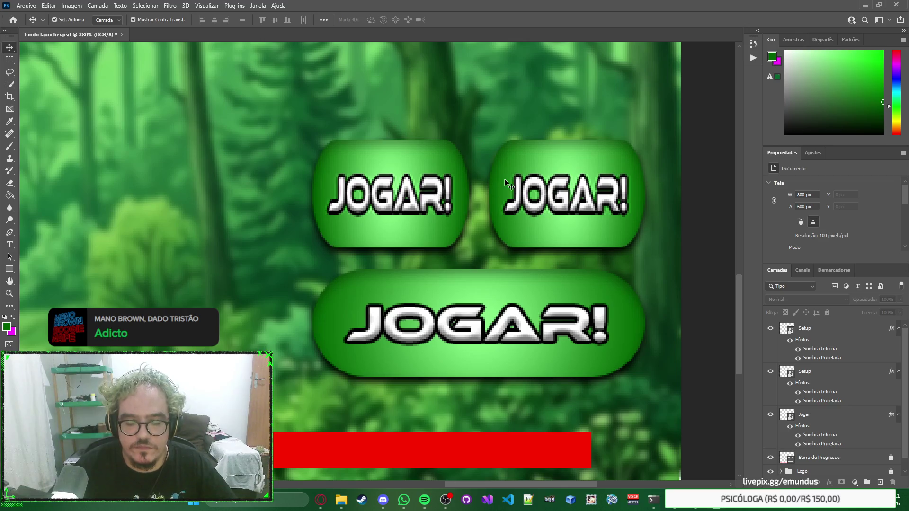
click(535, 184)
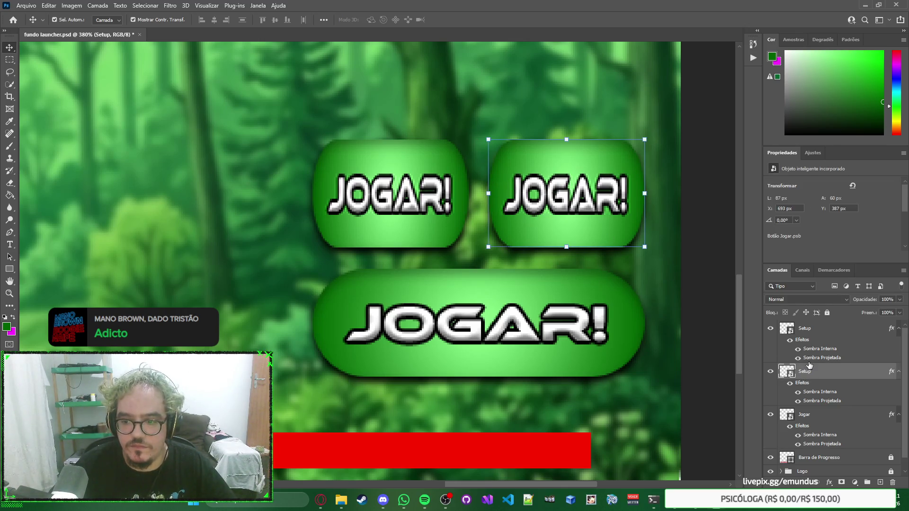
double_click(805, 327)
text(Webs)
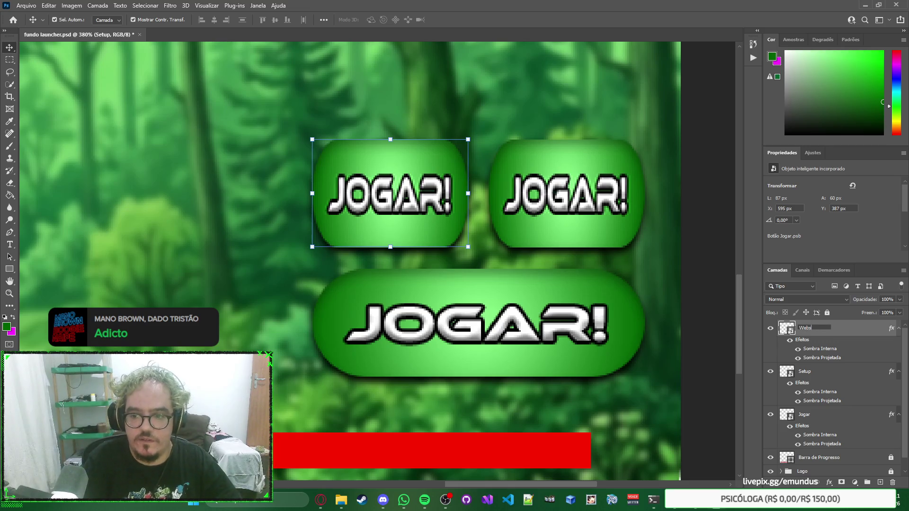
text(ite)
key(Return)
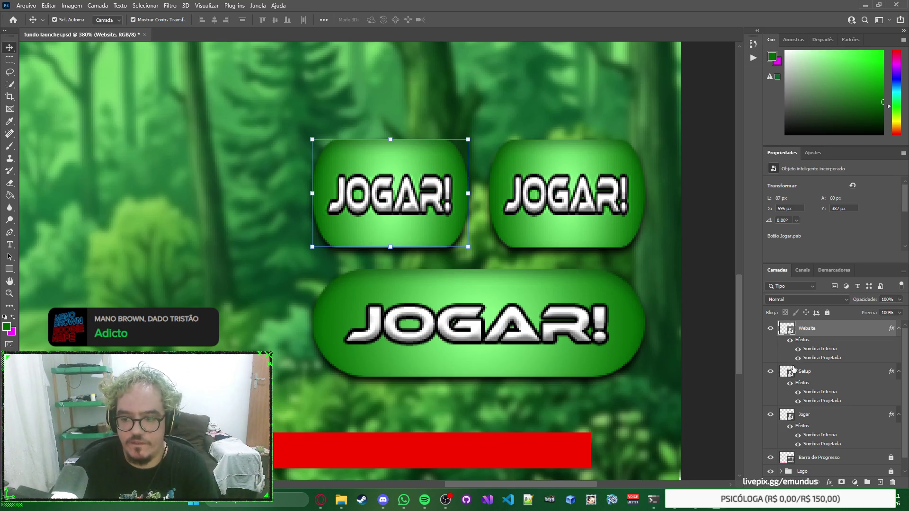
click(647, 290)
key(ctrl+0)
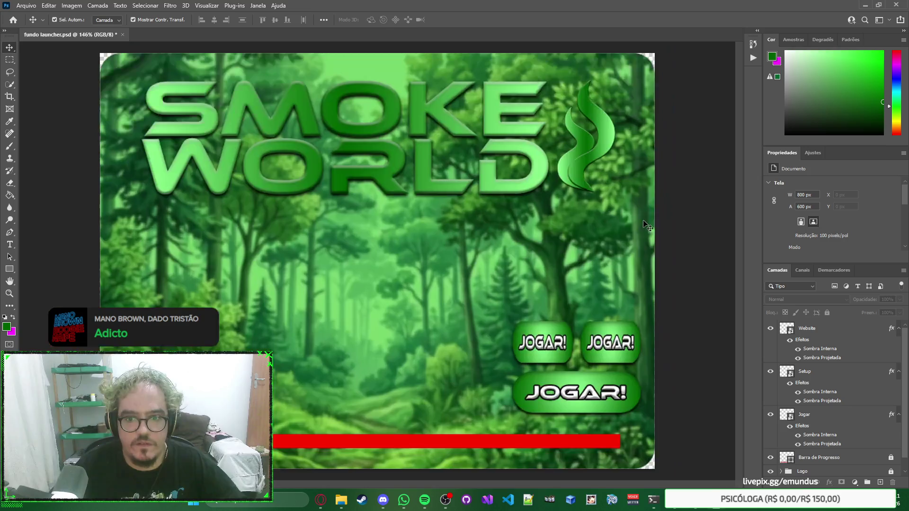
In the Setup button's contents, place the gear icon image and shrink it to about 52 px.
double_click(787, 374)
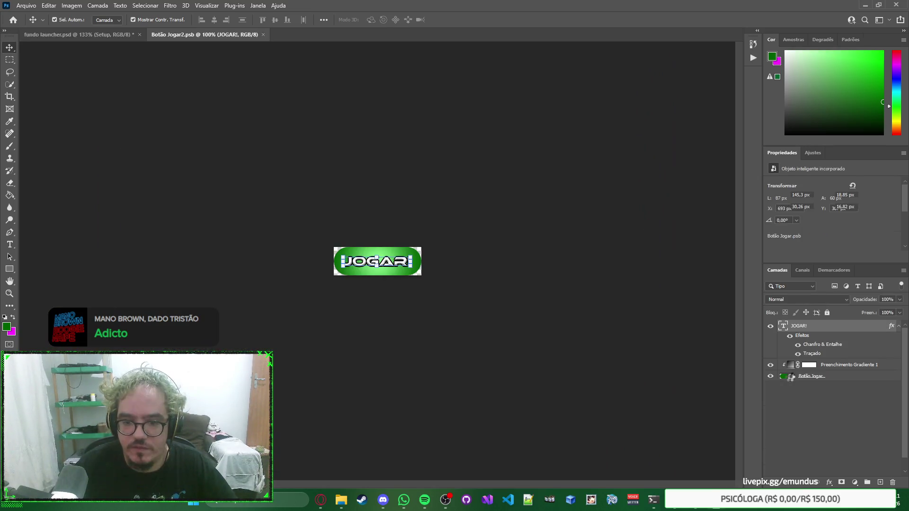
mouse_move(346, 504)
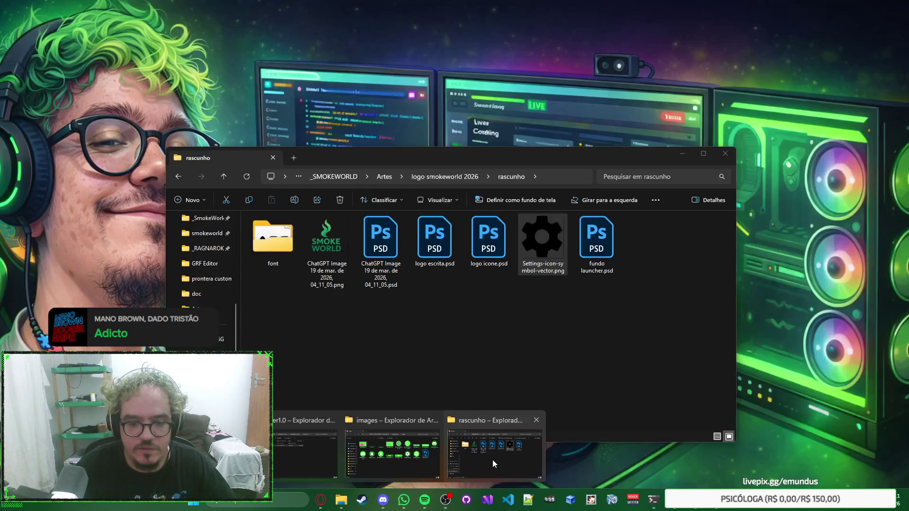
click(492, 459)
drag(544, 234, 475, 106)
key(Return)
scroll(367, 259, up, 5)
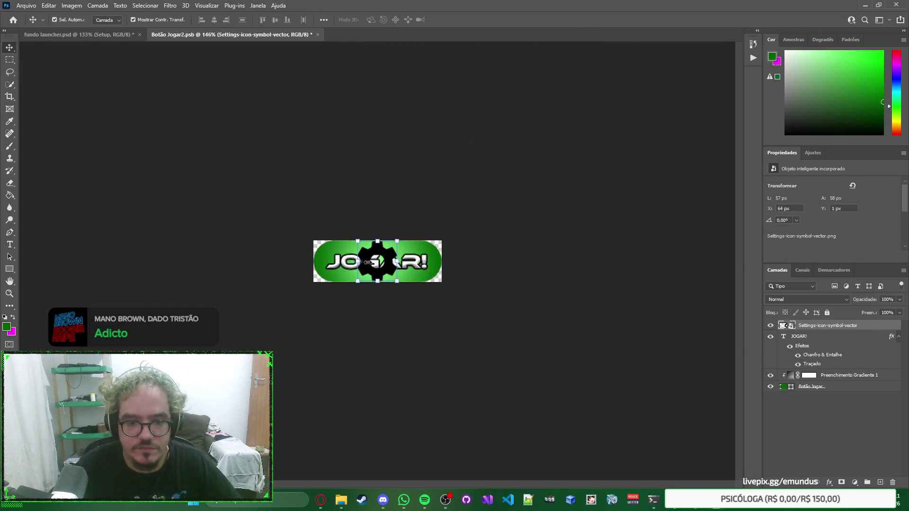
scroll(367, 259, up, 2)
drag(445, 331, 431, 321)
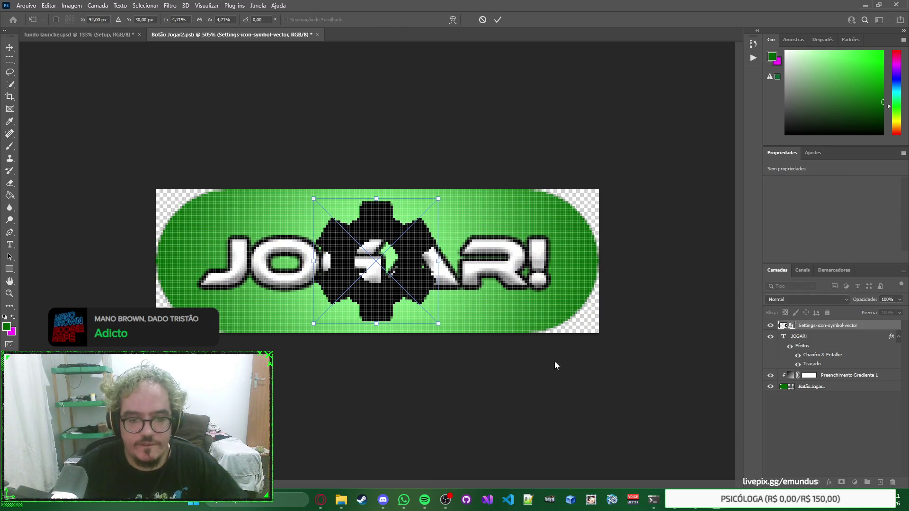
key(Return)
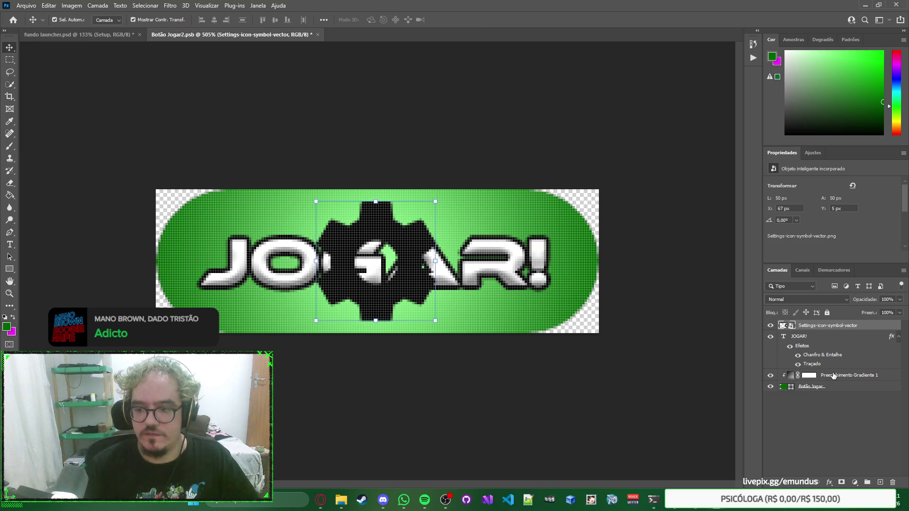
Paste the bevel and stroke onto the gear, add a white colour overlay, hide JOGAR!, and save.
right_click(833, 326)
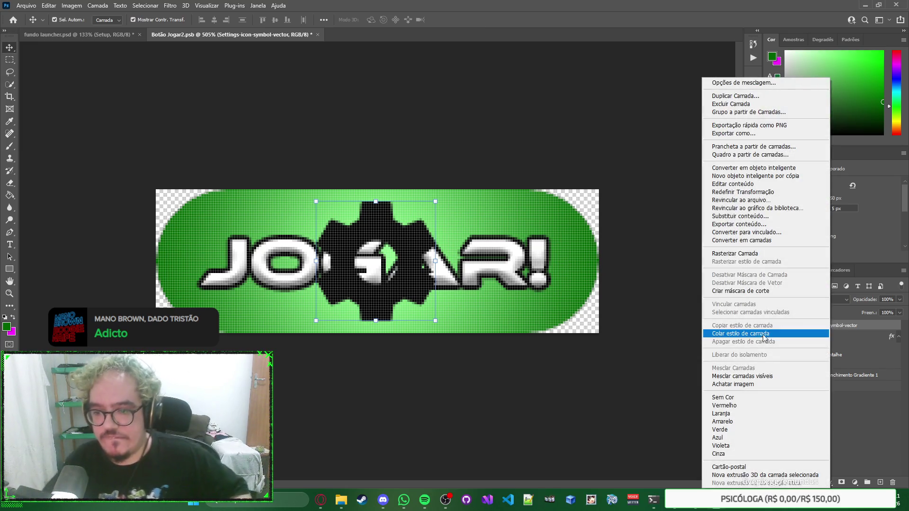
click(763, 333)
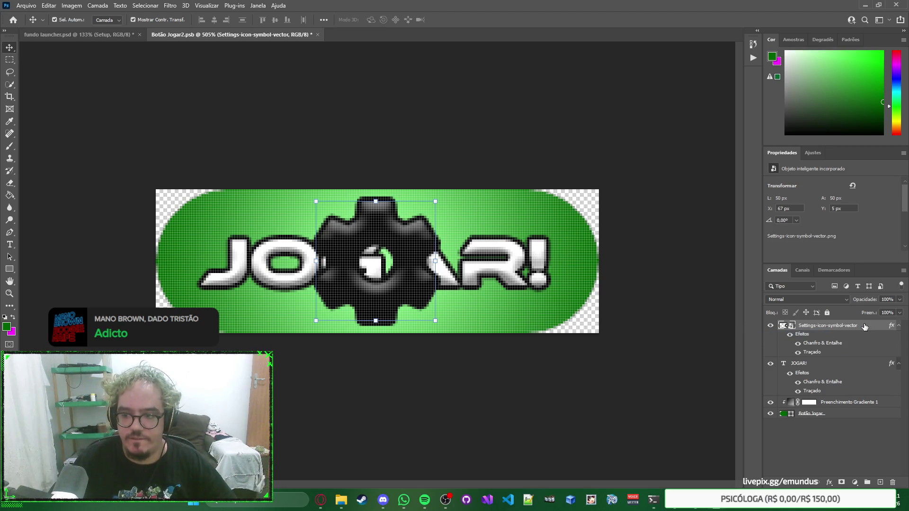
double_click(864, 326)
click(451, 259)
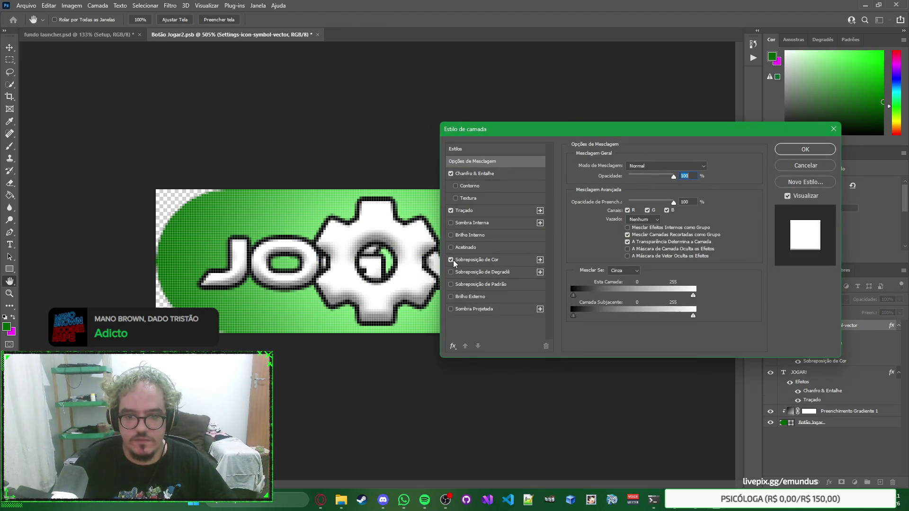
click(807, 151)
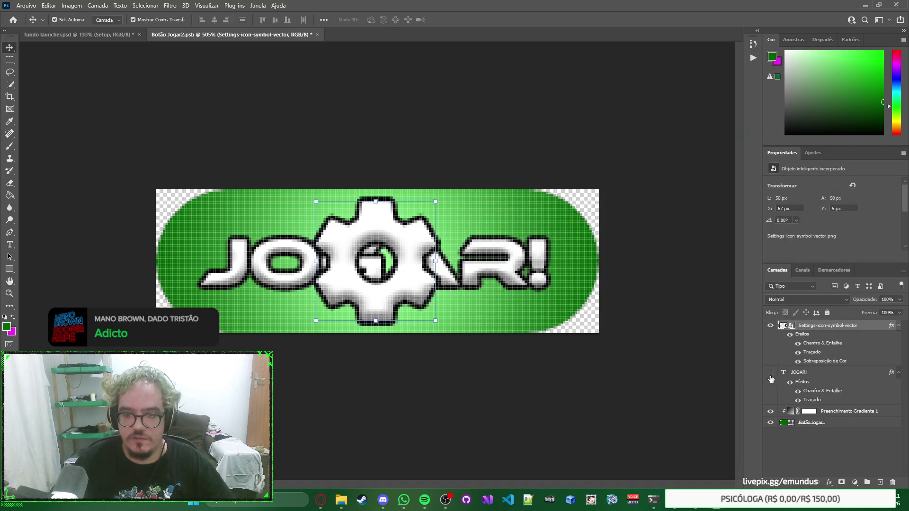
click(770, 373)
key(ctrl+s)
key(ctrl+Tab)
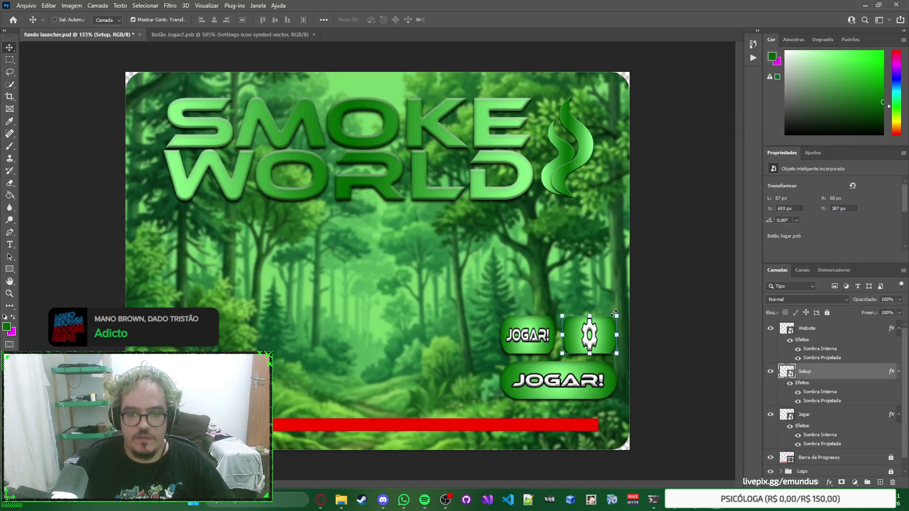
key(ctrl+Tab)
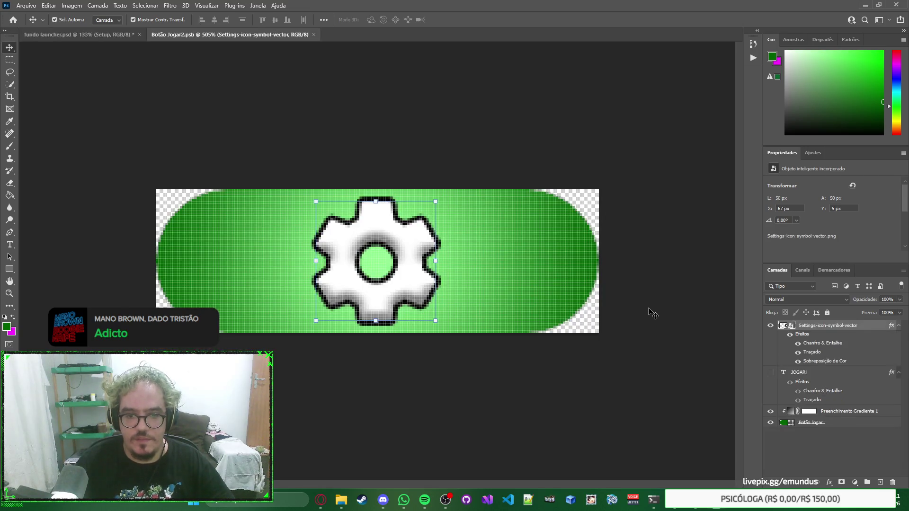
click(650, 310)
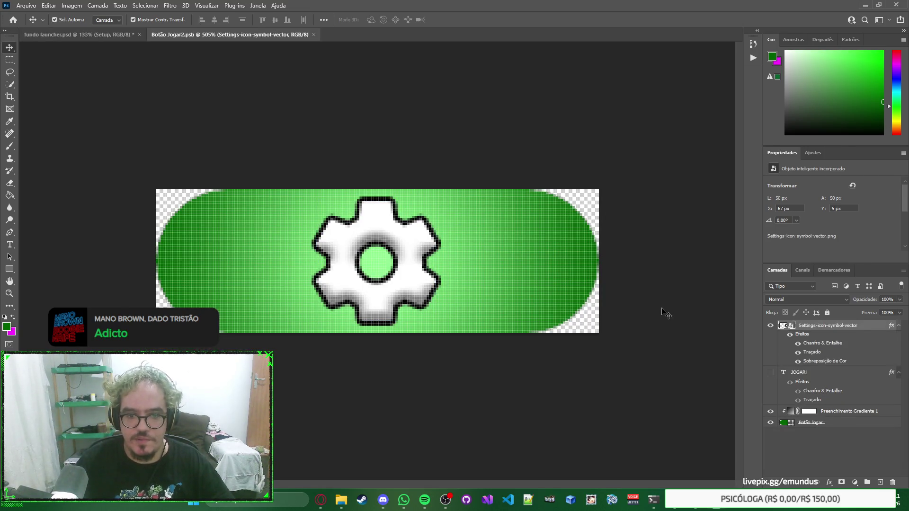
right_click(659, 304)
key(Escape)
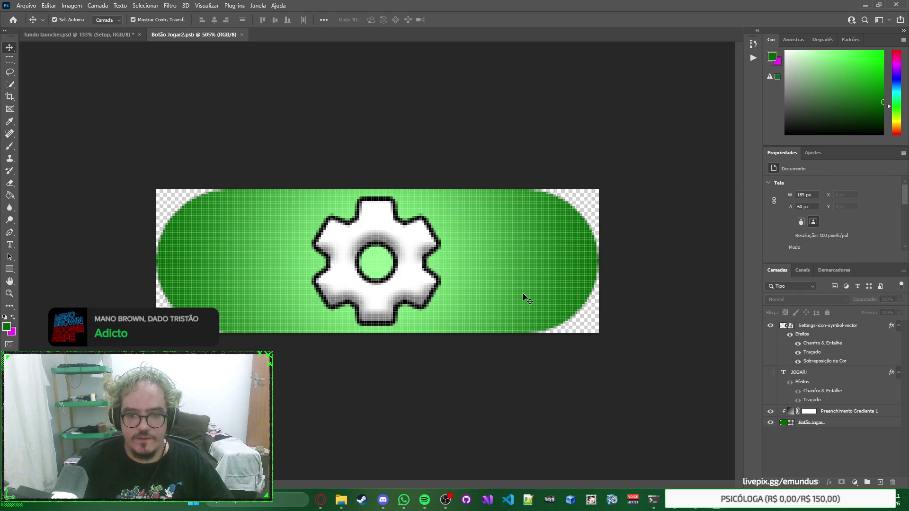
click(512, 272)
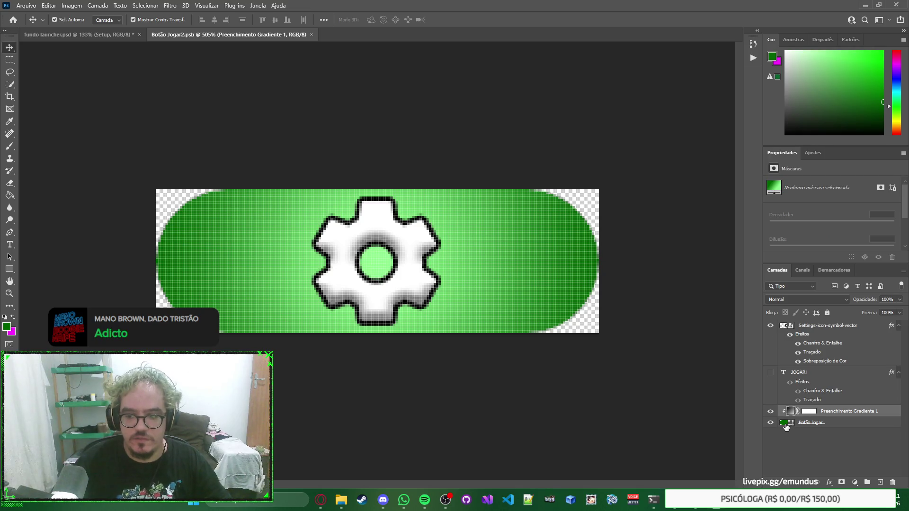
click(811, 422)
key(ctrl+Tab)
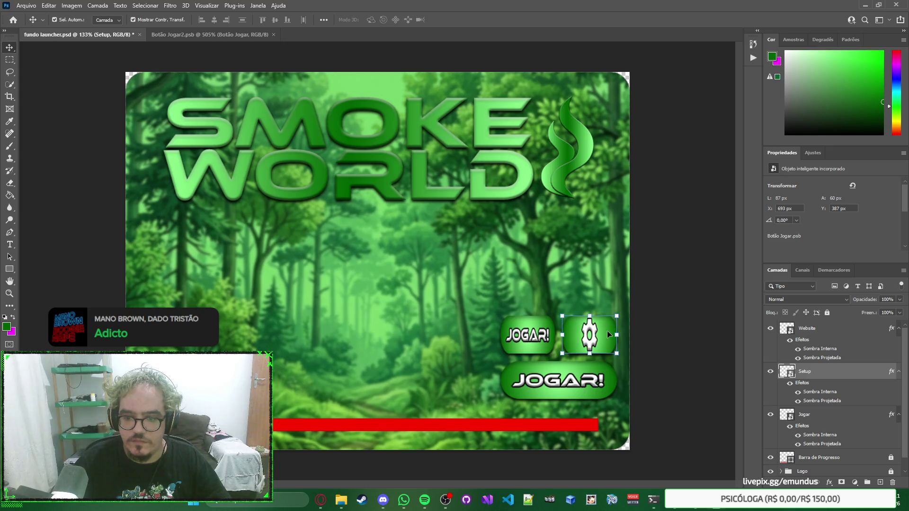
Widen the gear button leftward to full width over the Website button and reselect it.
drag(563, 334, 500, 334)
key(Return)
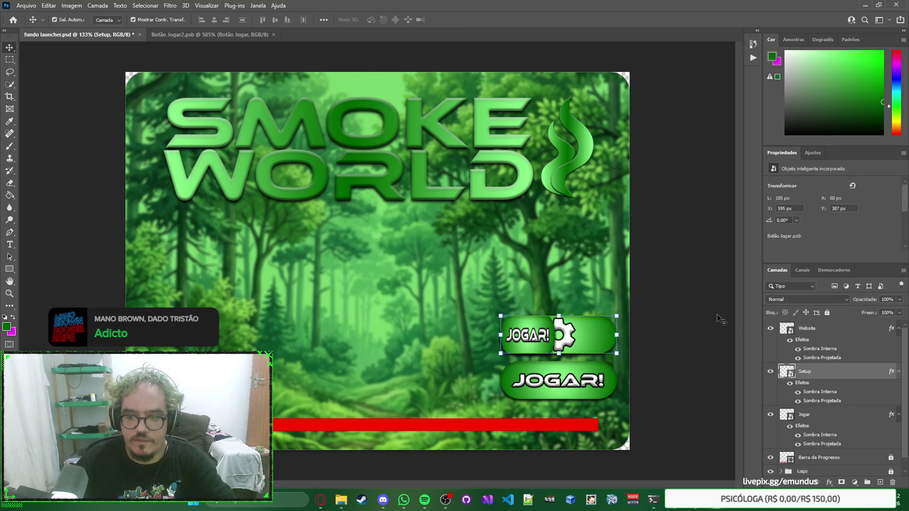
click(846, 334)
scroll(847, 334, down, 1)
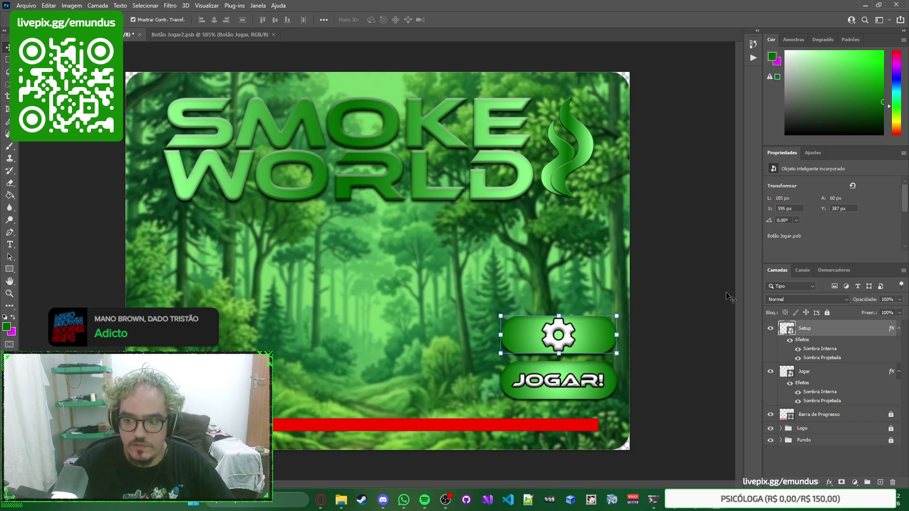
click(724, 265)
right_click(718, 275)
click(693, 262)
click(605, 335)
click(590, 387)
click(595, 344)
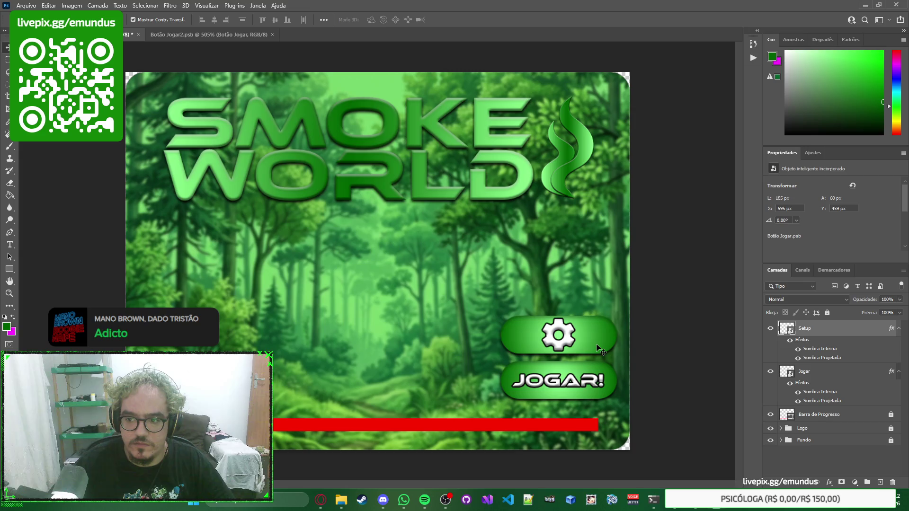
Switch to the Botão Jogar2.psb contents and select its gradient fill layer.
click(188, 38)
click(606, 301)
click(576, 288)
click(606, 304)
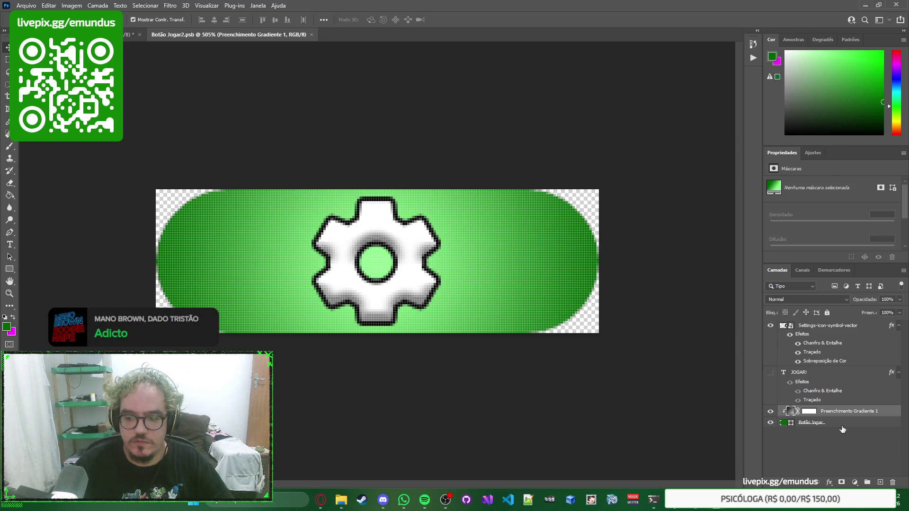
Apply a transform to the Botão Jogar button shape, then return to fundo launcher.psd.
click(819, 423)
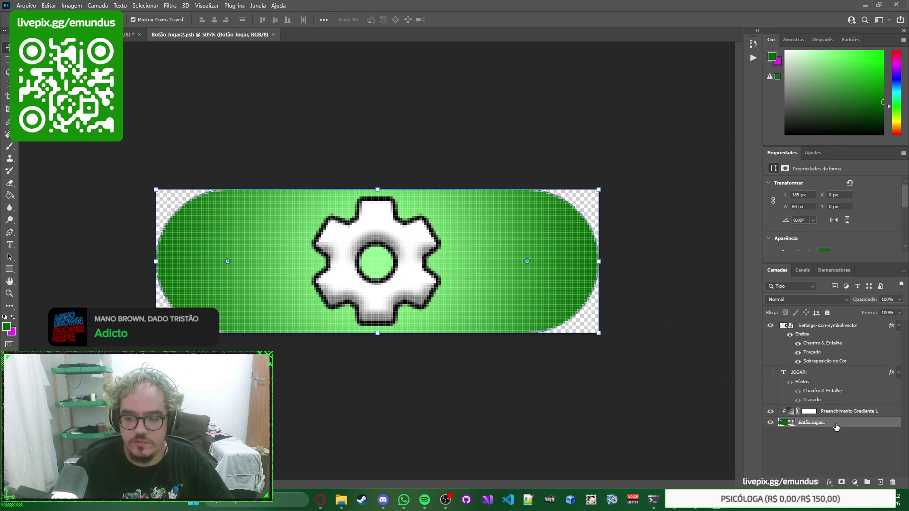
click(600, 260)
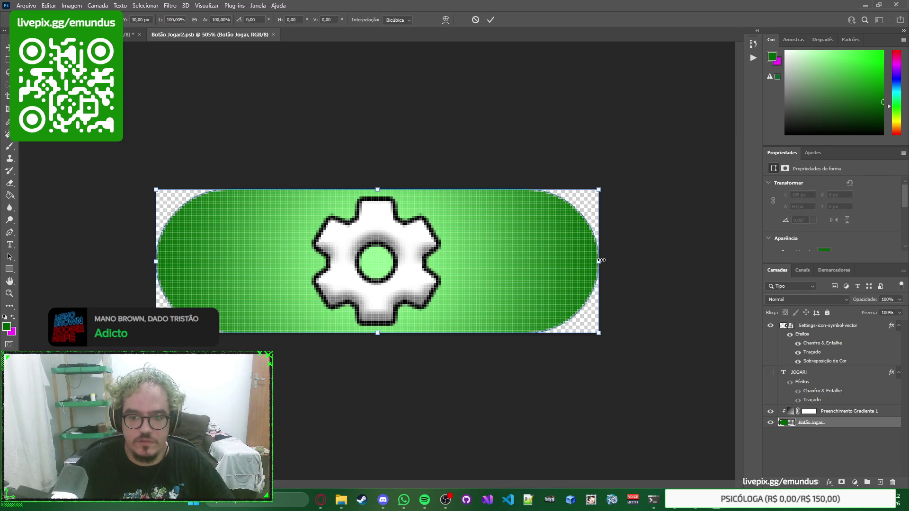
click(600, 260)
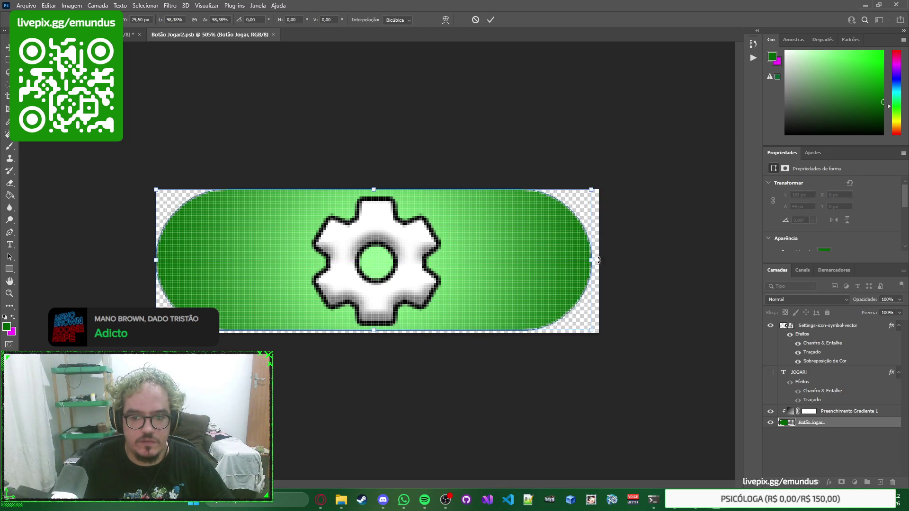
key(Return)
key(ctrl+Tab)
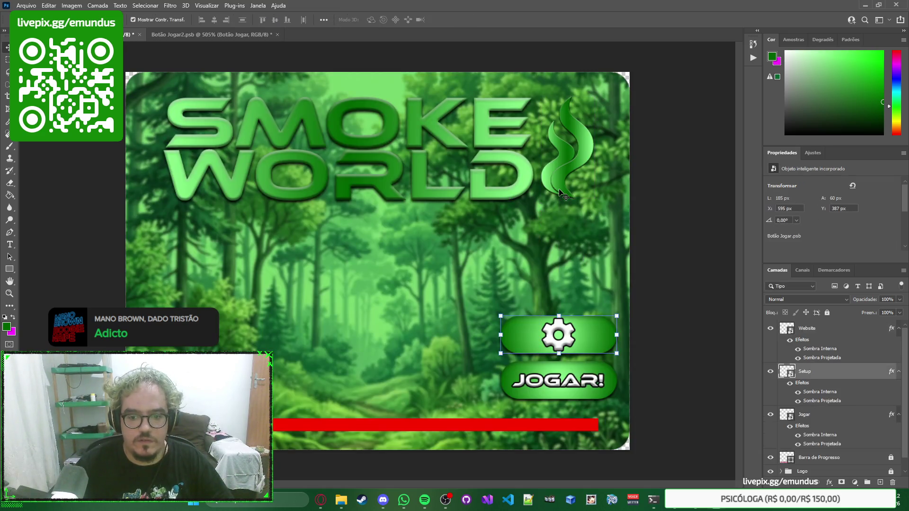
Select the small JOGAR! button overlapping the gear button and delete it.
click(519, 343)
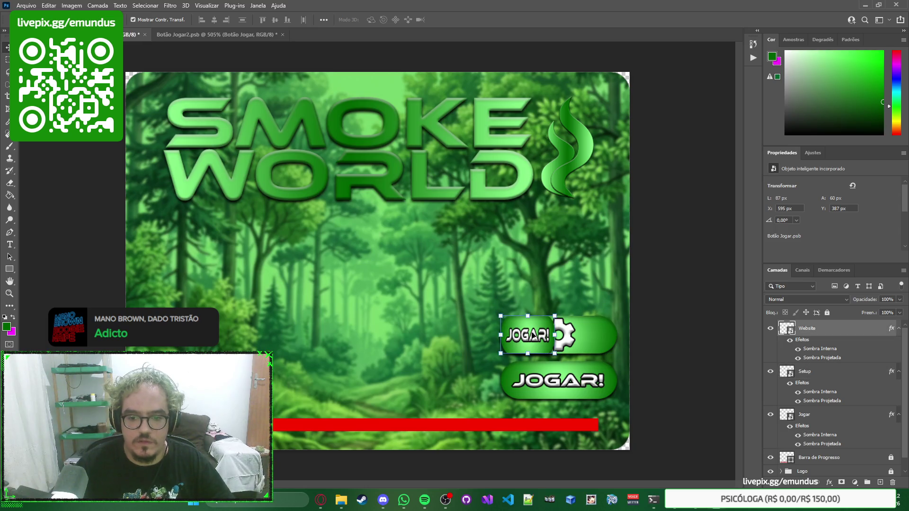
click(581, 349)
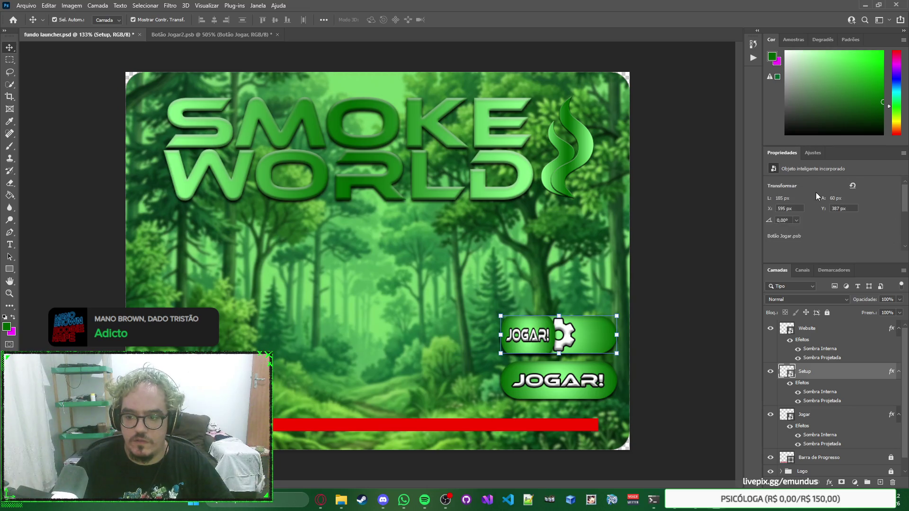
scroll(820, 201, down, 2)
scroll(820, 202, down, 1)
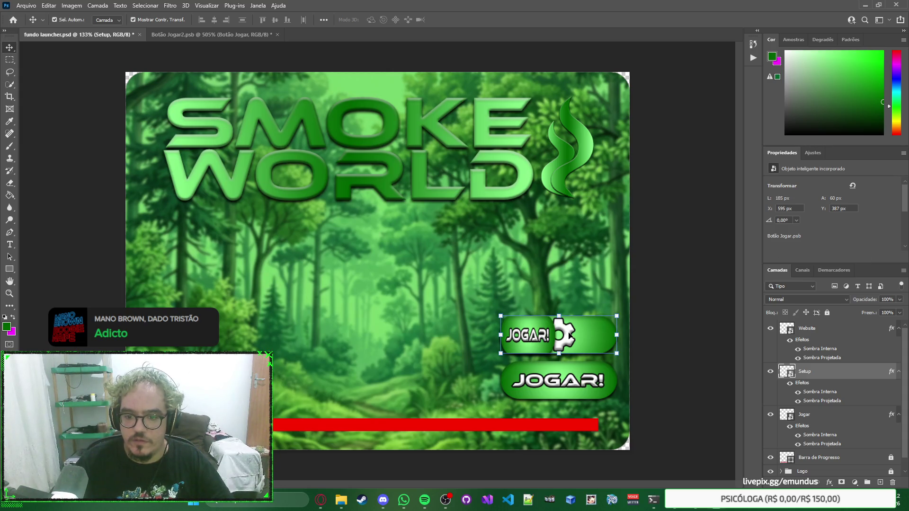
click(507, 328)
click(588, 330)
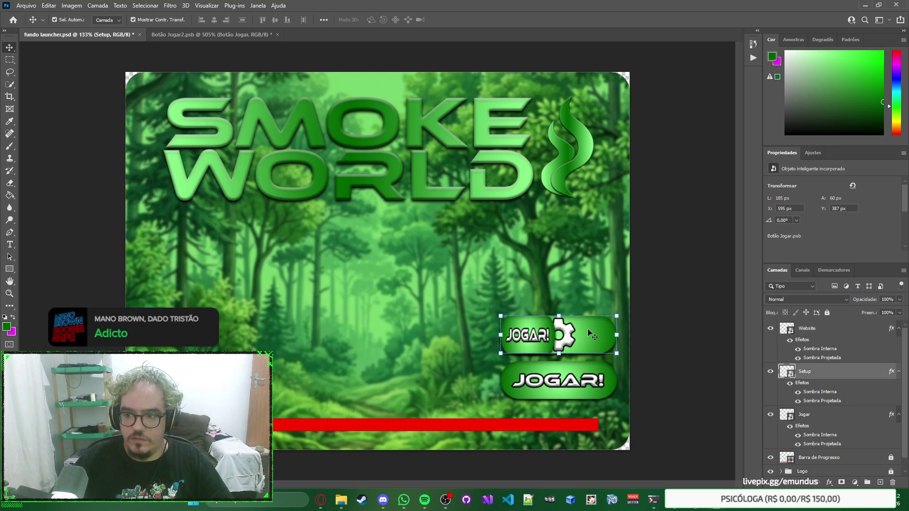
click(516, 332)
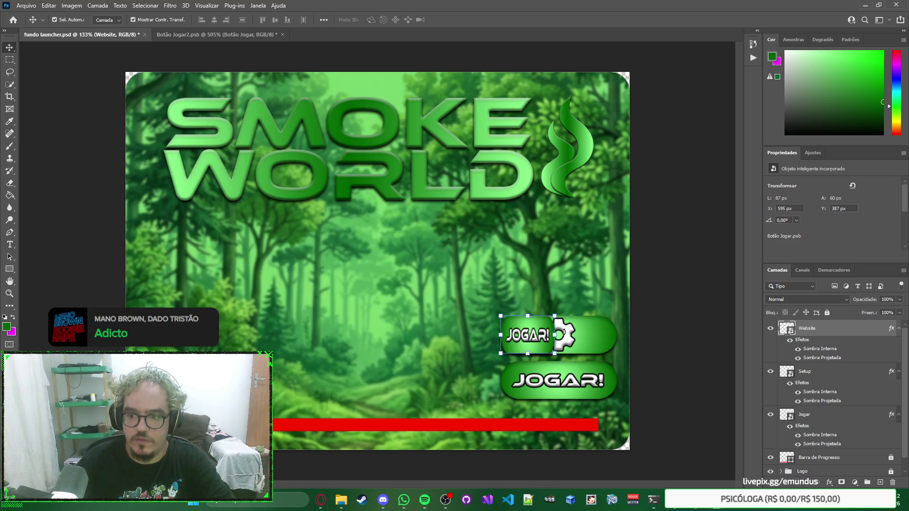
key(Delete)
In Botão Jogar2.psb, set the green shape's width to 85 px and centre it on the gear.
click(198, 38)
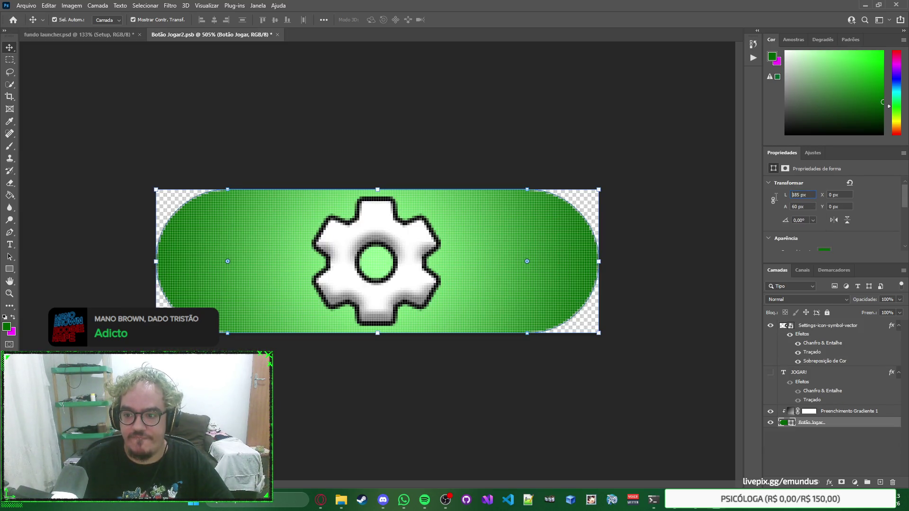
text(85)
key(Return)
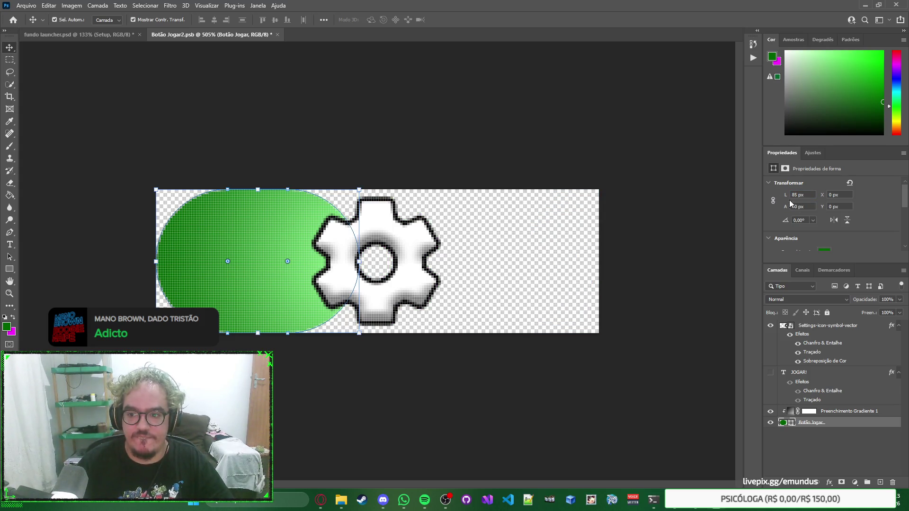
click(263, 260)
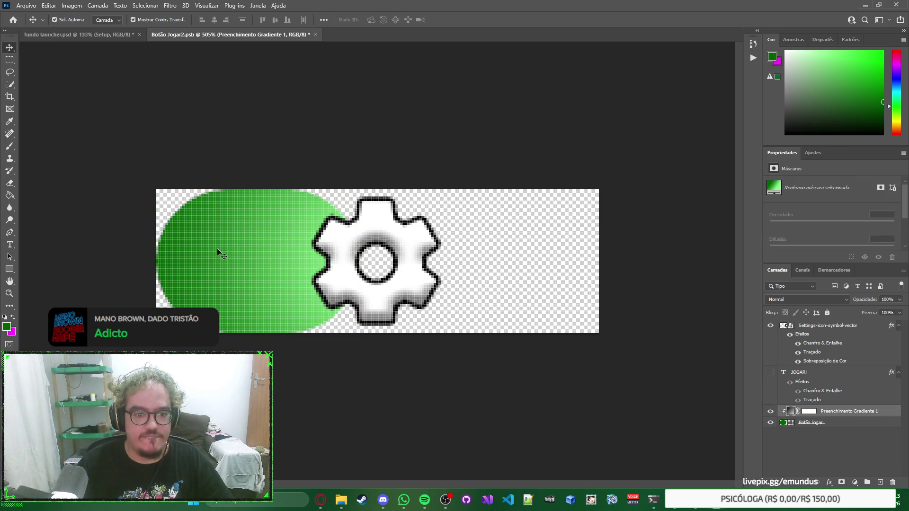
click(839, 424)
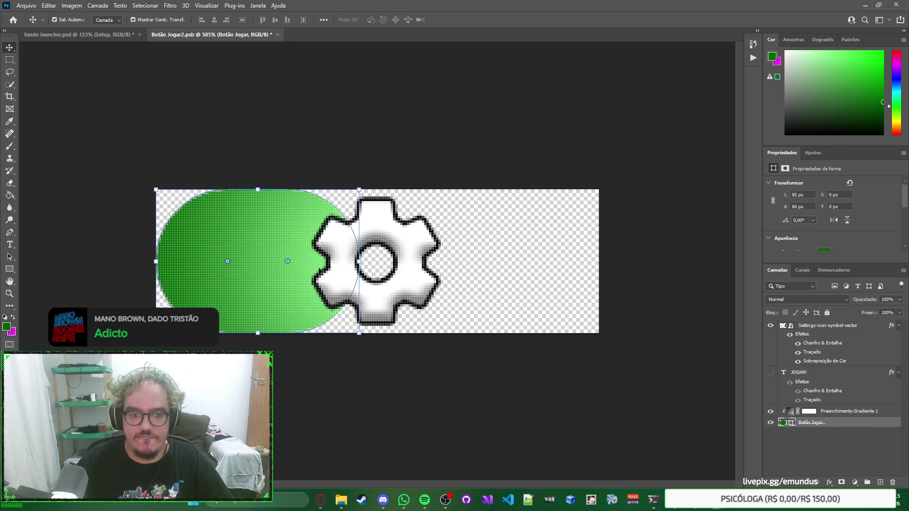
click(260, 257)
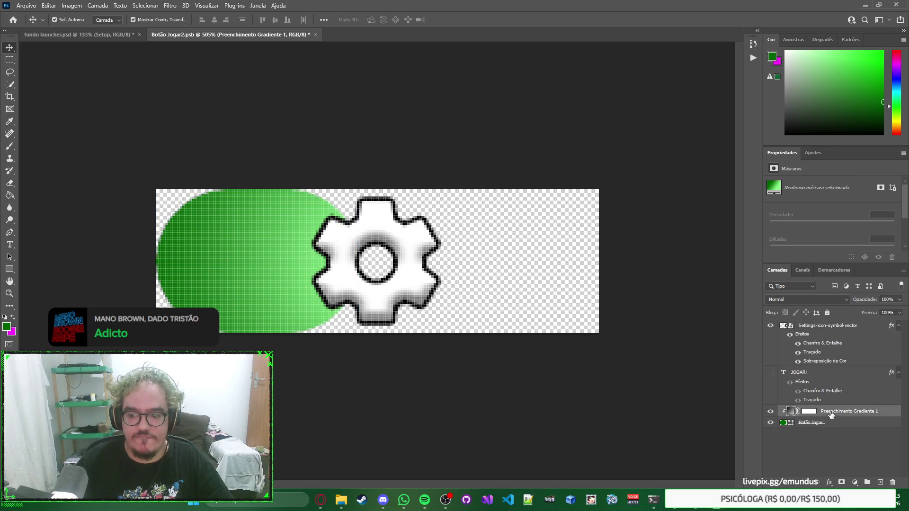
drag(830, 413, 829, 428)
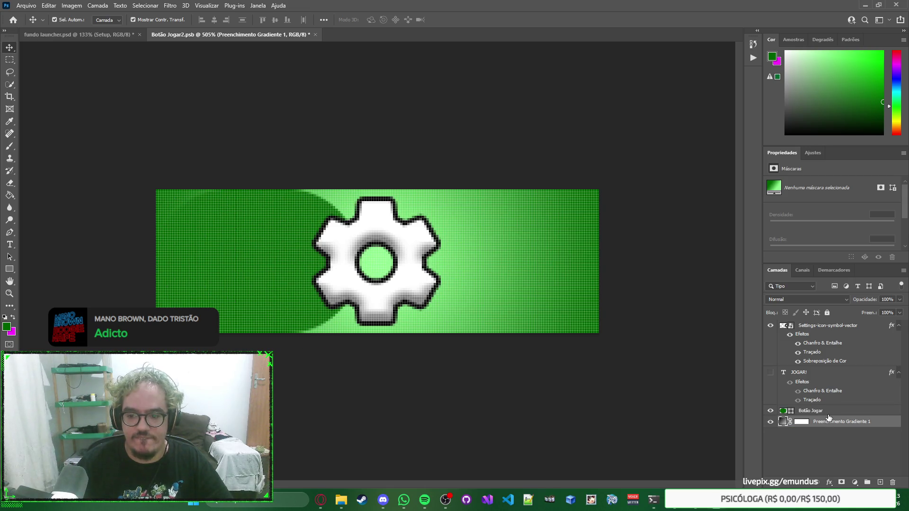
click(829, 412)
drag(257, 268, 375, 266)
Move the gradient fill back above the shape and clip it to the button shape.
drag(833, 422, 832, 411)
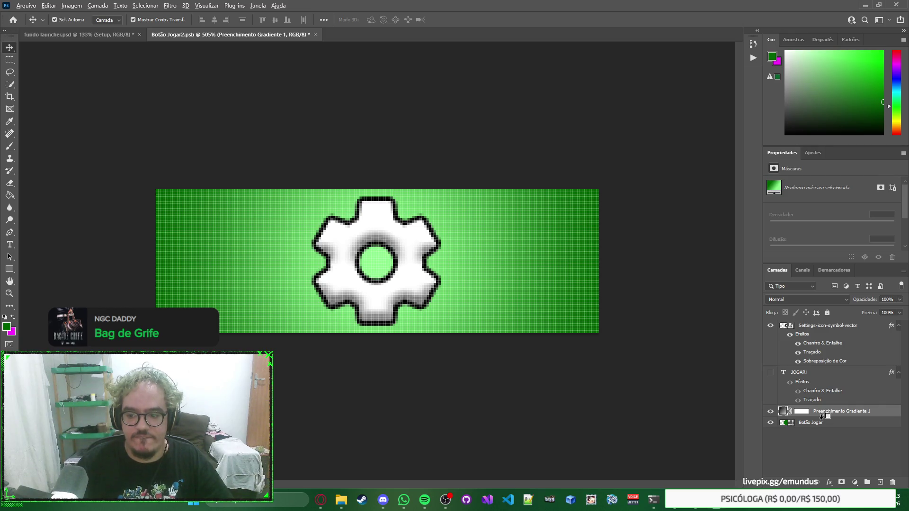
alt+click(823, 417)
click(682, 367)
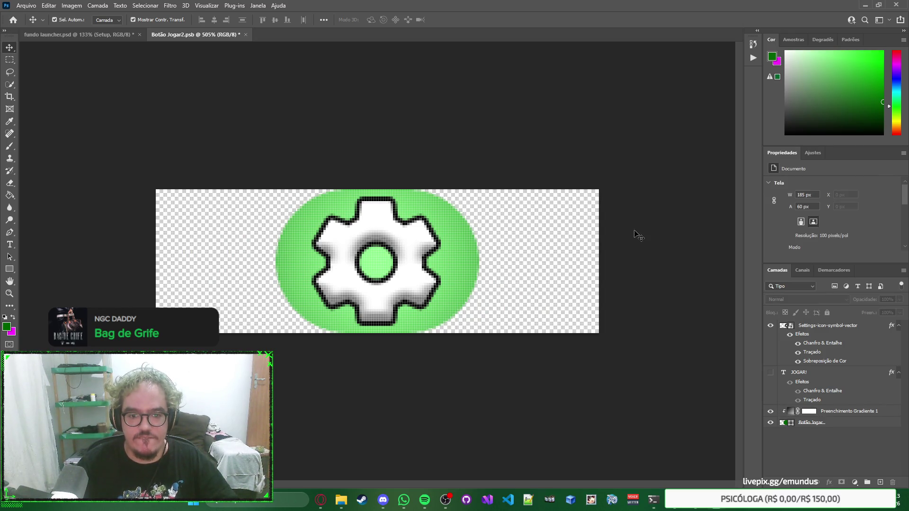
click(840, 412)
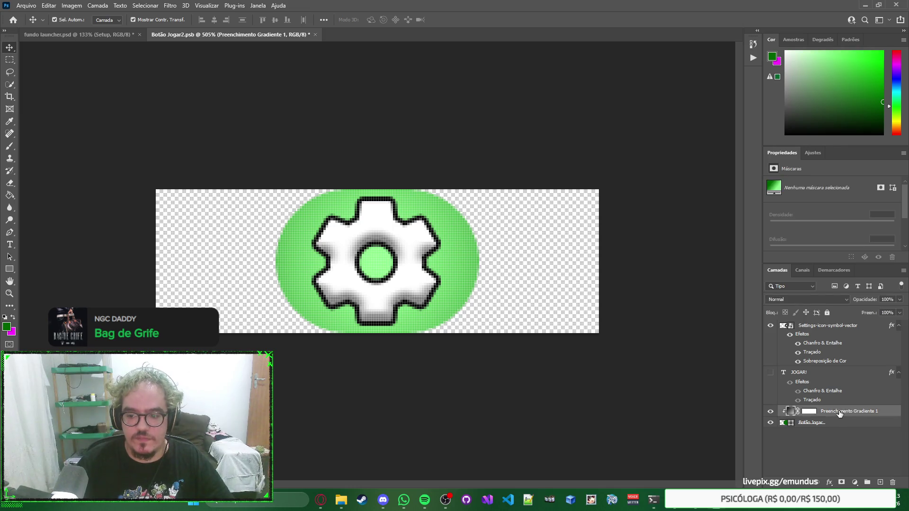
Set the gear button's gradient fill to Radial at a 90° angle with Reverse kept on.
double_click(790, 411)
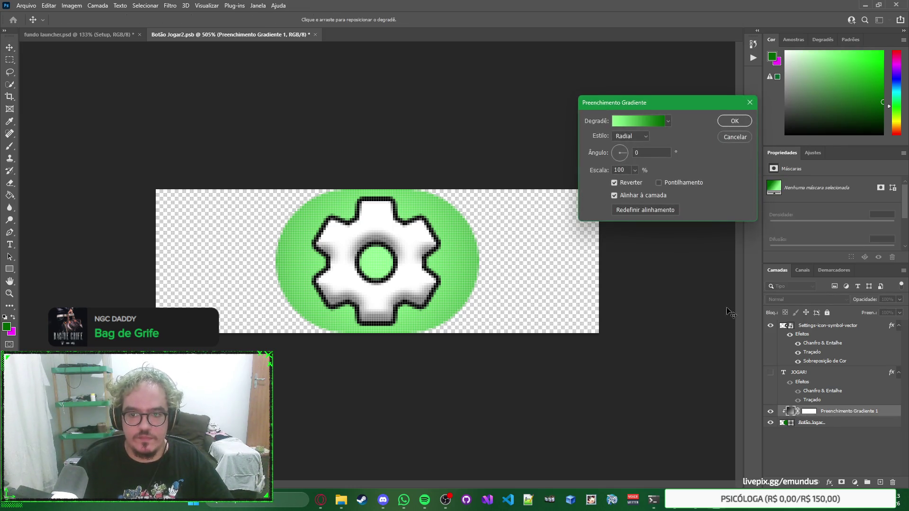
click(632, 138)
click(632, 144)
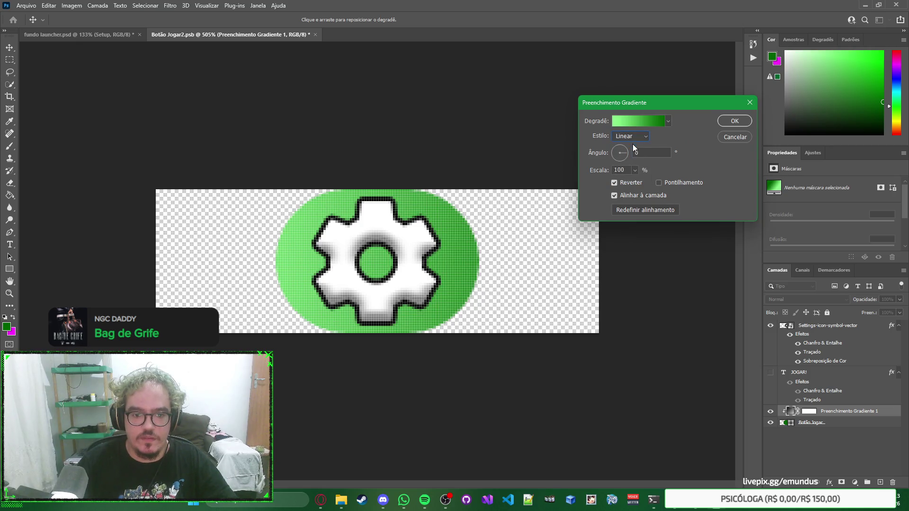
click(637, 137)
click(638, 152)
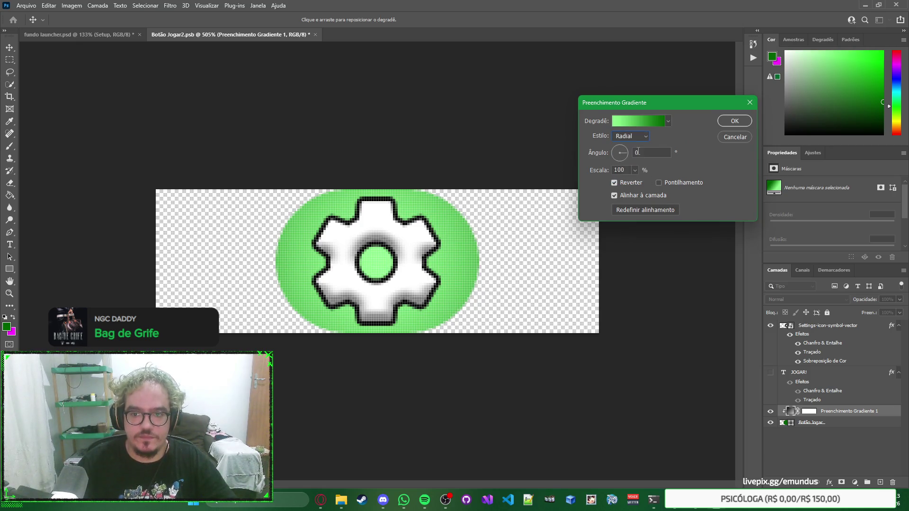
text(90)
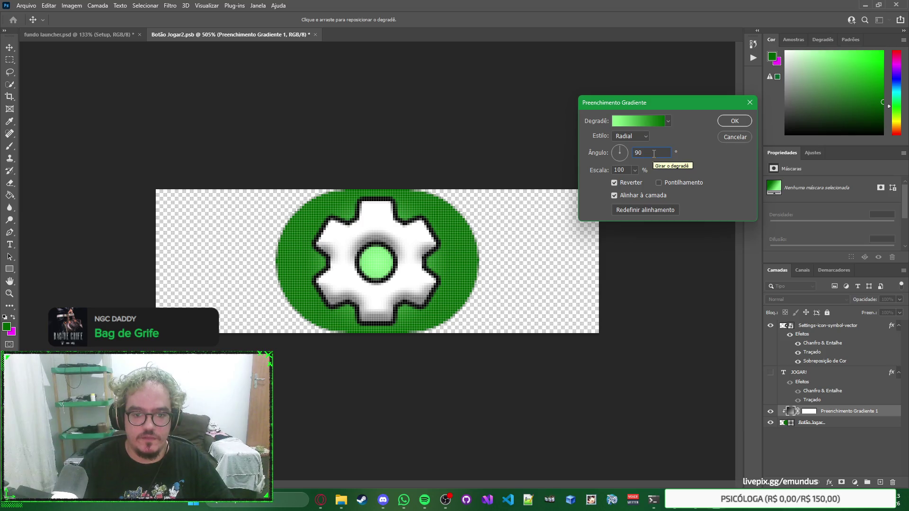
key(BackSpace)
key(BackSpace)
text(180)
double_click(654, 154)
text(60)
double_click(654, 154)
text(90)
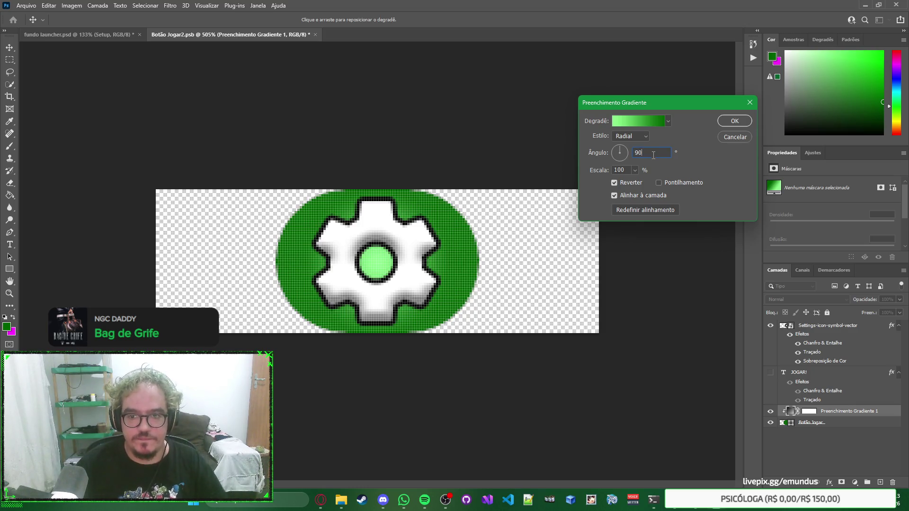
click(614, 183)
click(631, 183)
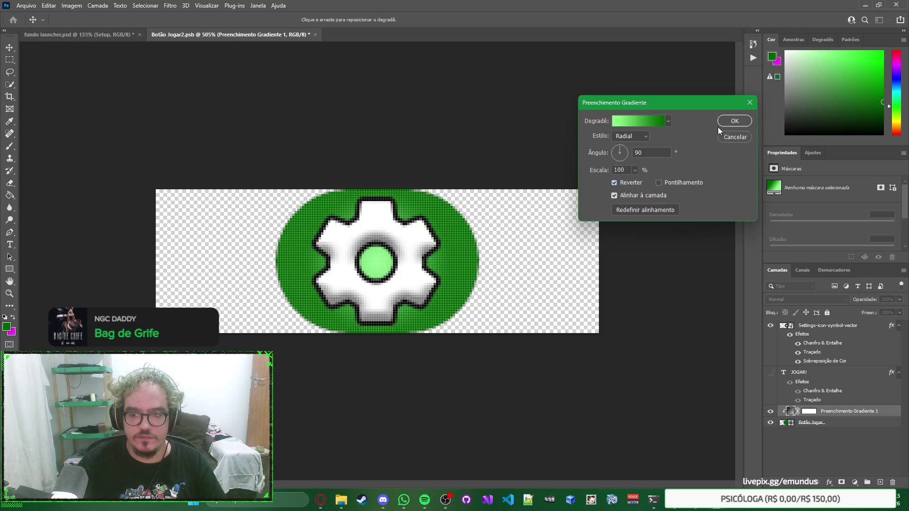
Apply the deeper green gradient, save the gear button, and view it in fundo launcher.psd.
click(733, 121)
key(ctrl+s)
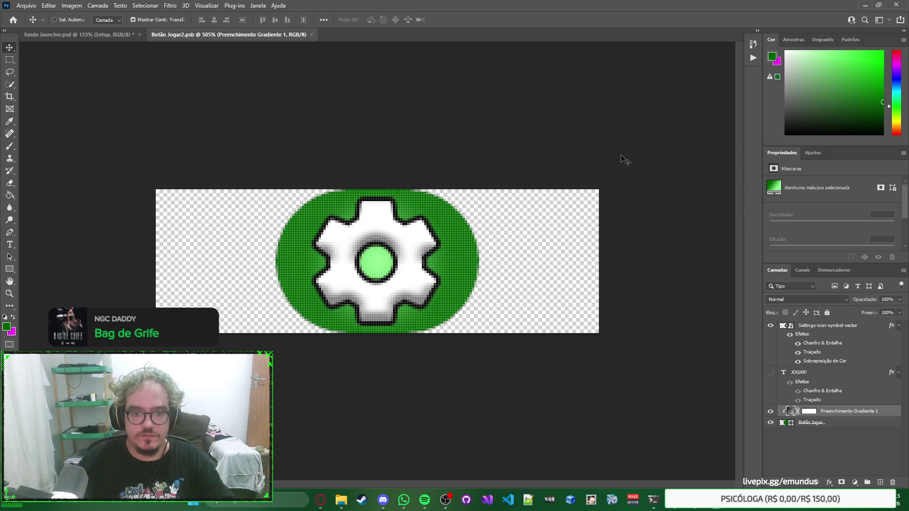
key(ctrl+Tab)
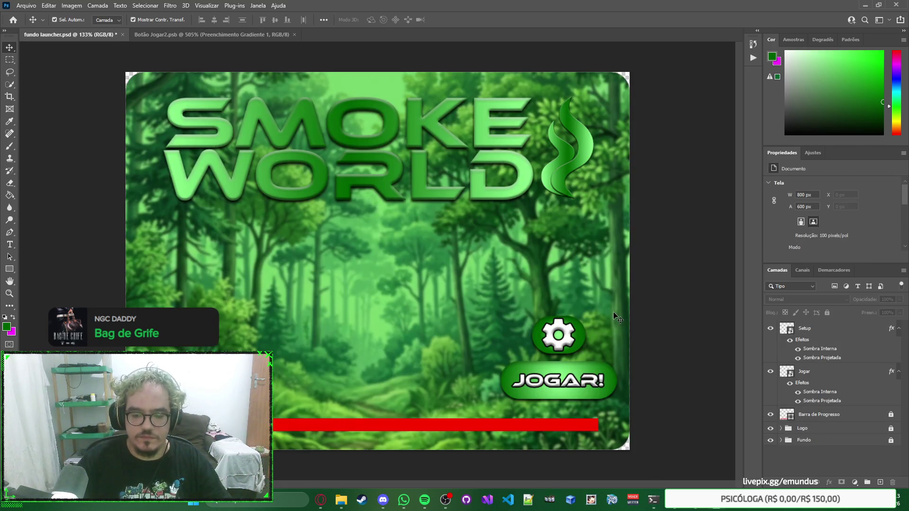
Move the gradient fill above Botão Jogar, clip it to the oval shape, and save.
key(ctrl+Tab)
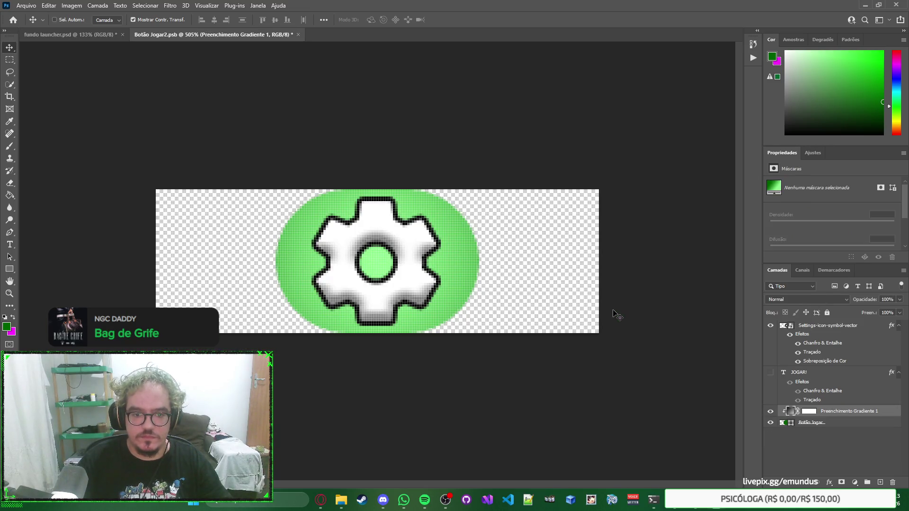
key(ctrl+alt+g)
key(ctrl+alt+g)
key(ctrl+s)
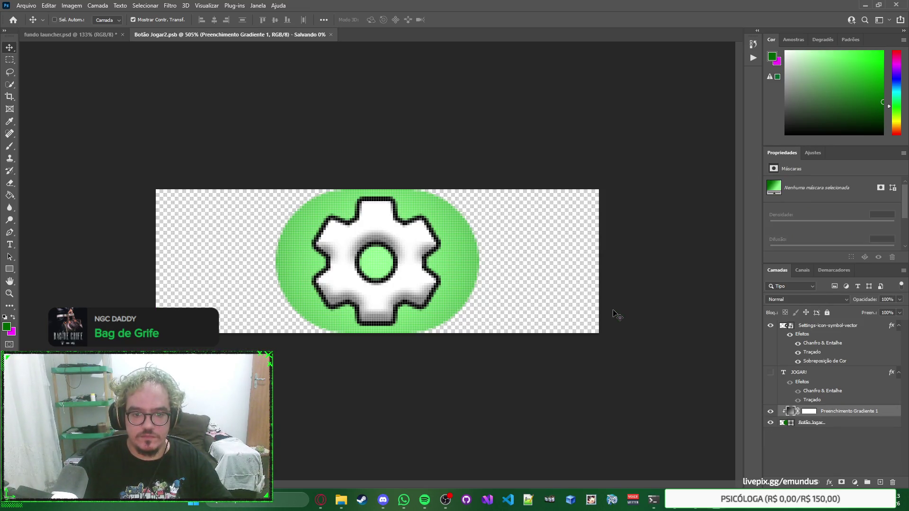
key(ctrl+Tab)
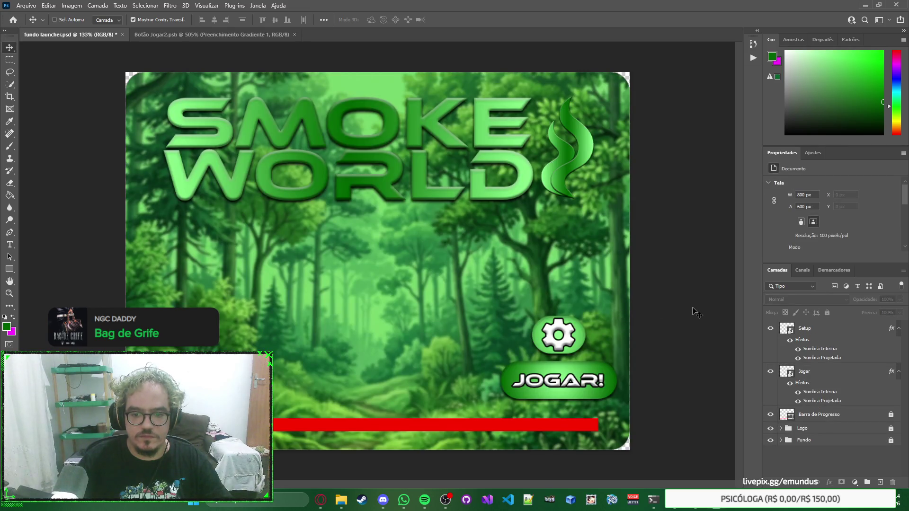
key(ctrl+Tab)
key(ctrl+bracketleft)
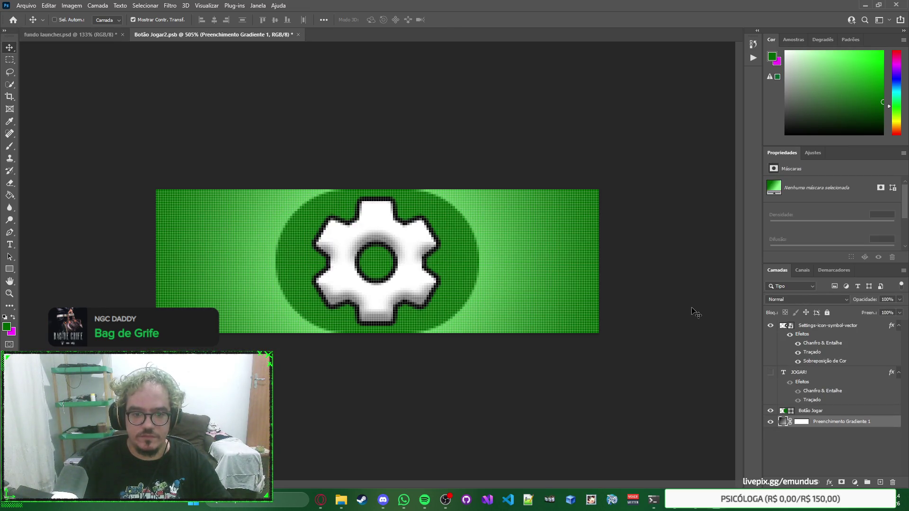
key(ctrl+bracketright)
key(ctrl+alt+g)
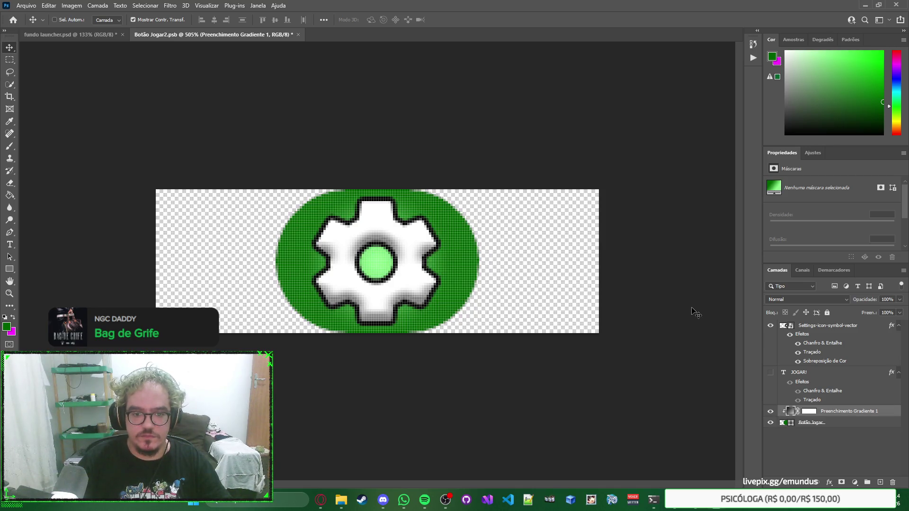
key(ctrl+s)
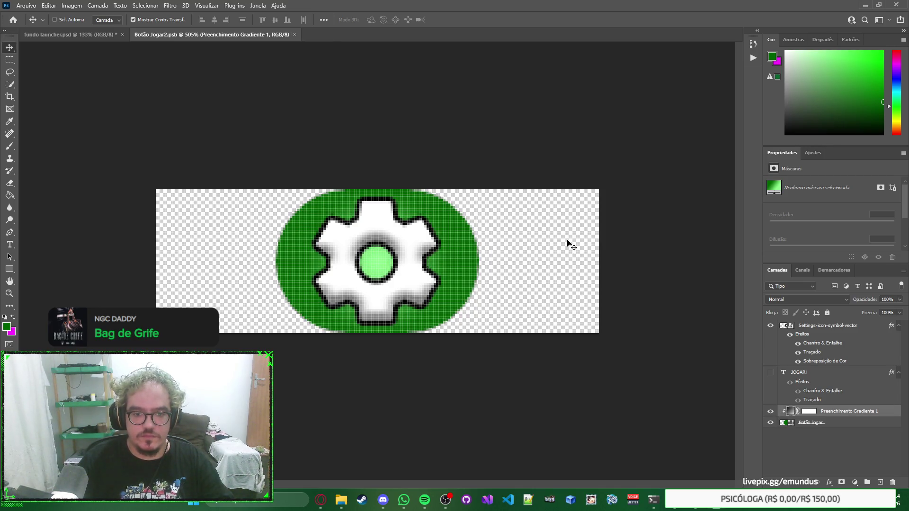
key(ctrl+Tab)
Shift the Setup gear button right to X 695 px so it sits above JOGAR!
click(578, 322)
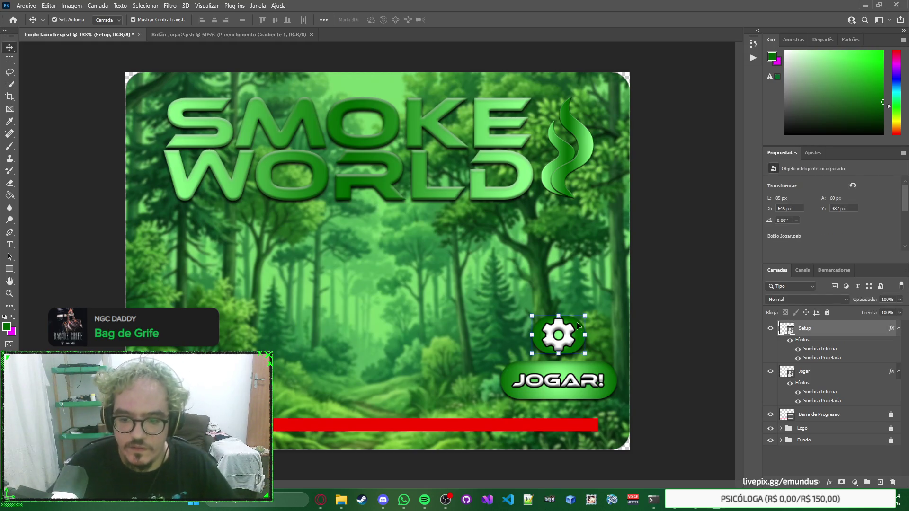
drag(577, 322, 609, 325)
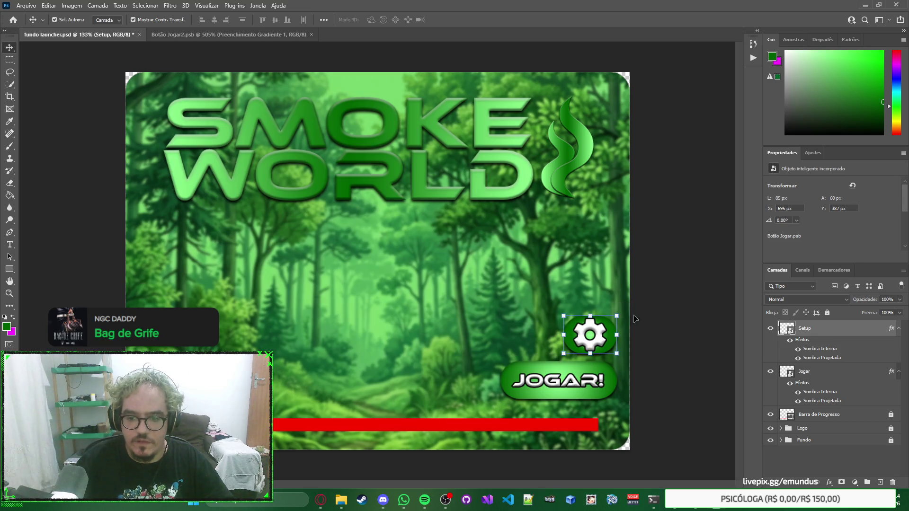
click(706, 295)
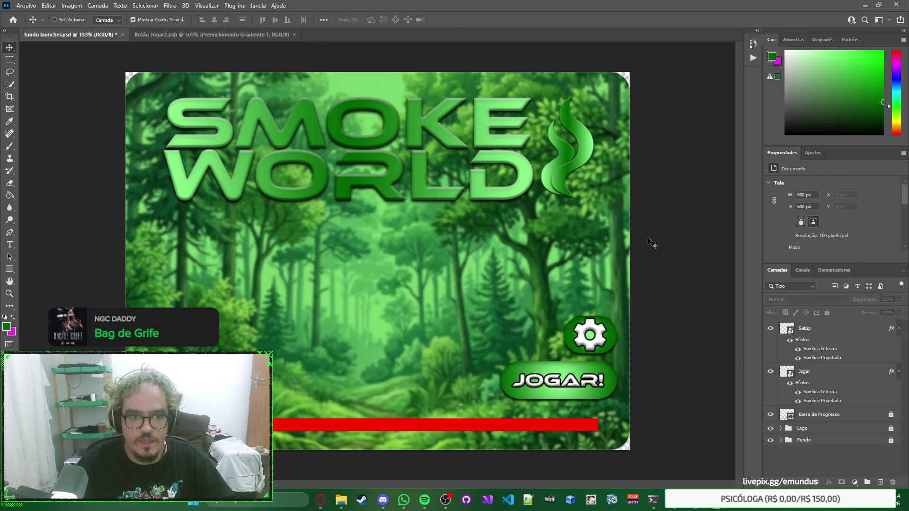
key(ctrl+Tab)
click(419, 244)
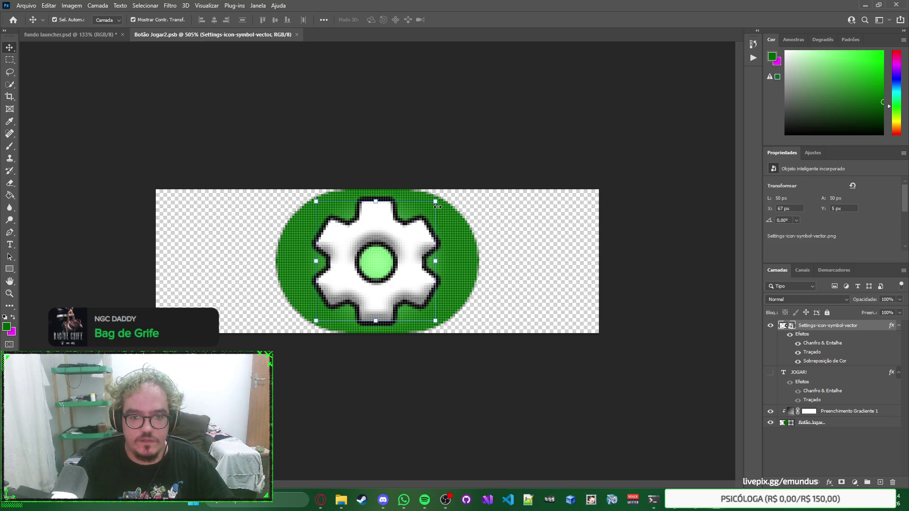
Scale the Settings-icon-symbol-vector gear down to 44 × 44 px, save, and return to fundo launcher.psd.
key(ctrl+t)
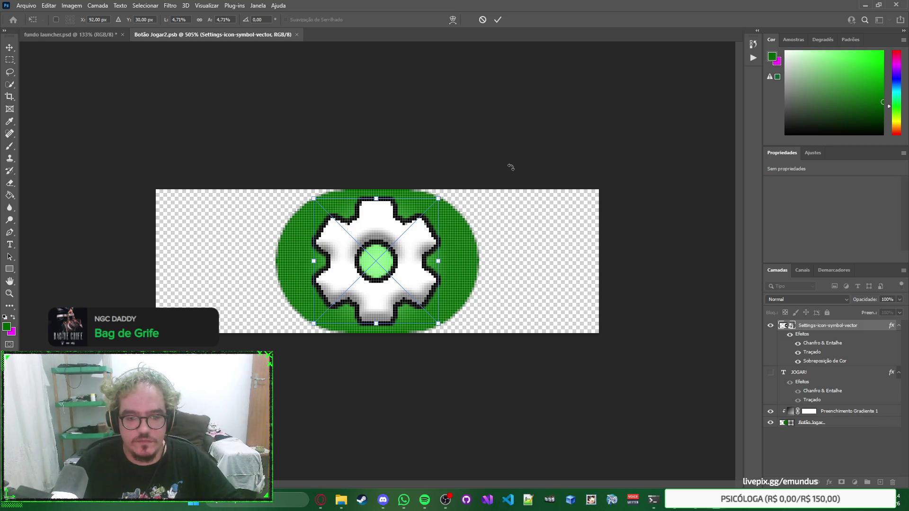
key(Return)
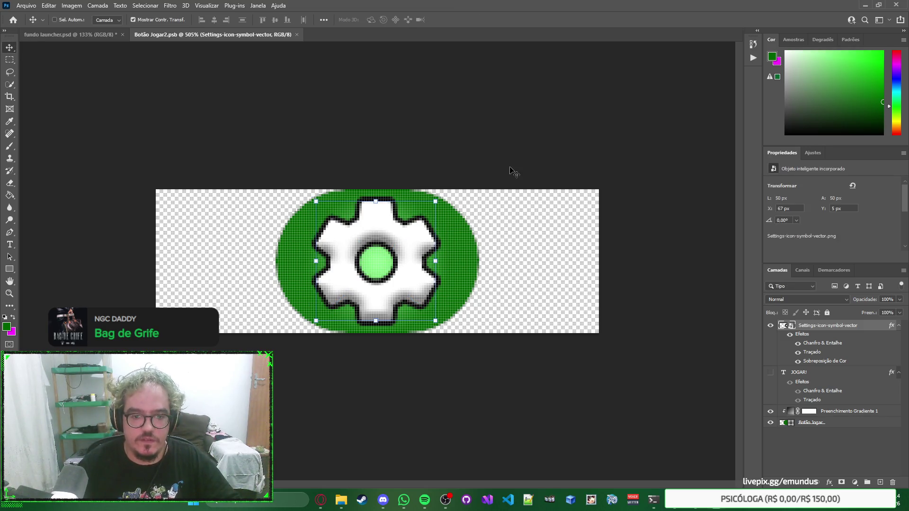
key(ctrl)
drag(435, 202, 429, 209)
key(Return)
key(ctrl+s)
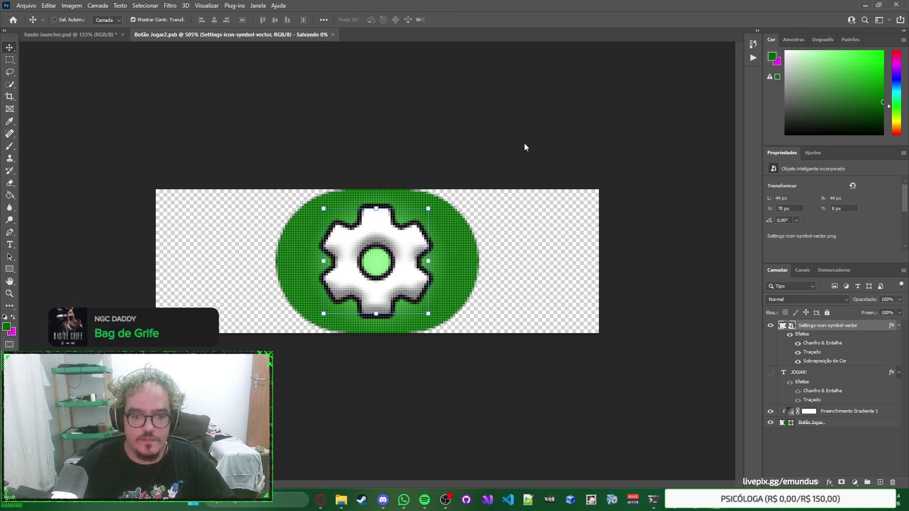
key(ctrl+Tab)
right_click(675, 284)
click(672, 239)
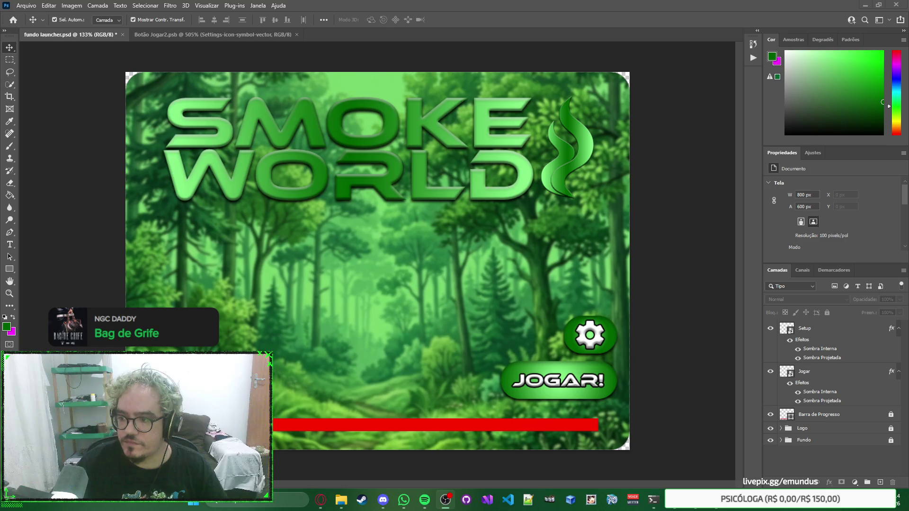
Duplicate the Setup gear button layer and rename the copy Website.
right_click(687, 274)
key(Escape)
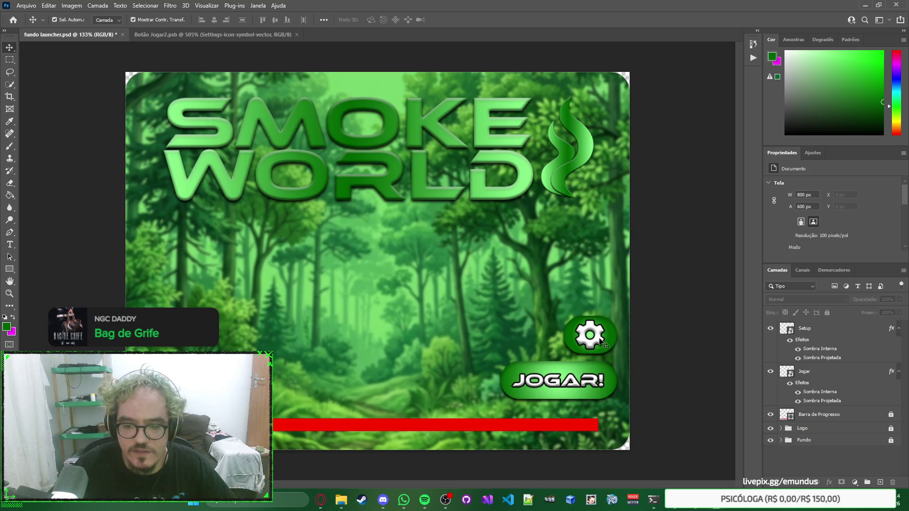
click(613, 334)
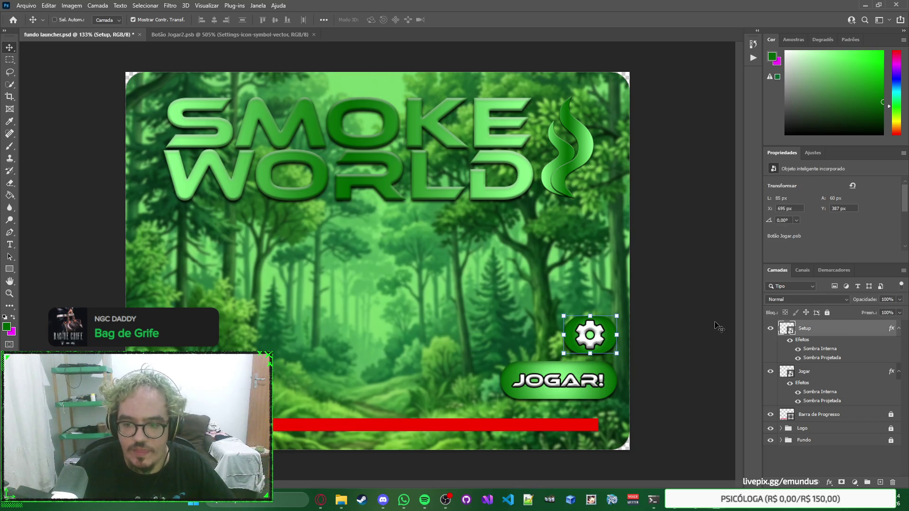
key(ctrl+v)
double_click(805, 328)
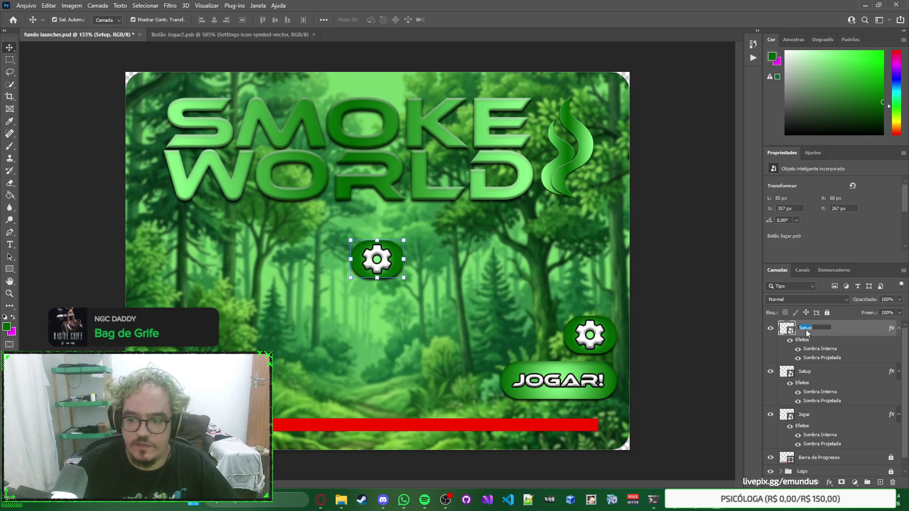
text(Websit)
key(Return)
Place the Website button left of the gear above JOGAR! and open its Botão Jogar3.psb contents.
mouse_move(384, 270)
mouse_down()
mouse_move(492, 333)
mouse_move(527, 343)
mouse_up()
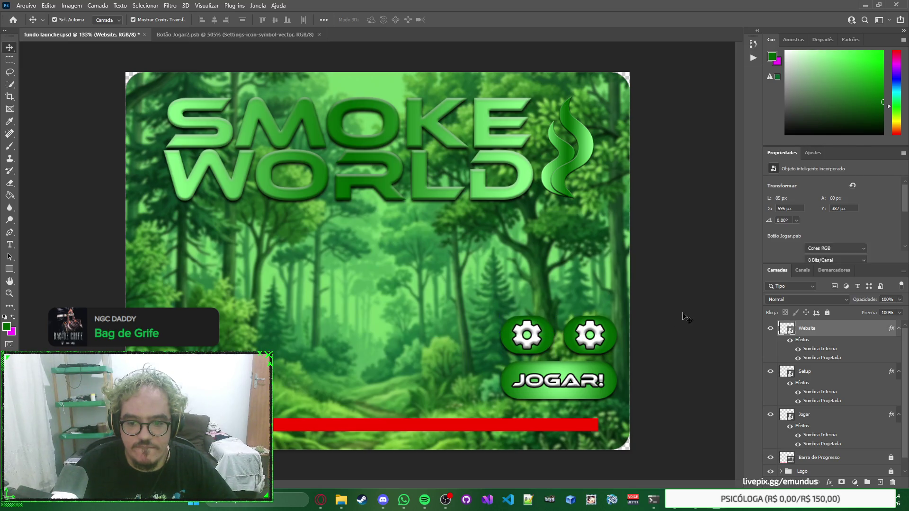
double_click(793, 335)
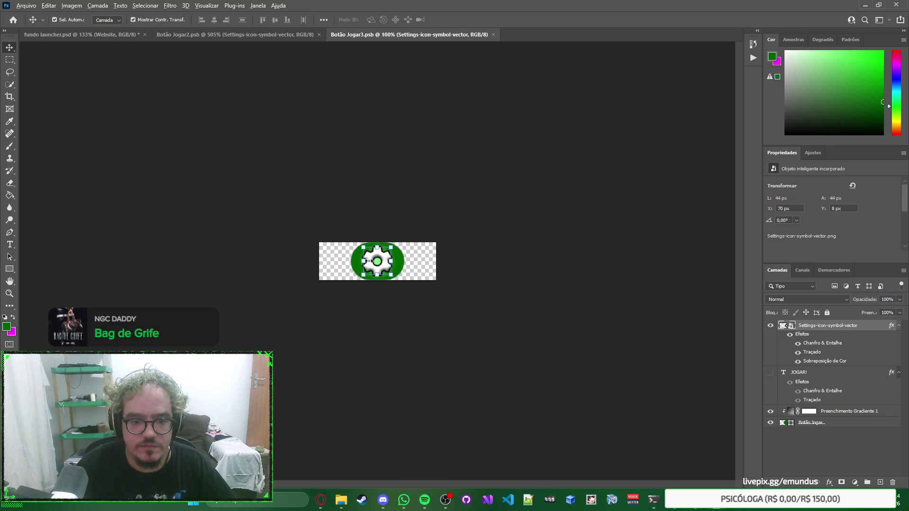
scroll(369, 261, up, 5)
Check the Pngtree black globe result from the web png search, then leave that site.
key(alt+Tab)
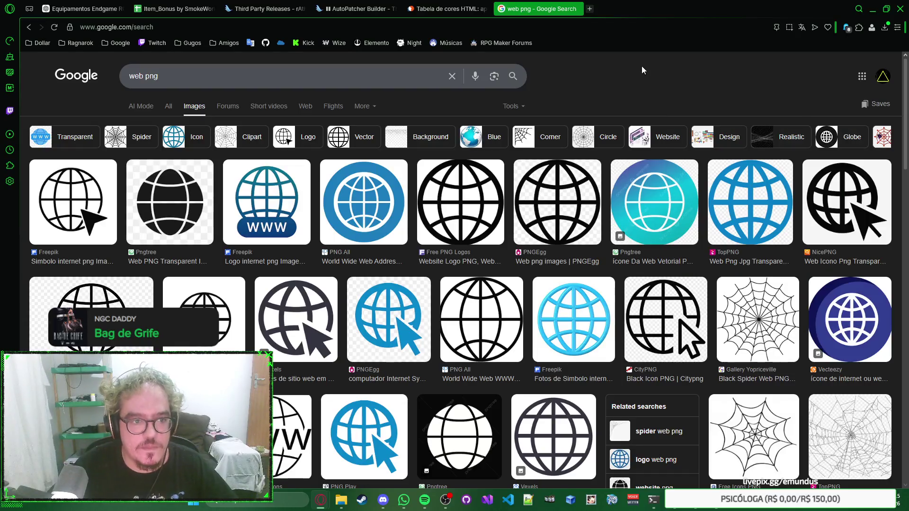
click(176, 195)
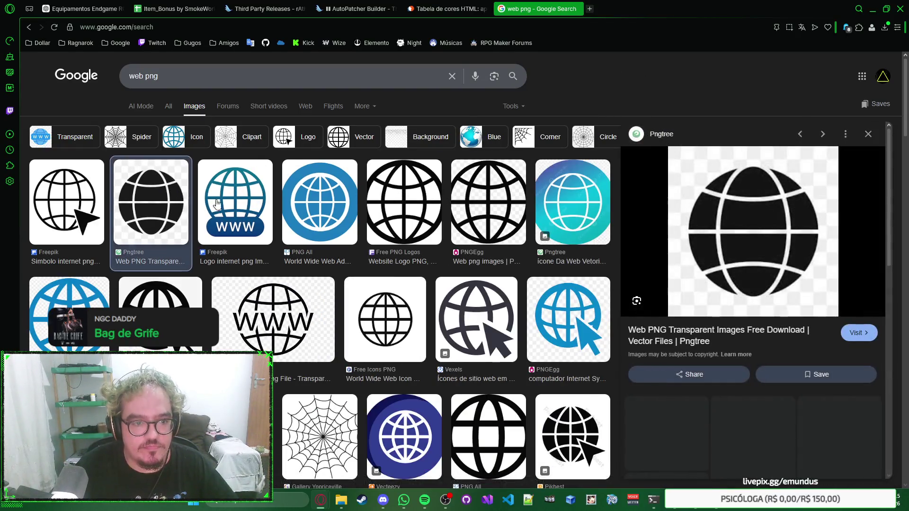
click(734, 237)
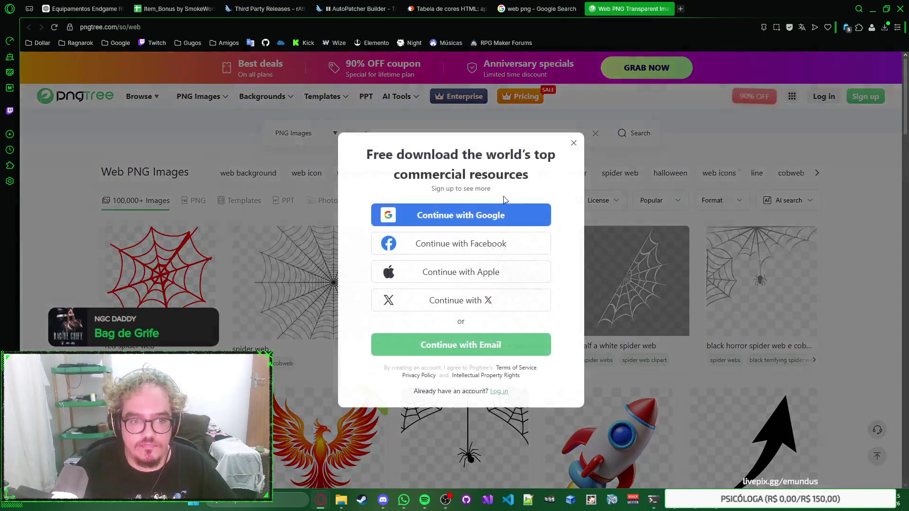
click(572, 144)
scroll(560, 172, right, 3)
scroll(474, 178, left, 3)
click(195, 201)
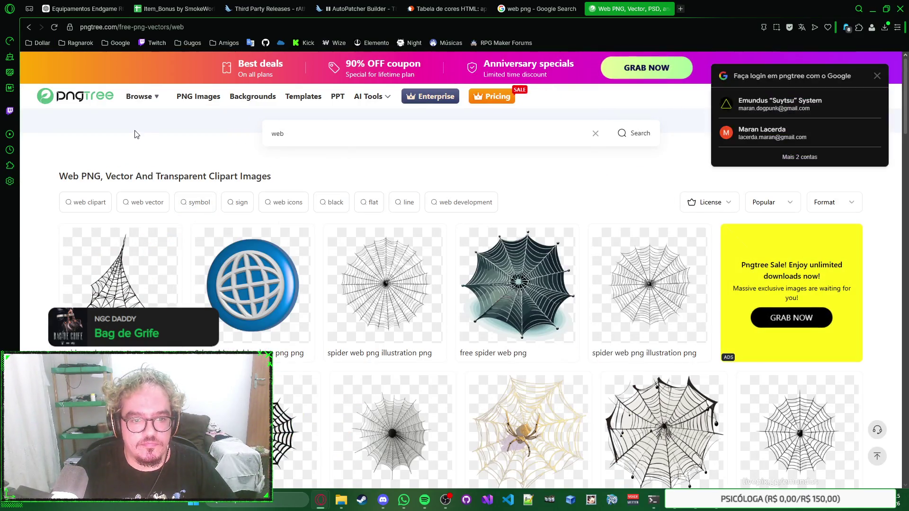
click(29, 31)
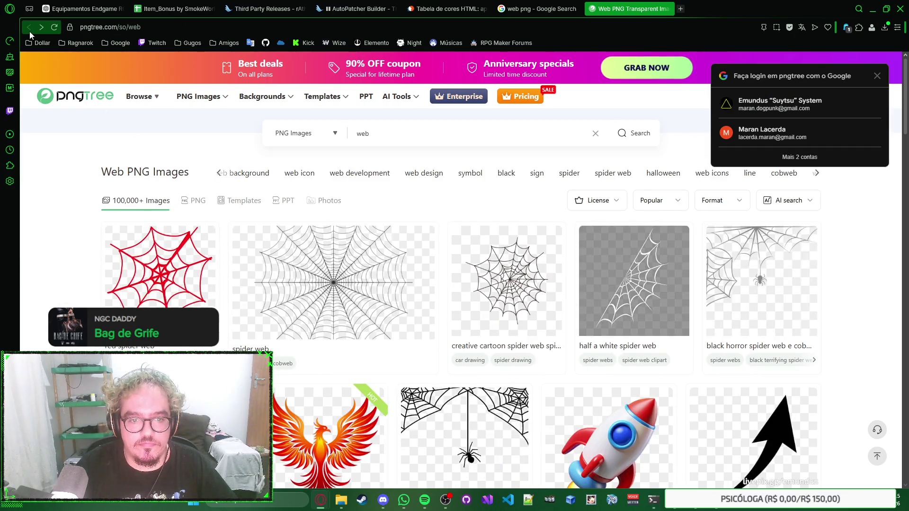
click(29, 31)
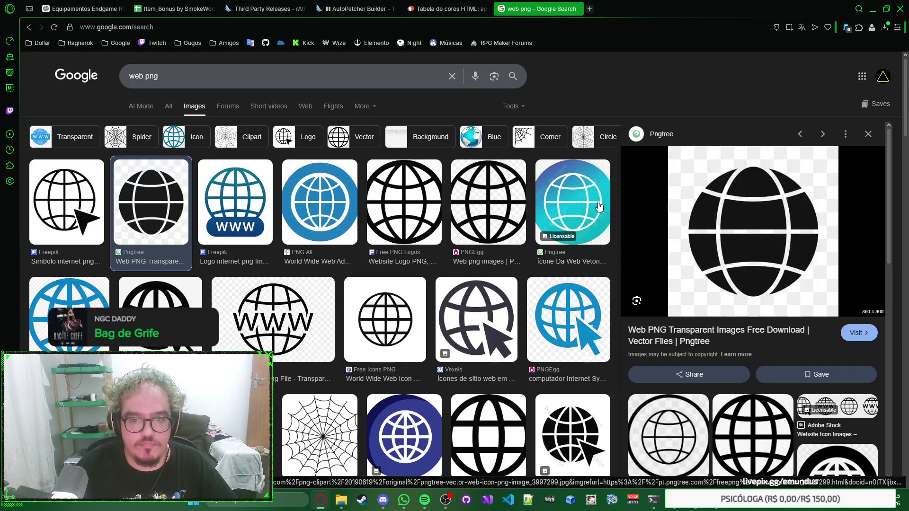
Open the PNGEgg black globe result's source page instead.
scroll(686, 279, down, 3)
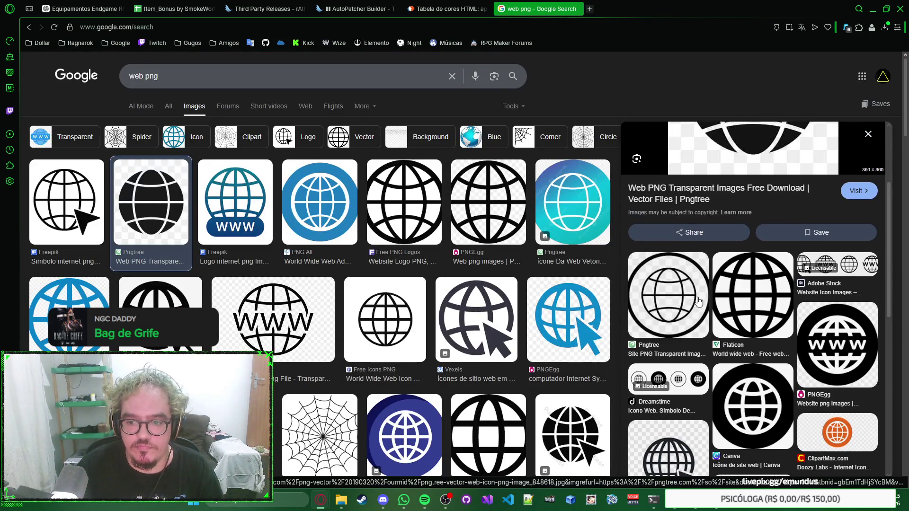
scroll(781, 237, up, 3)
click(866, 137)
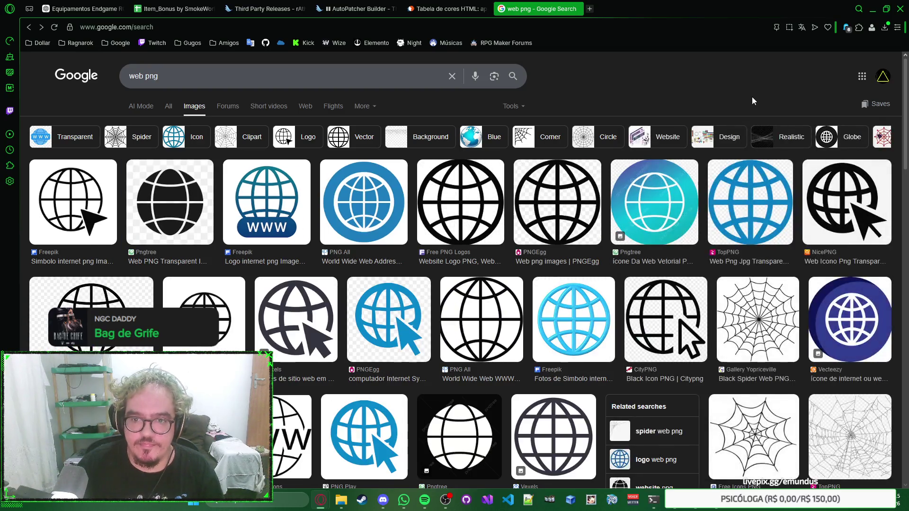
click(594, 229)
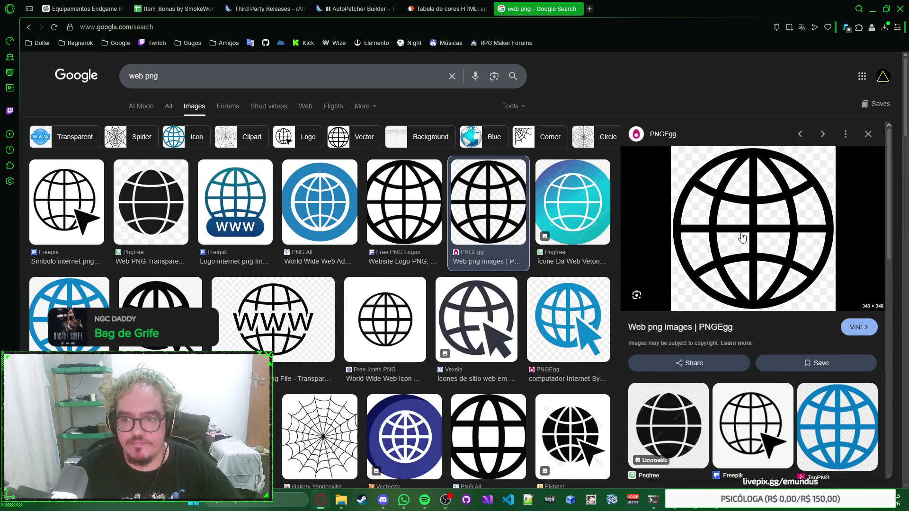
click(740, 232)
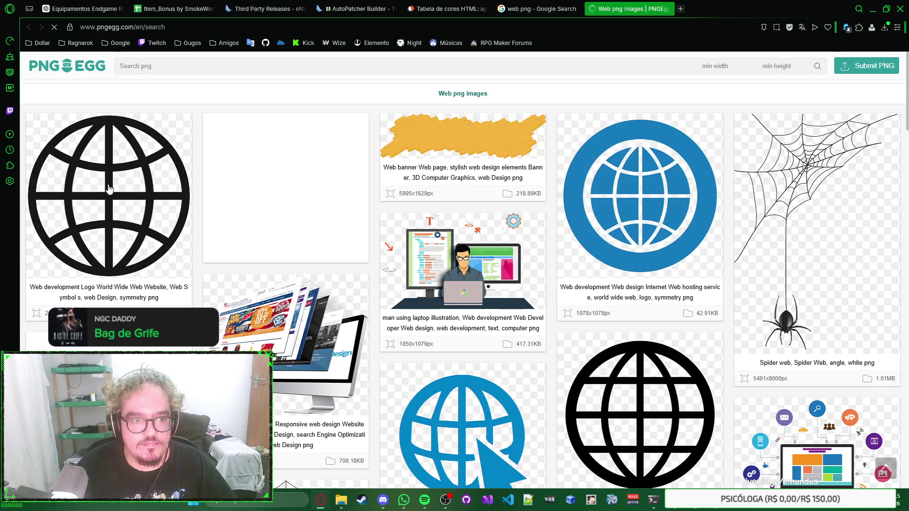
Open the black globe's PNGEgg detail page and pick resizing by height in pixels.
click(107, 183)
click(667, 9)
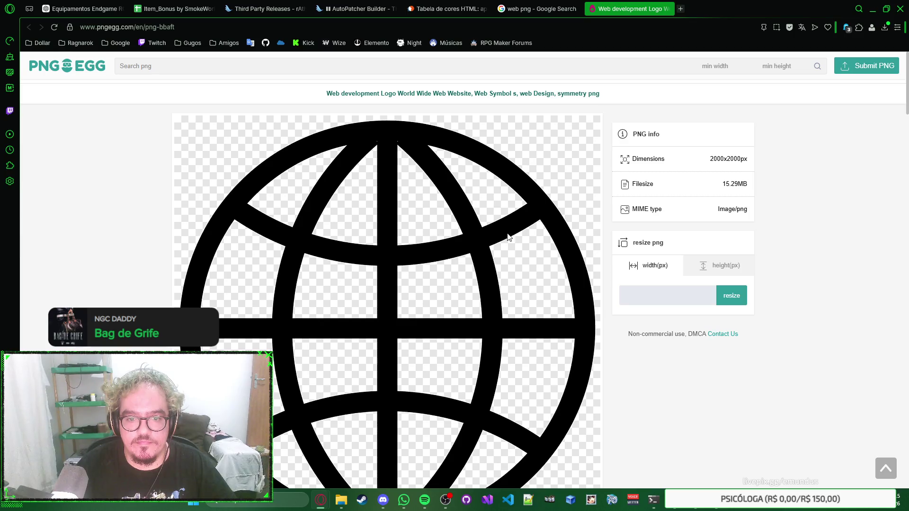
scroll(508, 237, down, 2)
scroll(507, 237, up, 2)
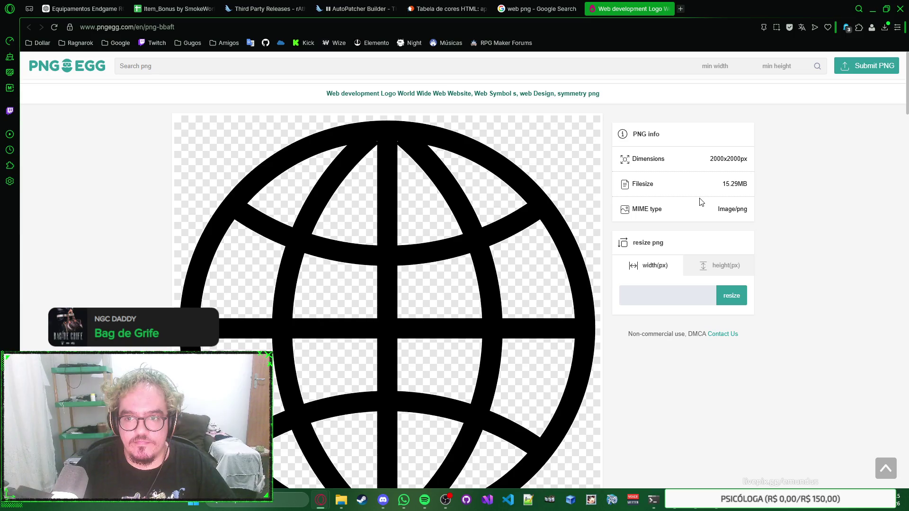
scroll(699, 198, down, 3)
scroll(699, 195, up, 1)
click(703, 176)
click(667, 177)
click(708, 176)
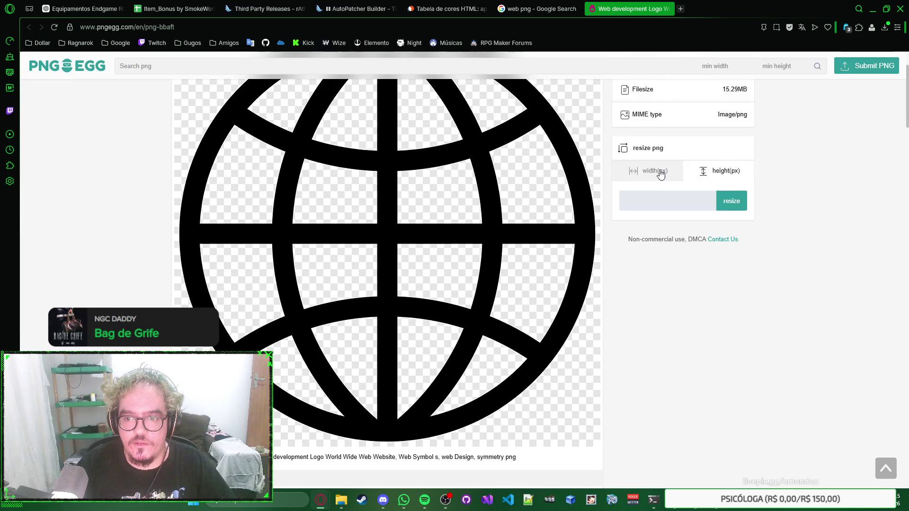
scroll(666, 221, down, 6)
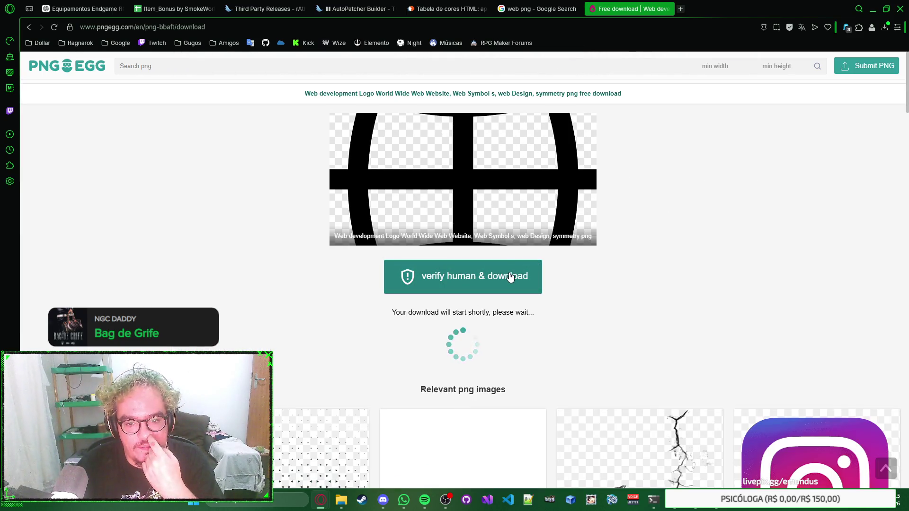
Pass the download captcha and save the globe as pngegg.png in the rascunho folder.
click(510, 276)
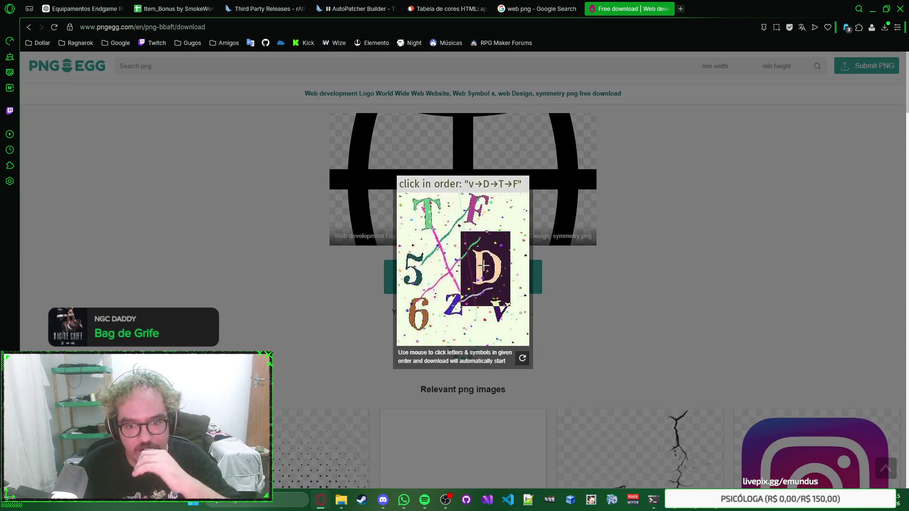
click(498, 312)
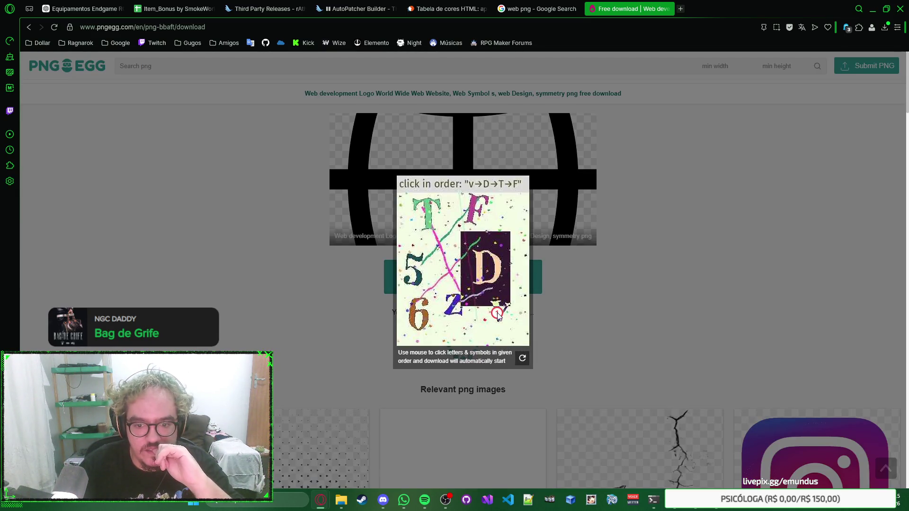
click(478, 264)
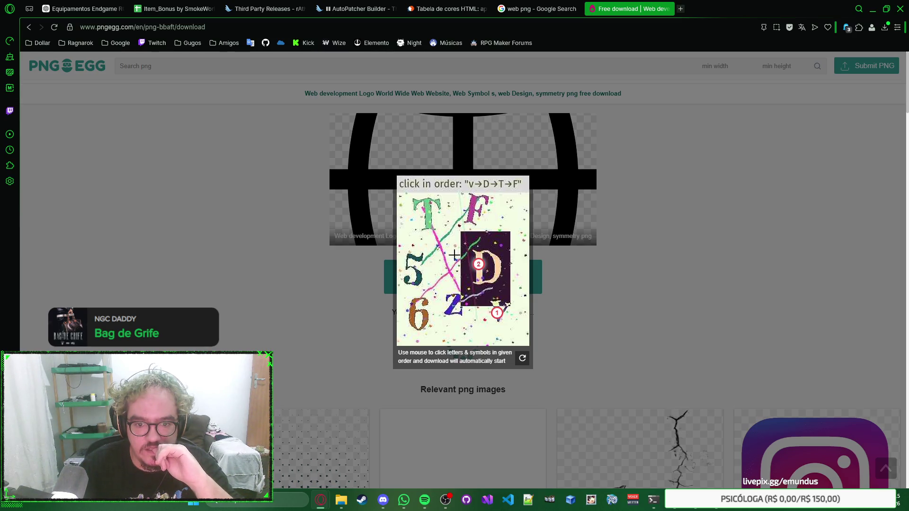
click(429, 209)
click(473, 208)
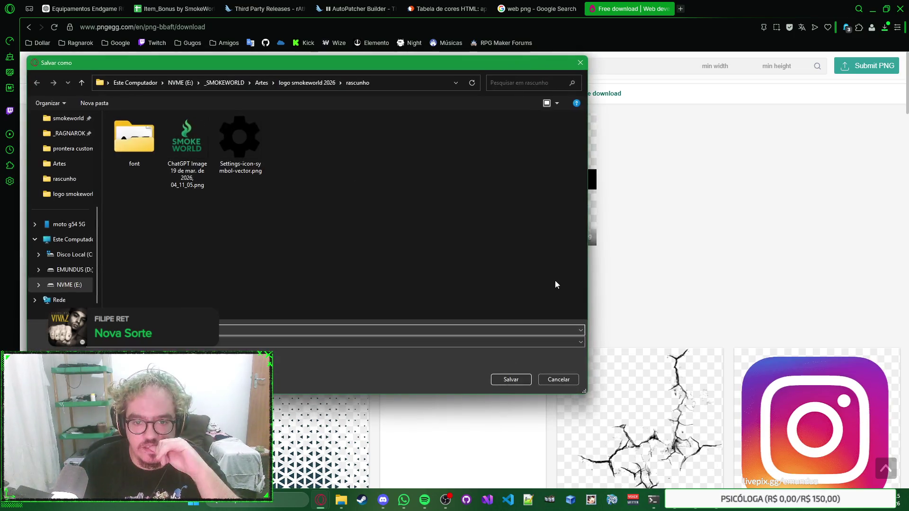
click(512, 379)
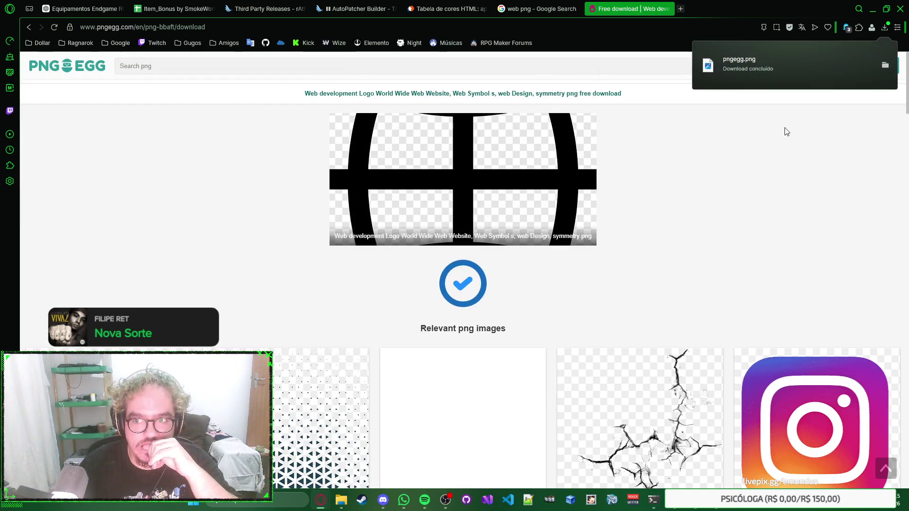
key(ctrl+shift+Tab)
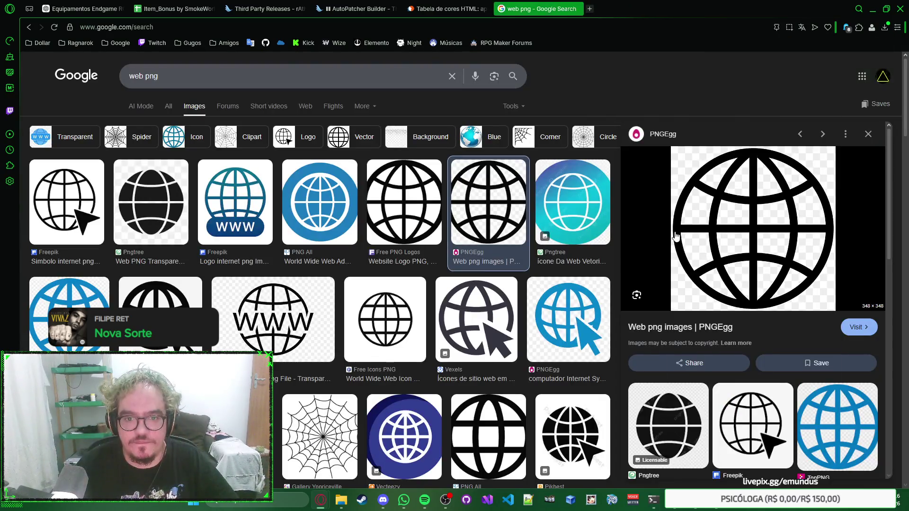
key(alt+Tab)
Open pngegg.png in Photoshop and check the gear icon file's pixel dimensions in Properties.
mouse_move(341, 499)
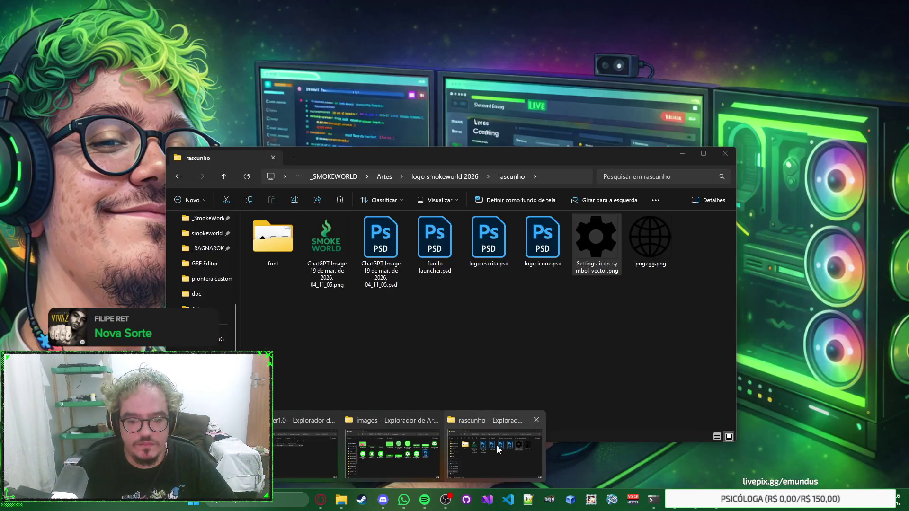
click(496, 445)
click(659, 241)
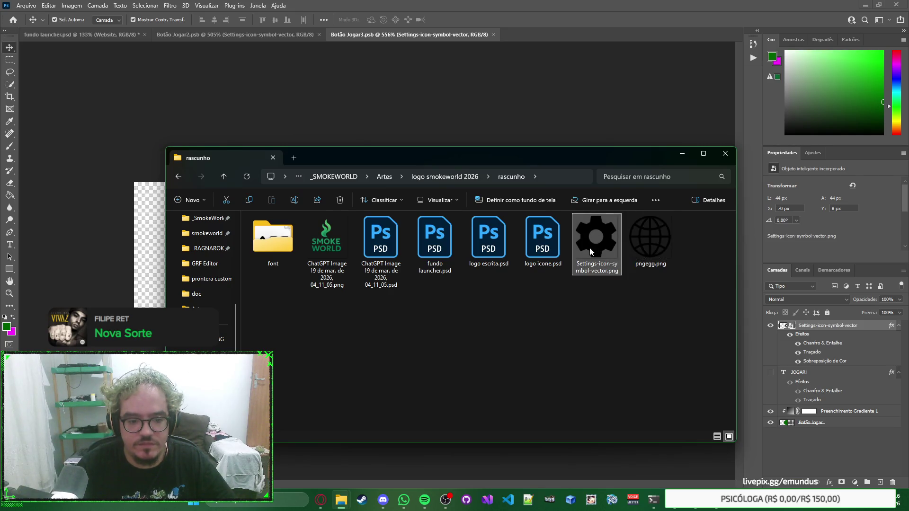
mouse_move(660, 252)
mouse_down()
mouse_move(524, 34)
mouse_move(566, 51)
mouse_move(646, 34)
mouse_up()
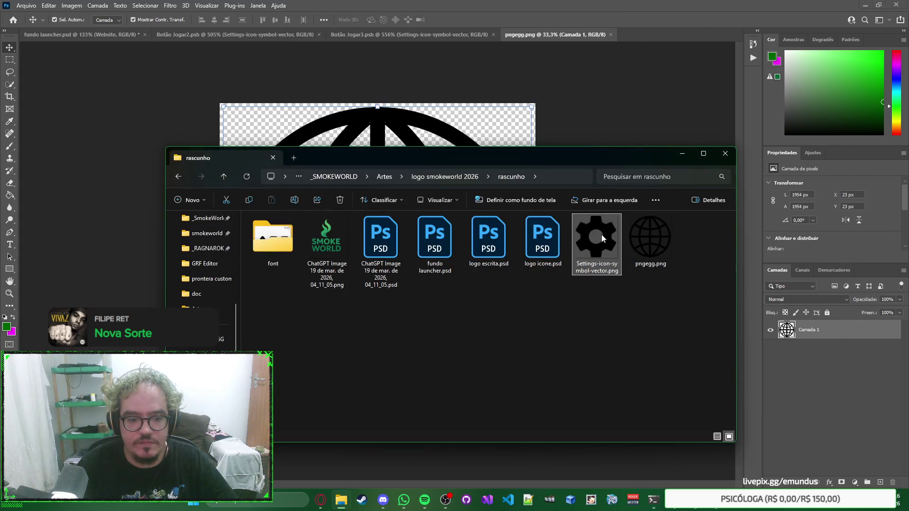
right_click(602, 236)
click(662, 264)
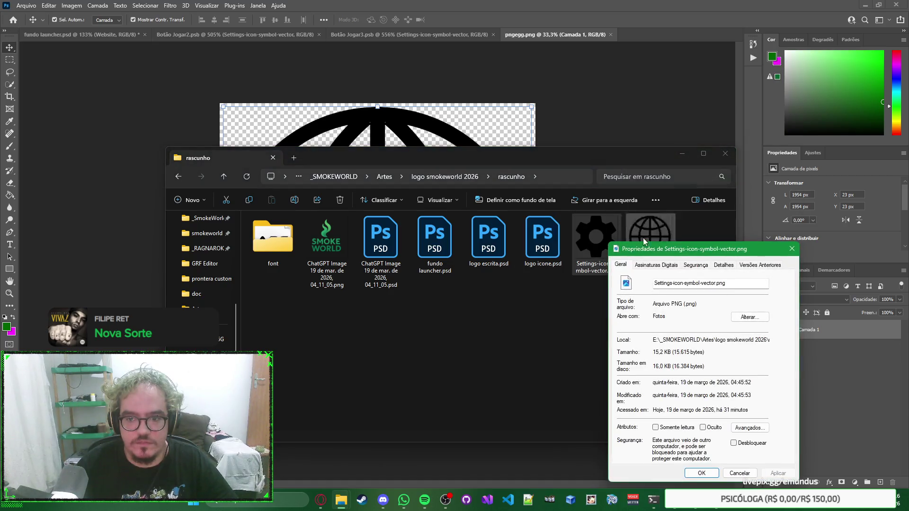
click(720, 259)
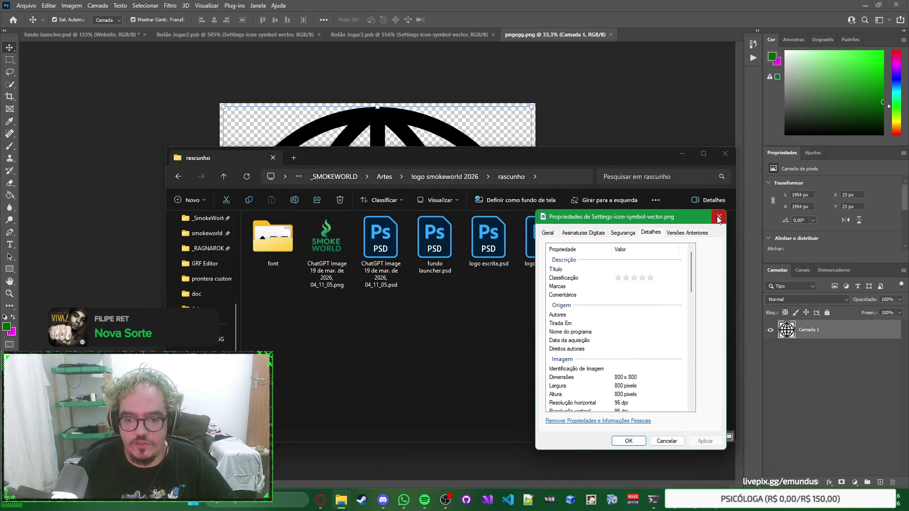
click(719, 216)
click(724, 153)
Resize the globe image to 800 × 800 px, then save and close it.
click(72, 5)
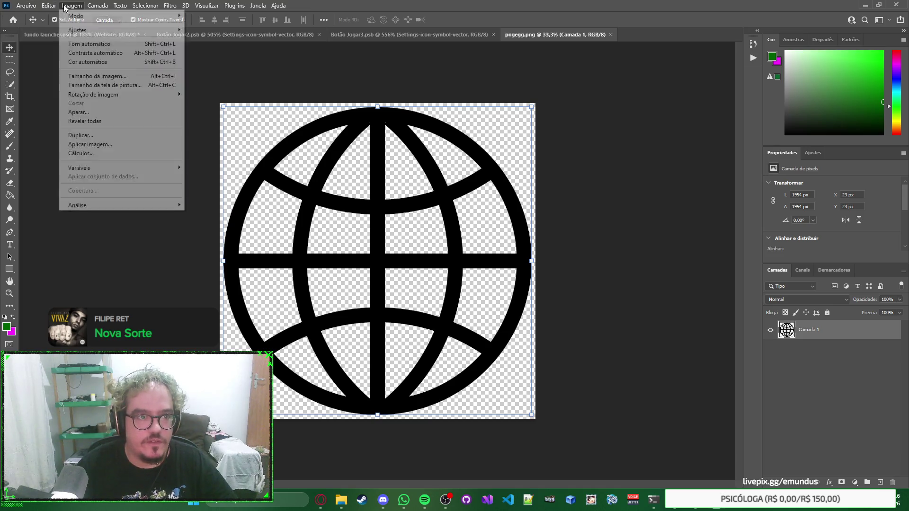
click(112, 79)
text(800)
key(Tab)
text(800)
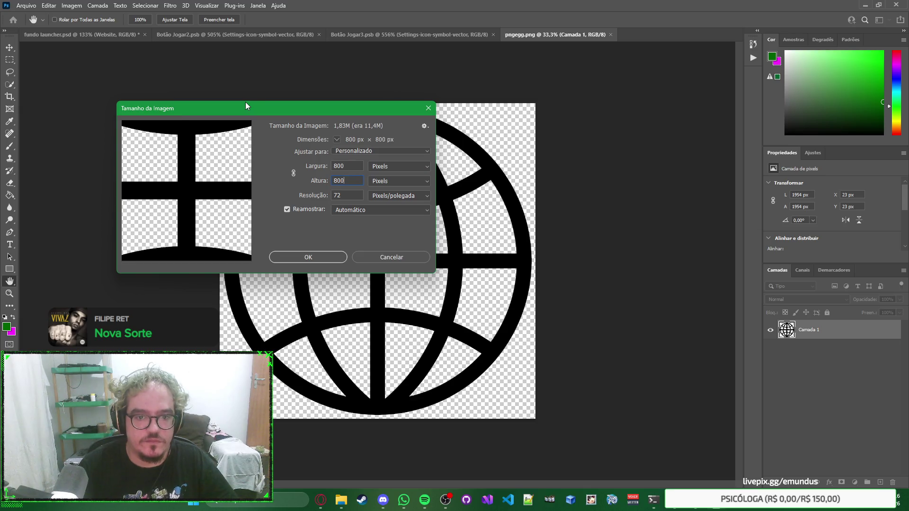
key(Return)
key(v)
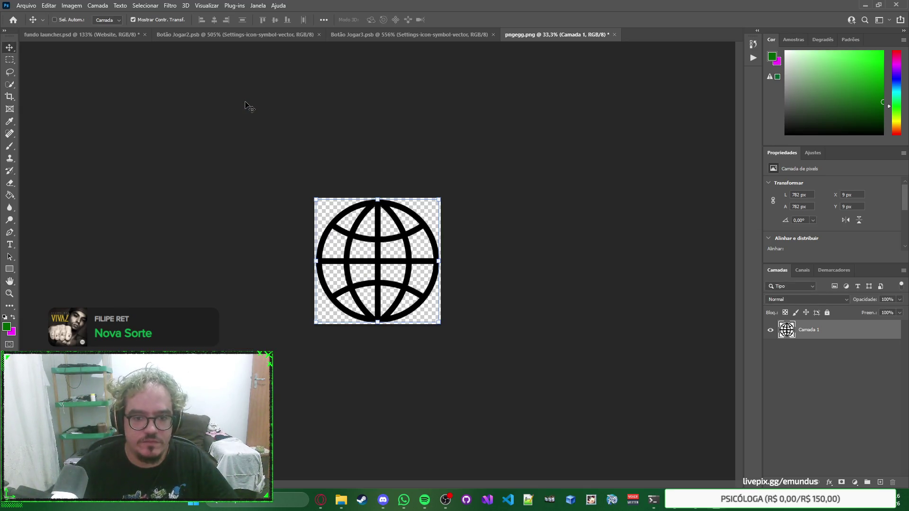
key(ctrl+w)
key(alt+Tab)
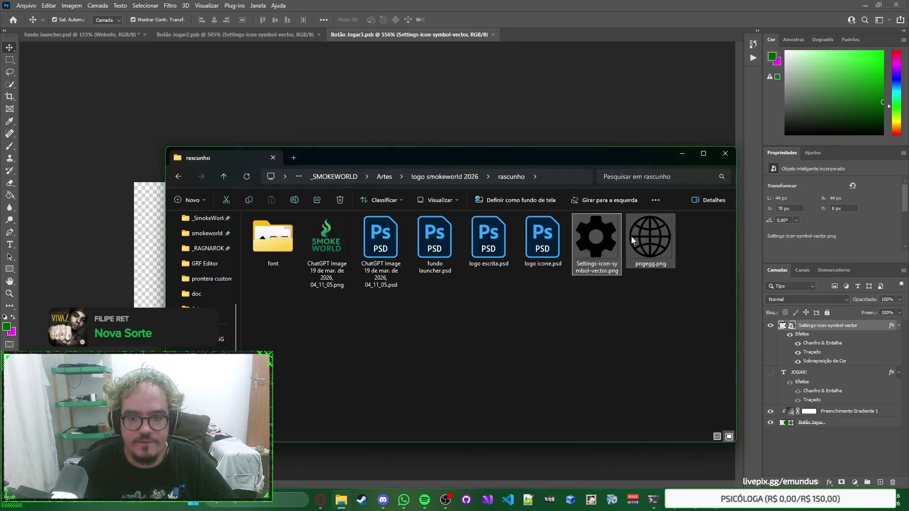
Swap gear layer Camada 1 in the Settings-icon smart object for the pngegg.png globe and save Botão Jogar3.psb.
drag(647, 251, 459, 130)
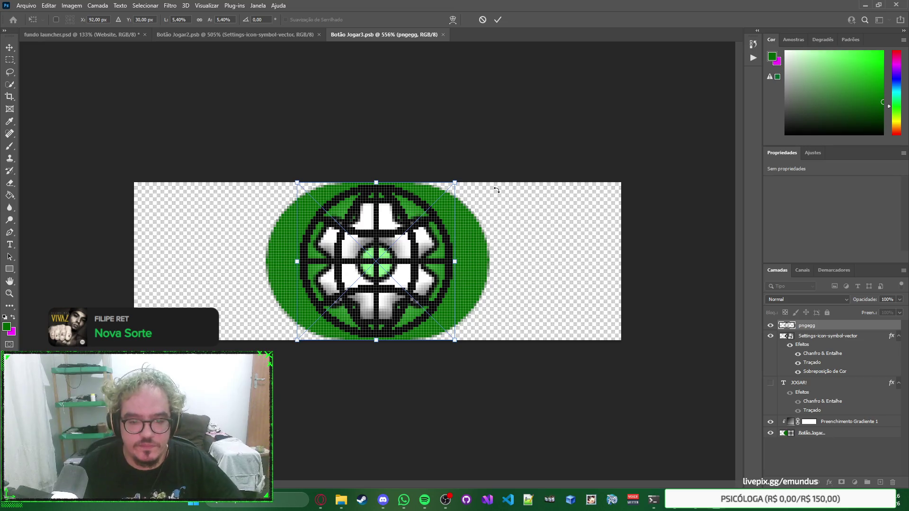
key(Return)
key(ctrl+z)
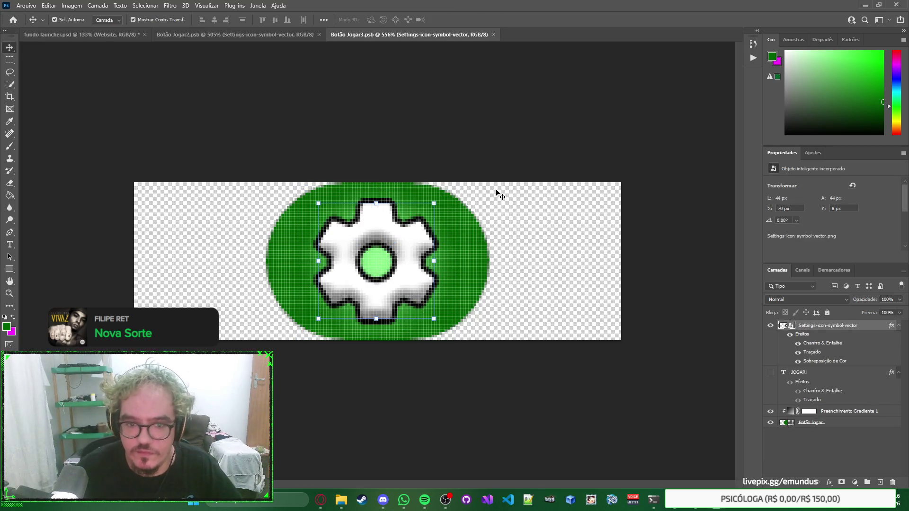
double_click(784, 326)
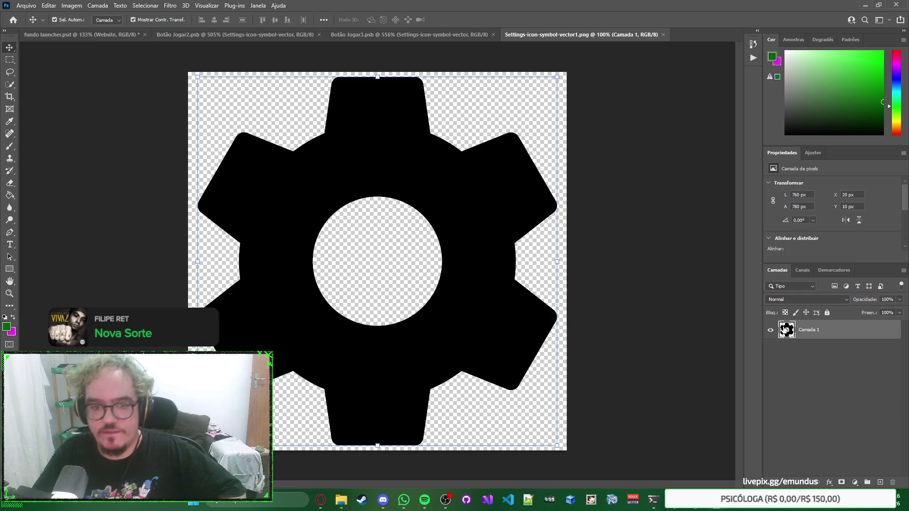
key(alt+Tab)
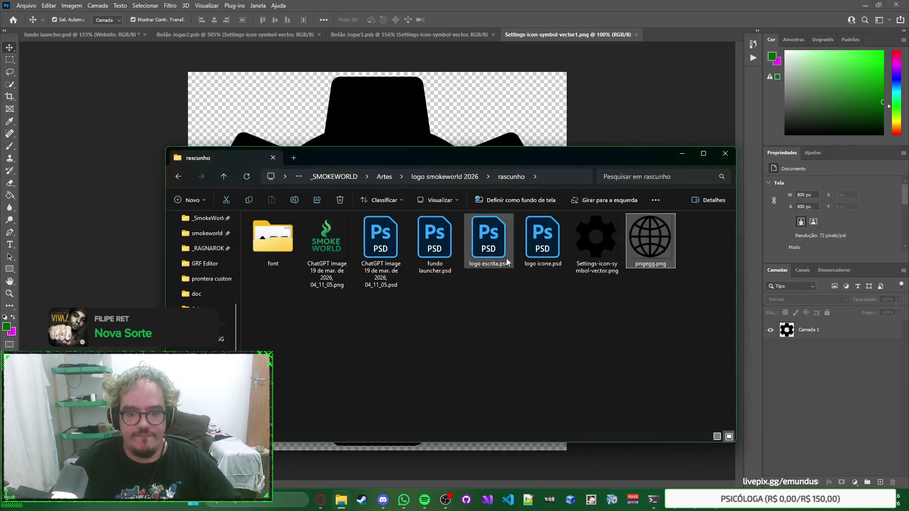
drag(671, 245, 503, 101)
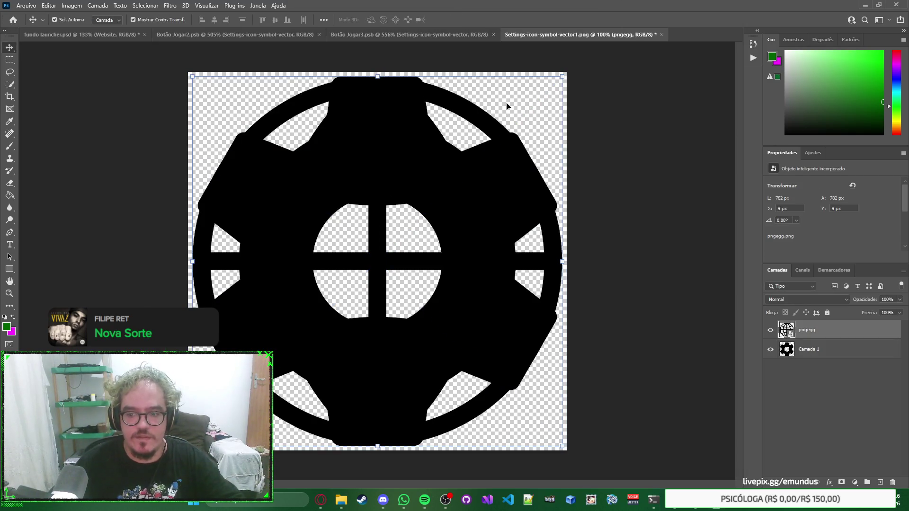
click(810, 349)
key(Delete)
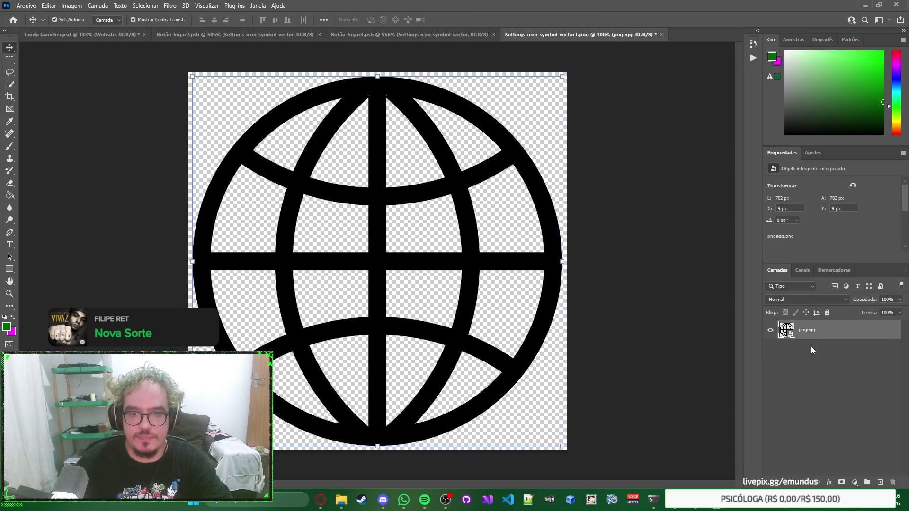
key(ctrl+s)
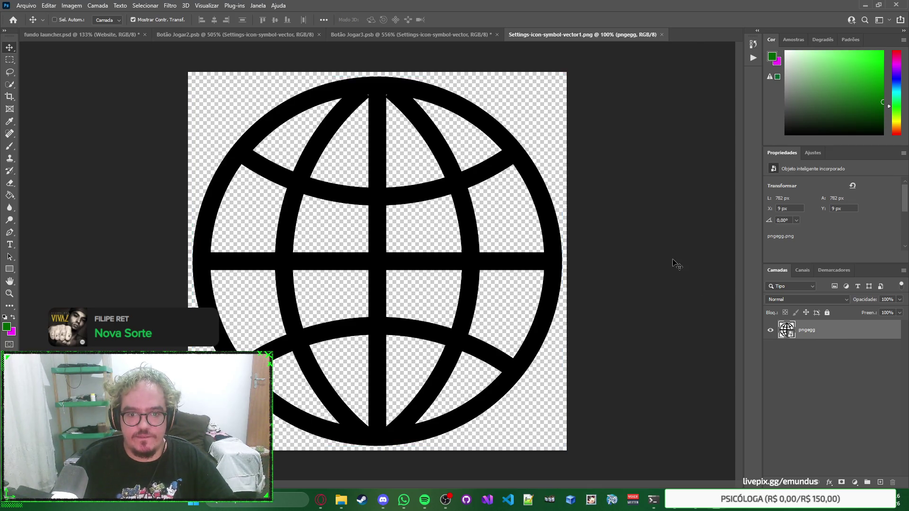
key(ctrl+w)
key(ctrl+s)
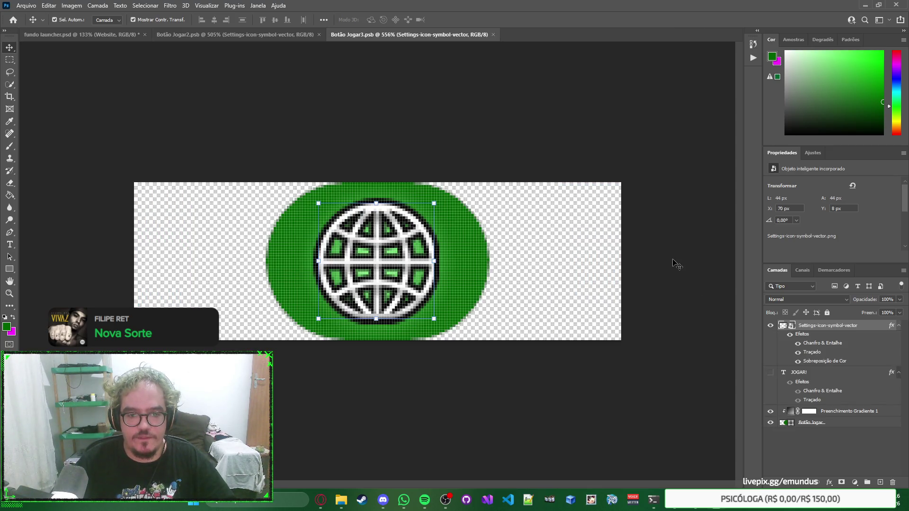
Close Botão Jogar2.psb and Botão Jogar3.psb, deselecting the Website layer in fundo launcher.psd.
click(259, 34)
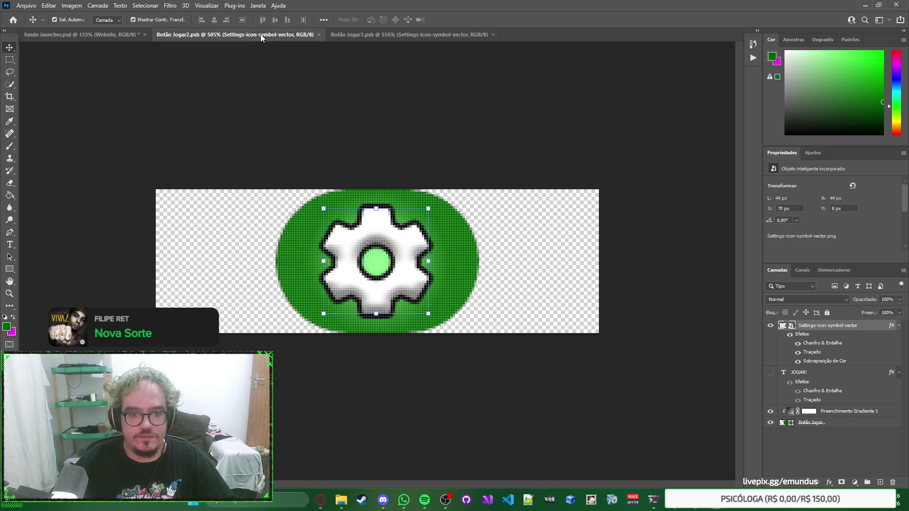
click(318, 34)
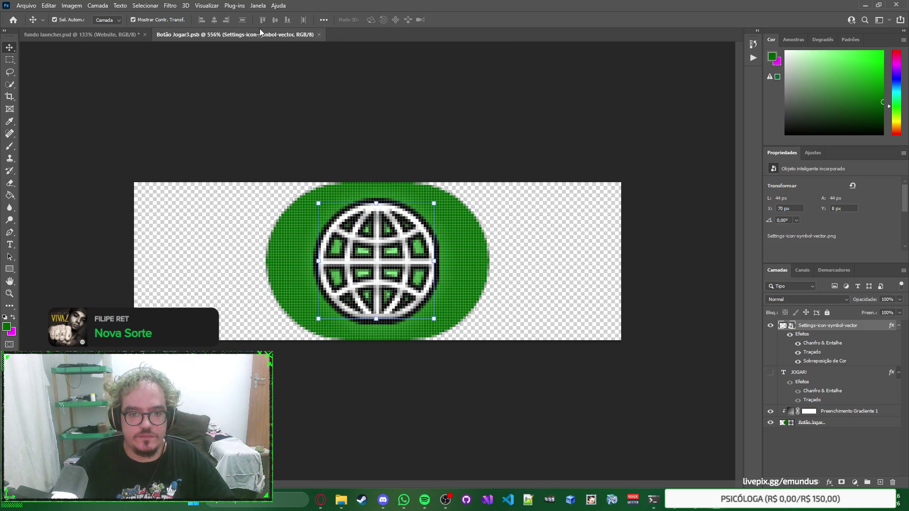
click(108, 34)
click(637, 277)
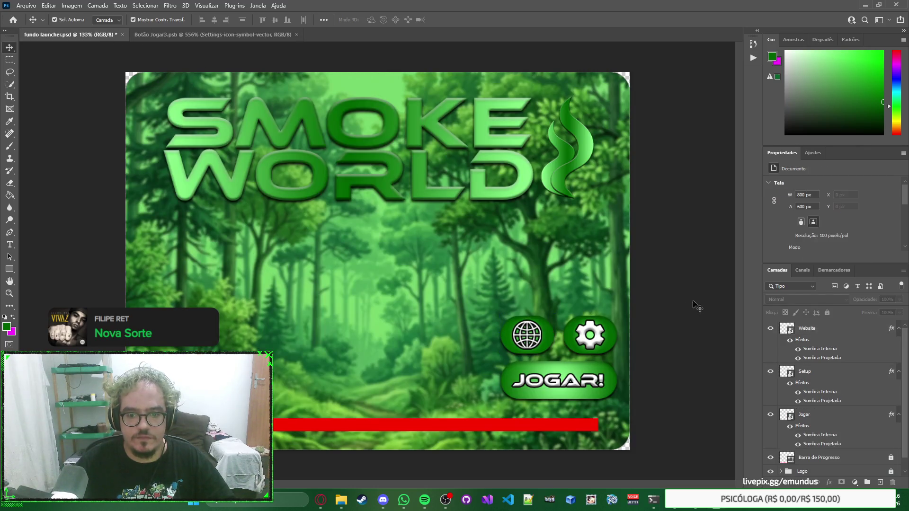
click(212, 36)
key(ctrl+w)
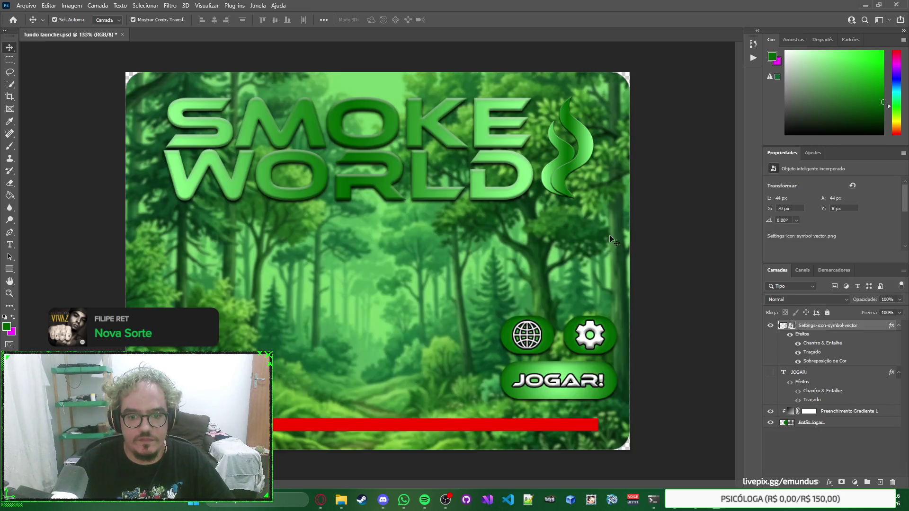
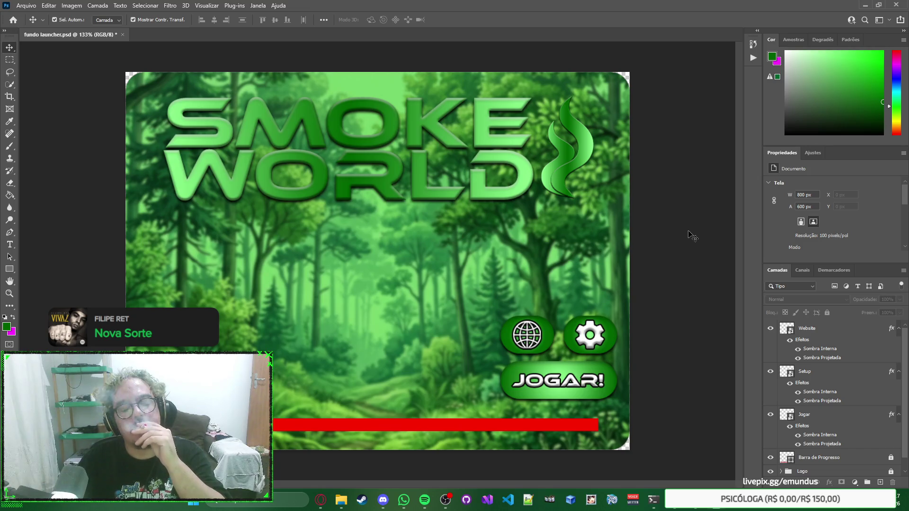
Open the existing Smoke World launcher for reference, then close it.
click(589, 505)
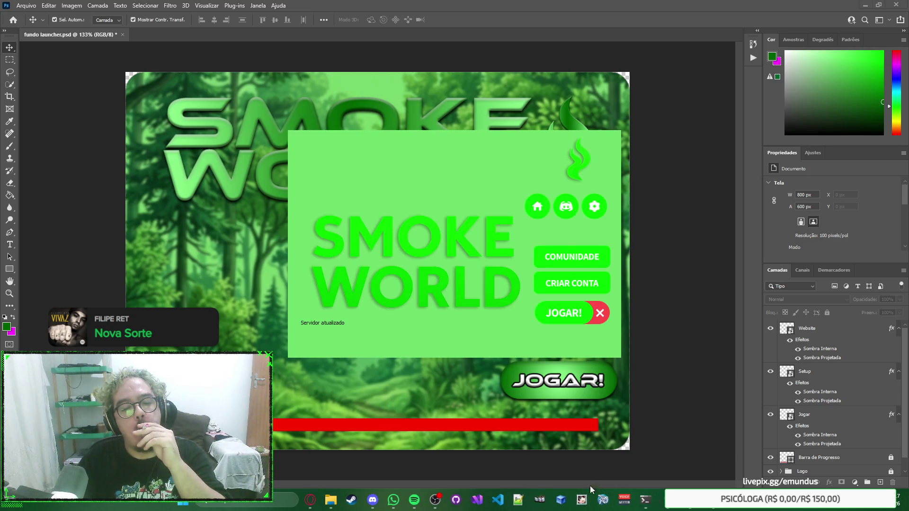
click(605, 317)
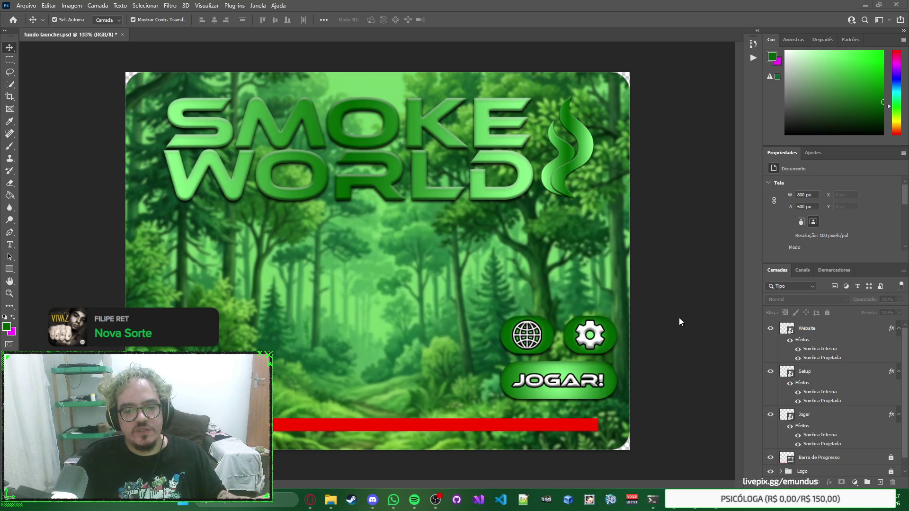
right_click(685, 268)
click(671, 213)
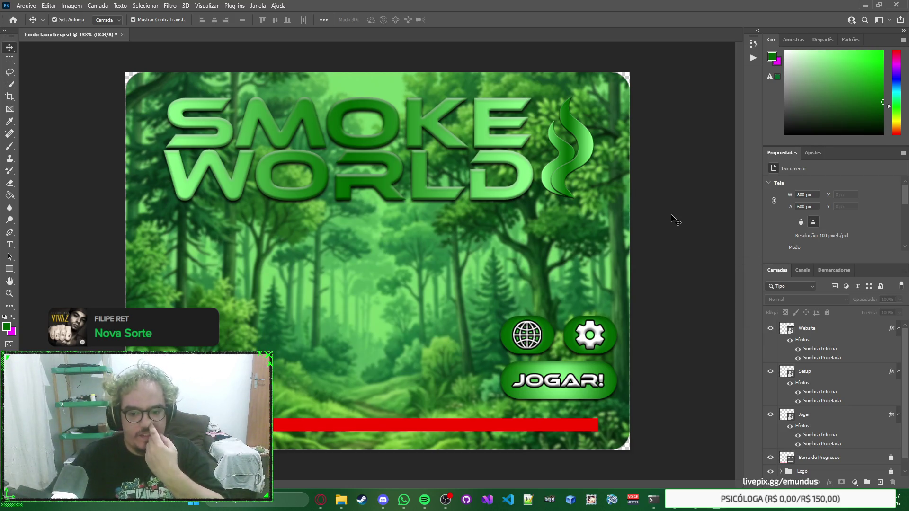
right_click(701, 274)
click(694, 233)
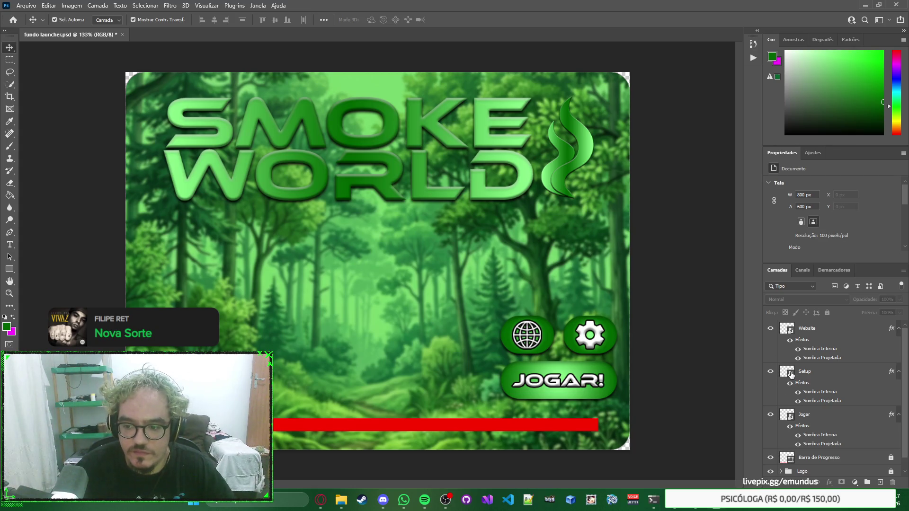
Open the Setup button's contents and widen its green rounded shape to 185 px.
click(790, 374)
click(789, 337)
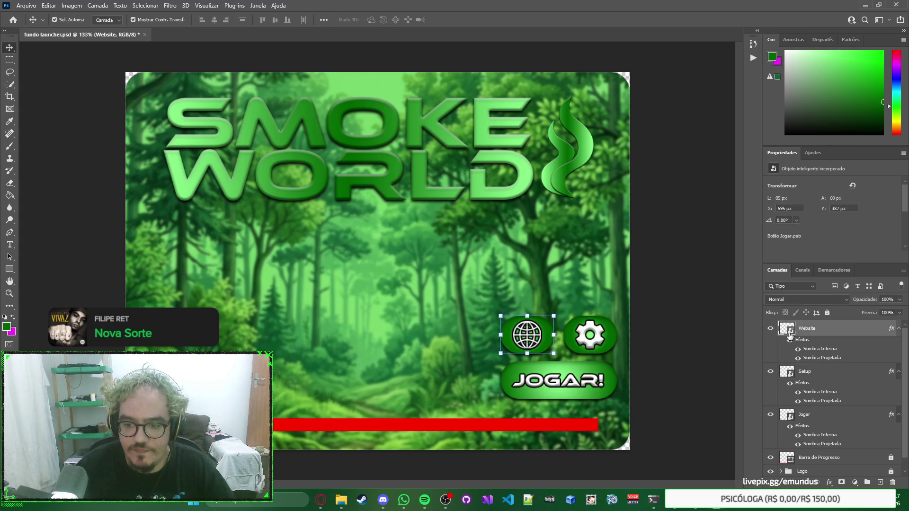
double_click(791, 374)
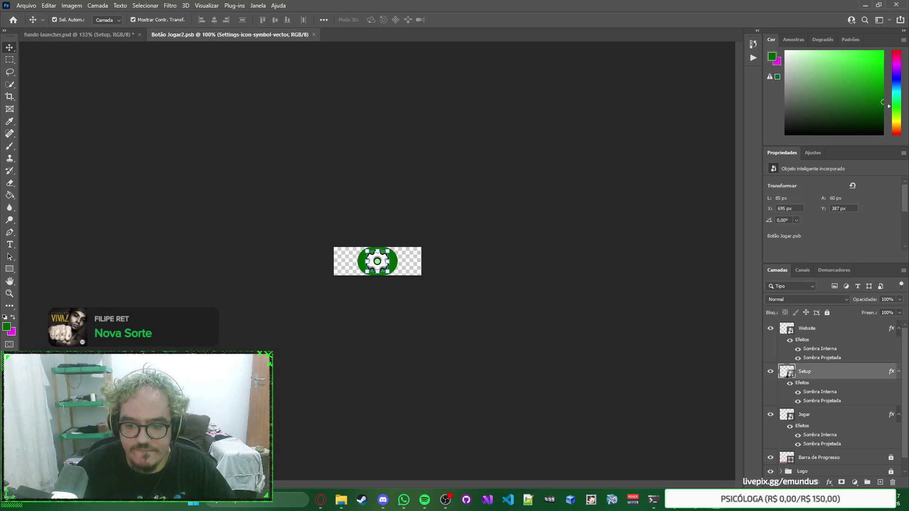
click(687, 344)
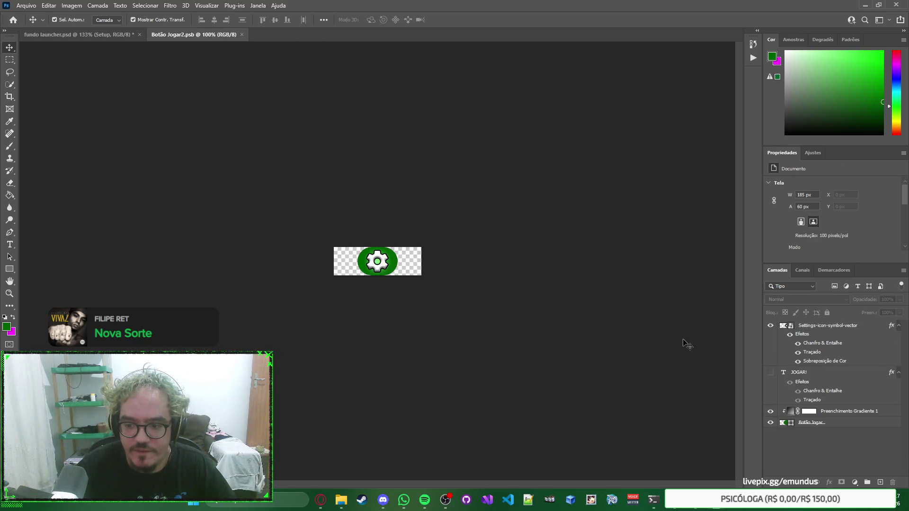
click(829, 425)
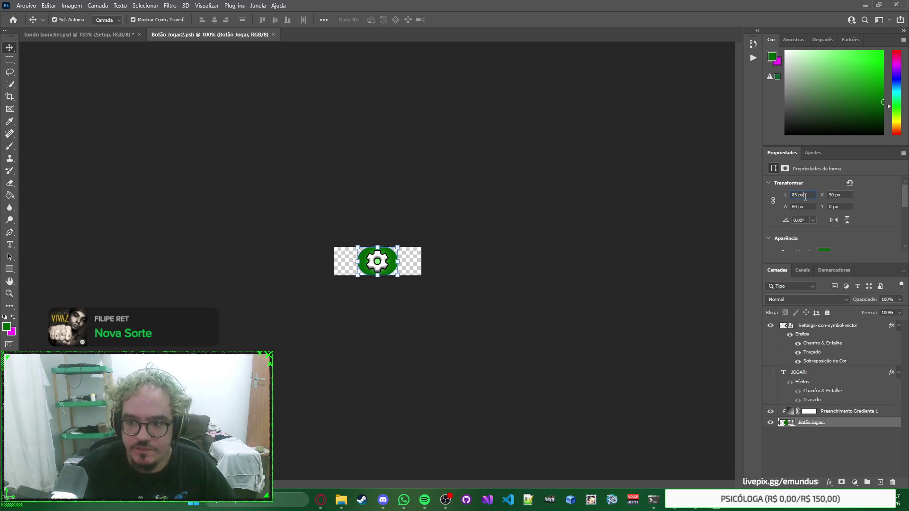
text(1)
key(Return)
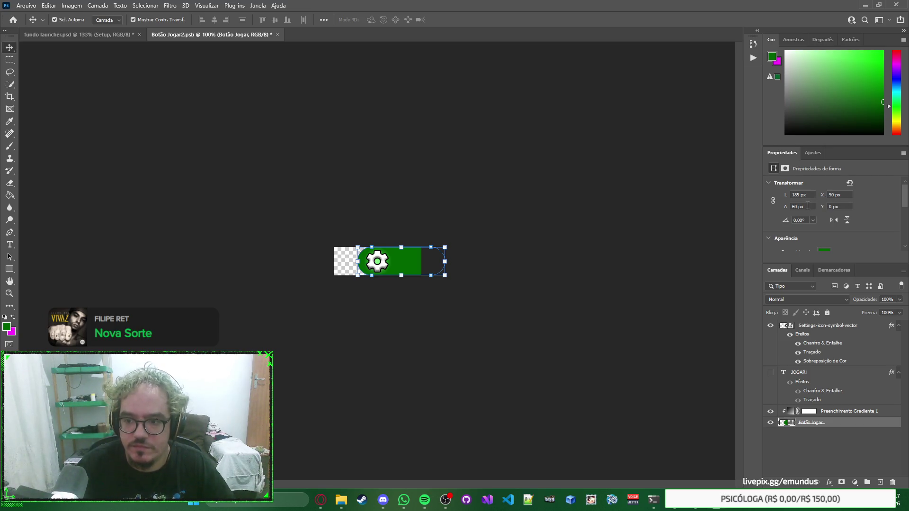
Set the green shape's X position to 0 px and select its gradient fill layer.
double_click(844, 195)
text(0)
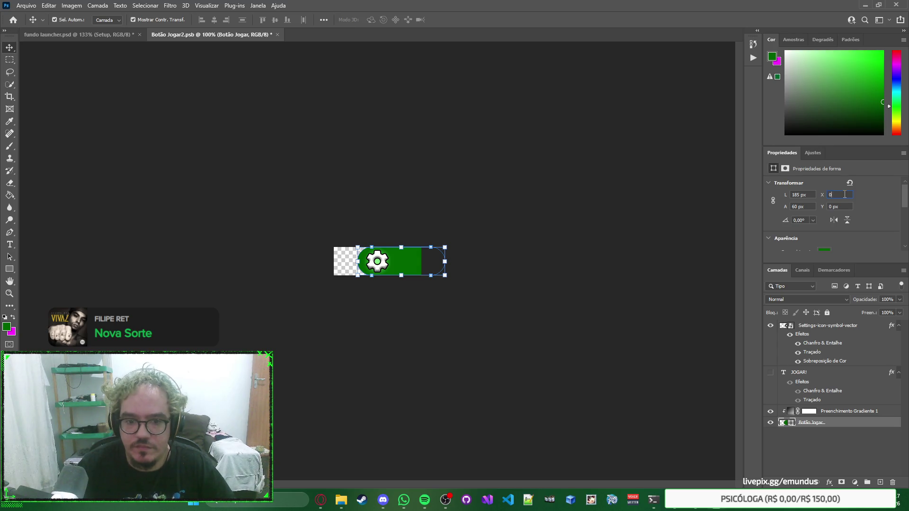
key(Return)
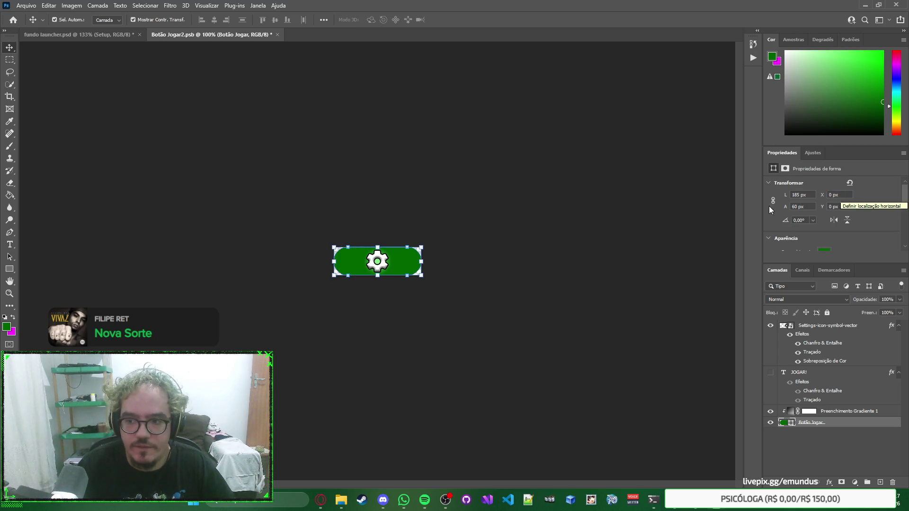
click(837, 411)
double_click(839, 411)
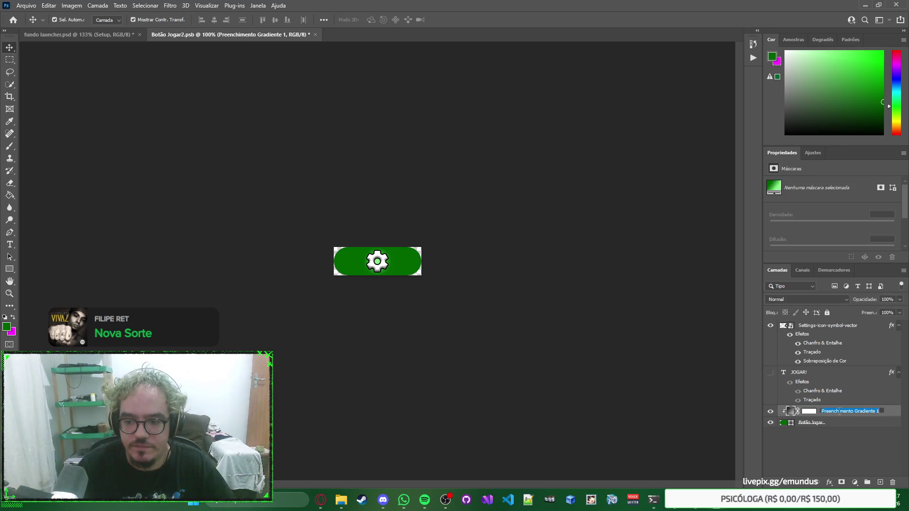
Compare the Reflected, Radial, Linear and Angle styles for the button's gradient fill.
double_click(790, 411)
click(634, 139)
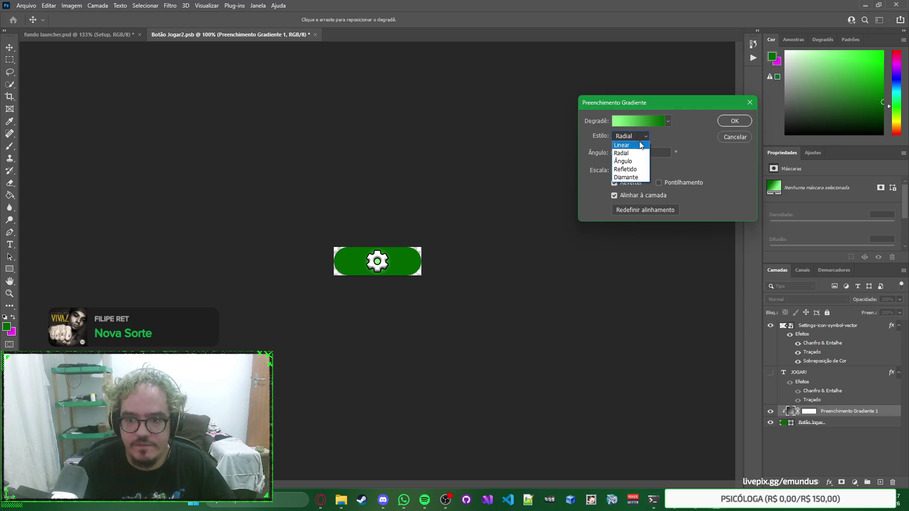
click(634, 170)
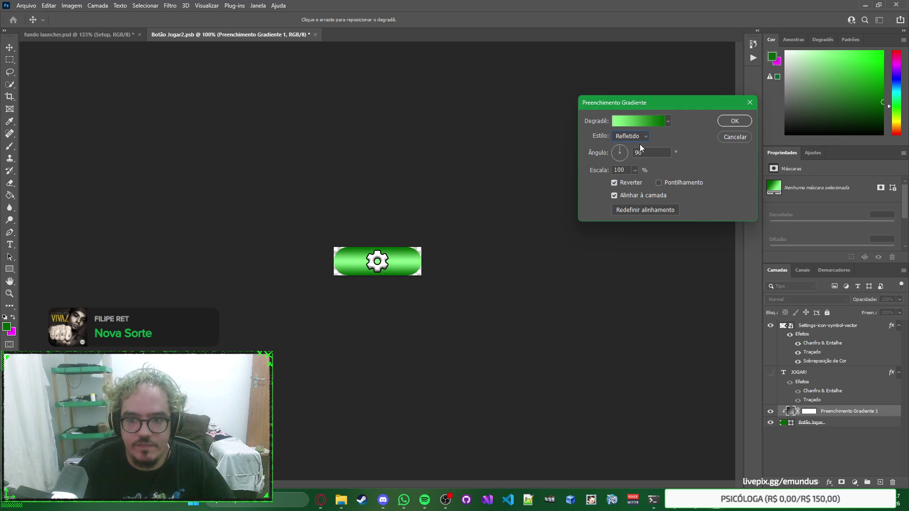
click(636, 136)
click(635, 154)
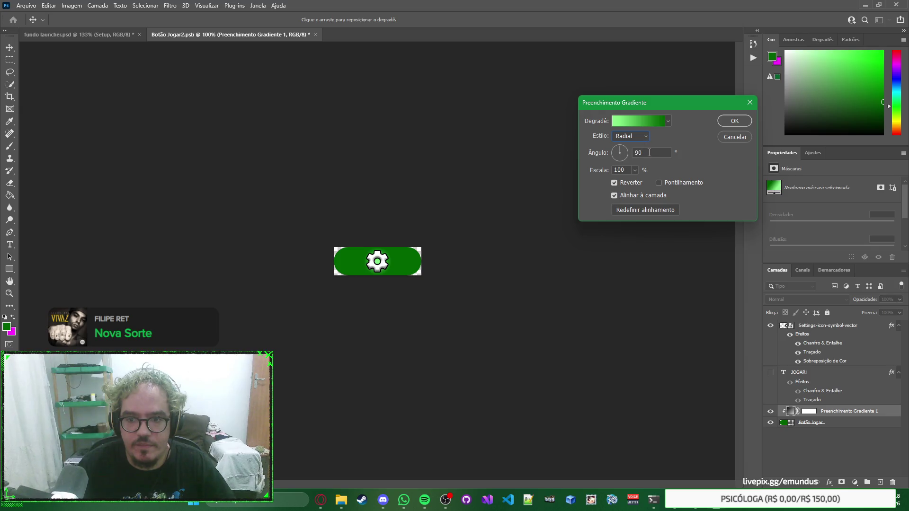
click(641, 138)
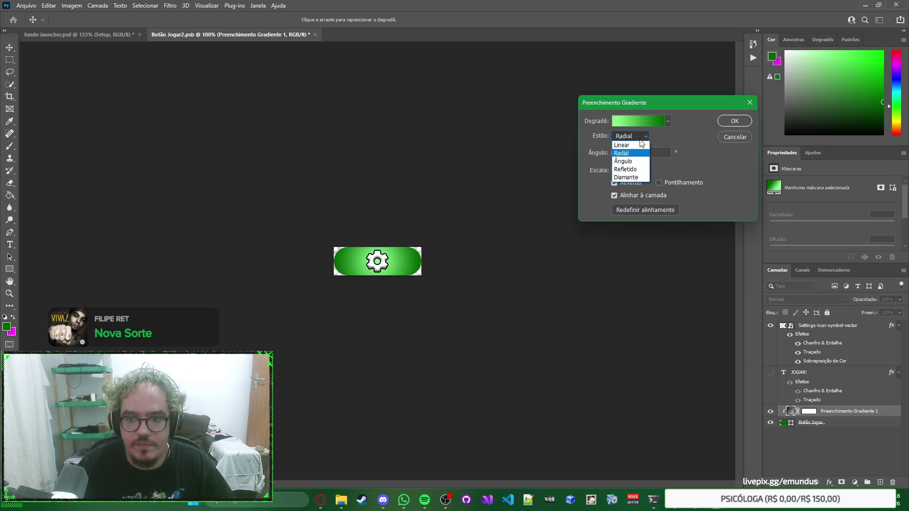
click(641, 145)
click(642, 138)
click(639, 152)
click(639, 137)
click(637, 161)
Settle on the Refletido gradient style and confirm the fill settings.
click(639, 136)
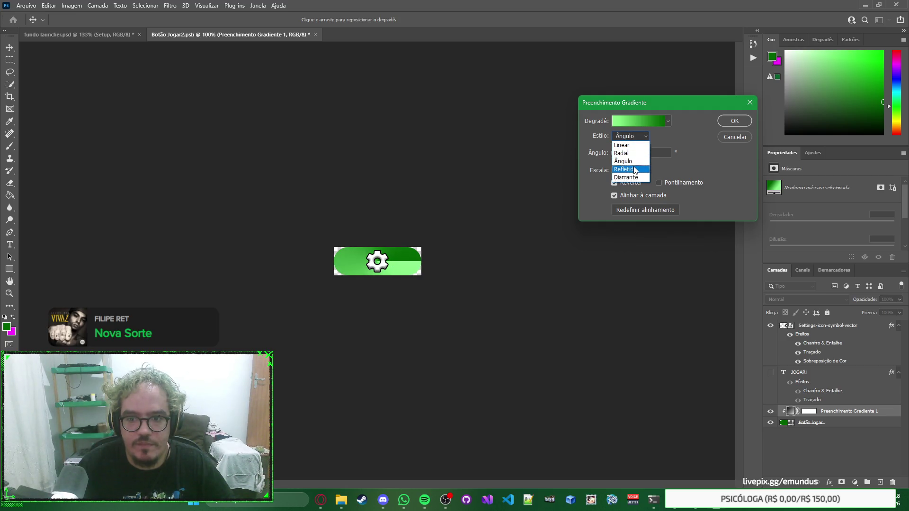
click(636, 169)
click(640, 137)
click(642, 145)
click(641, 137)
click(639, 153)
click(639, 137)
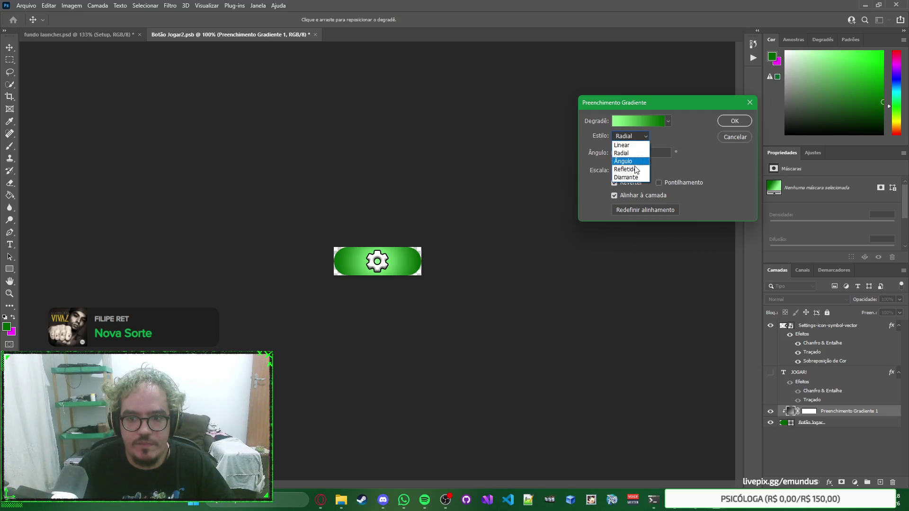
click(636, 169)
click(737, 119)
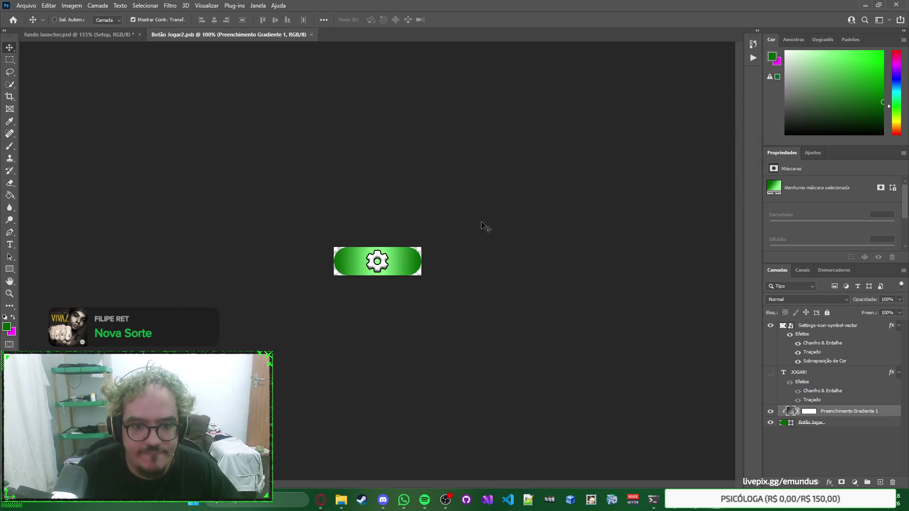
Reposition the settings button on the launcher mockup, then return to the button document.
key(ctrl+Tab)
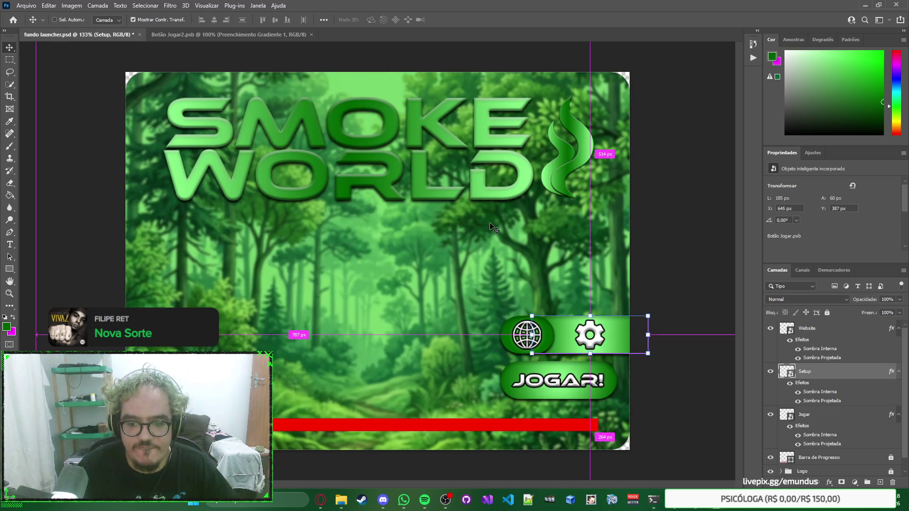
drag(565, 349, 528, 289)
key(ctrl+Tab)
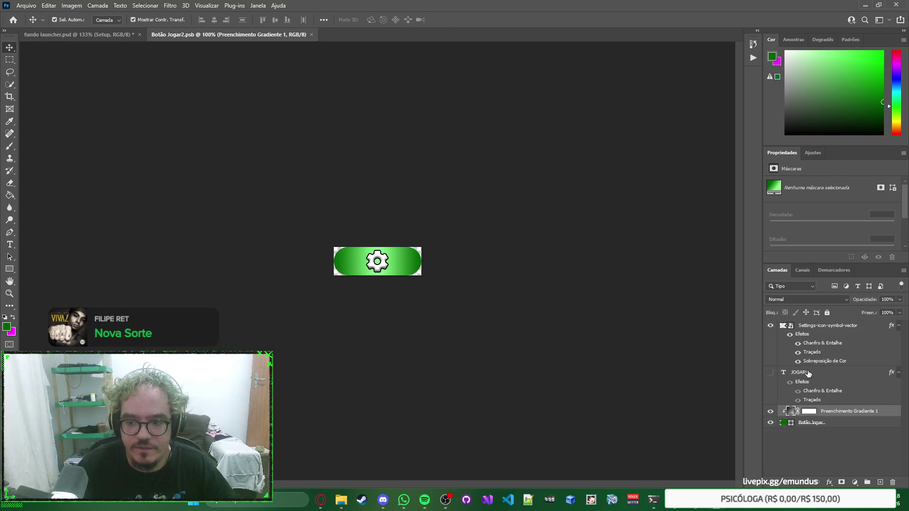
Make the JOGAR! text layer visible and select it for editing.
click(769, 372)
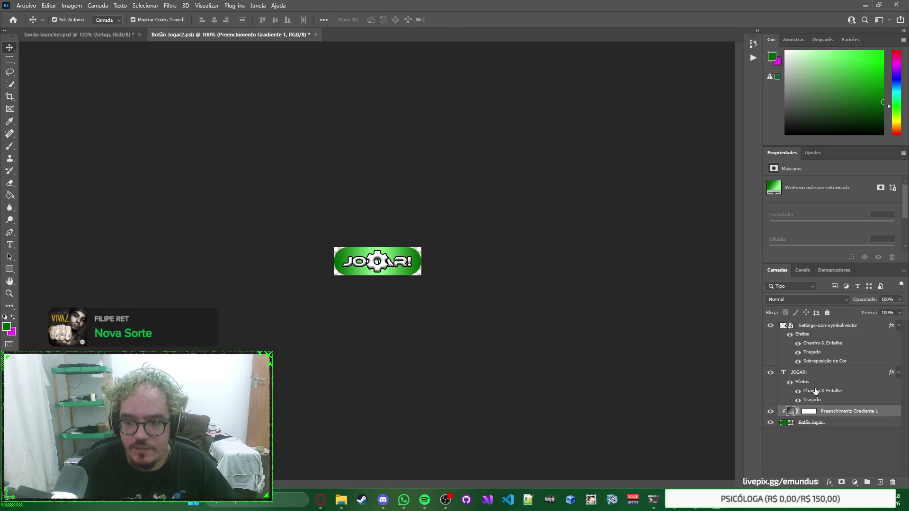
click(799, 374)
scroll(882, 223, down, 2)
scroll(882, 223, down, 5)
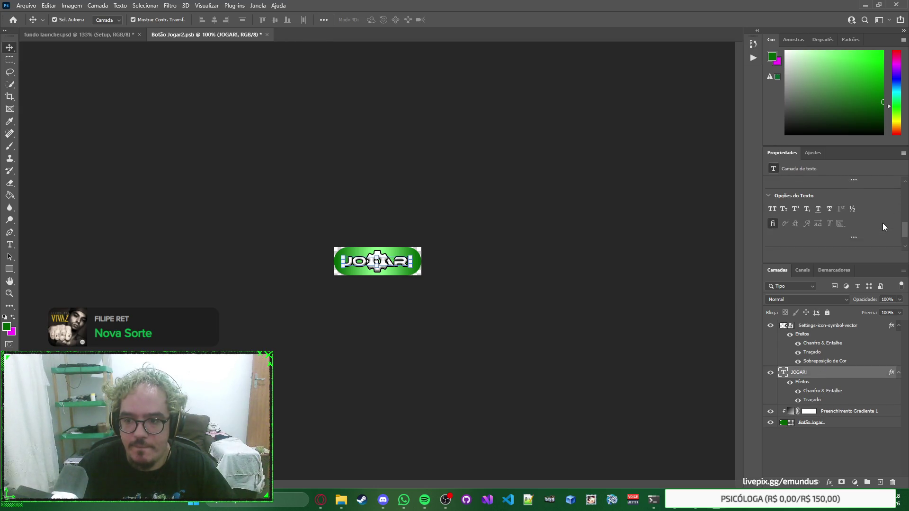
scroll(881, 228, up, 4)
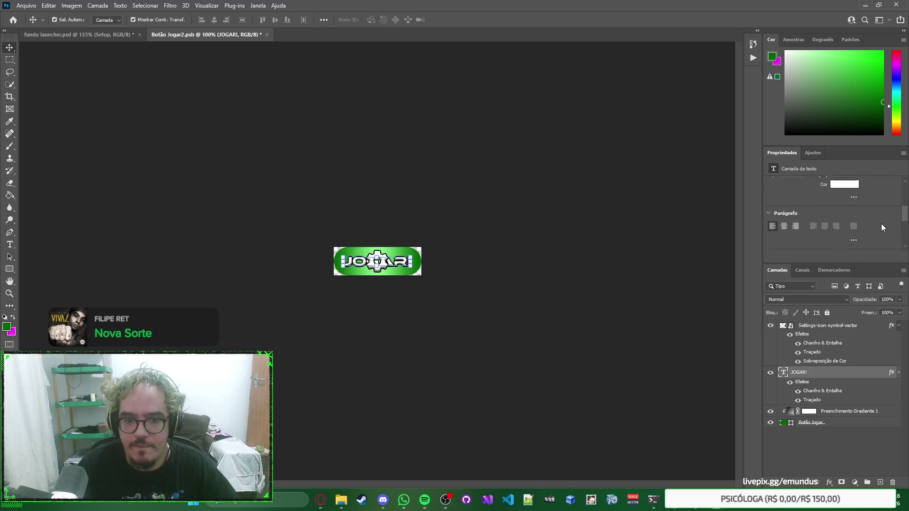
scroll(881, 225, up, 2)
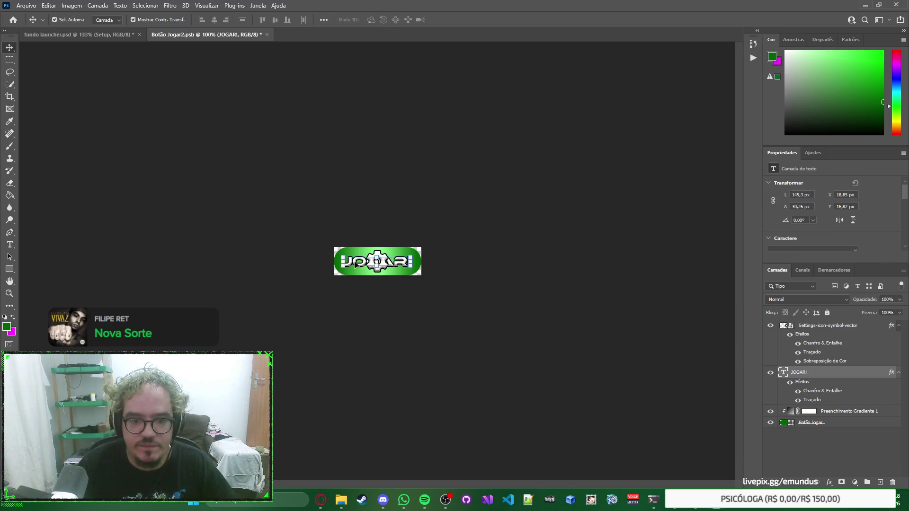
double_click(335, 262)
Retype the button text as CONFIGURAÇÃO.
scroll(334, 262, up, 3)
scroll(335, 261, up, 3)
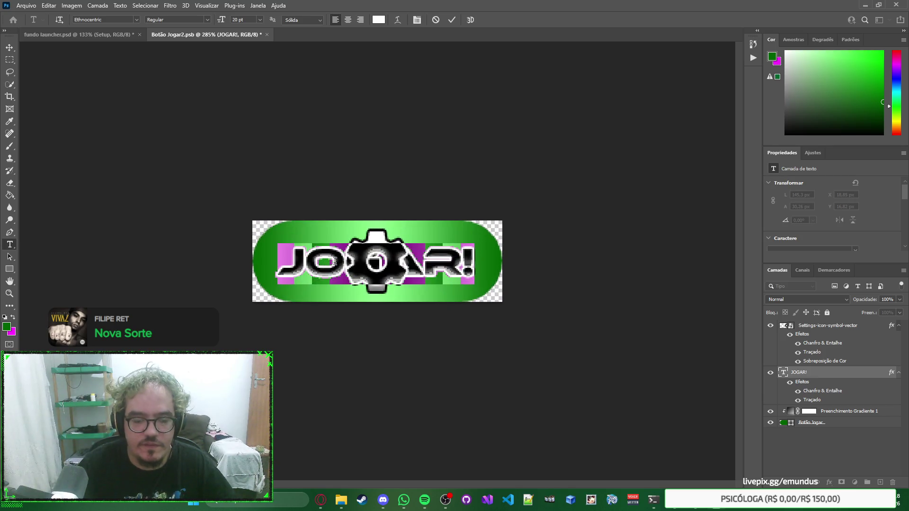
text(ONG)
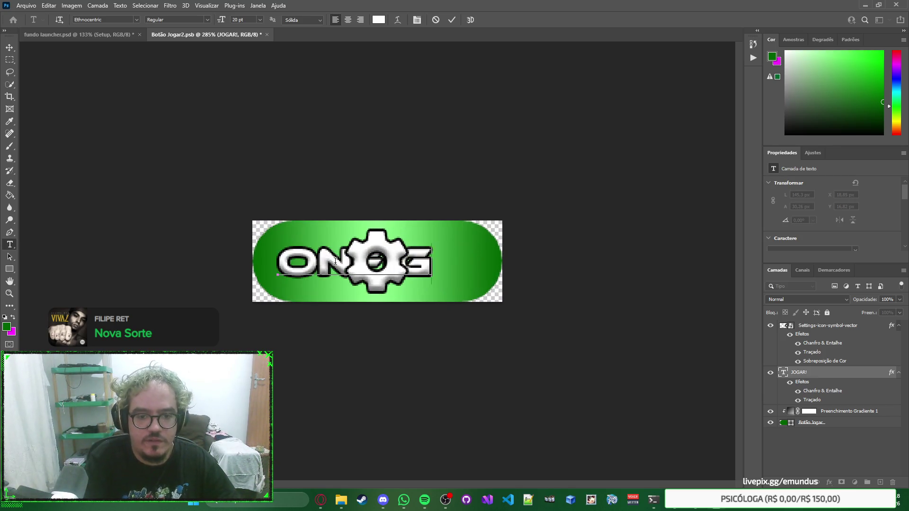
key(BackSpace)
key(BackSpace)
text(CO)
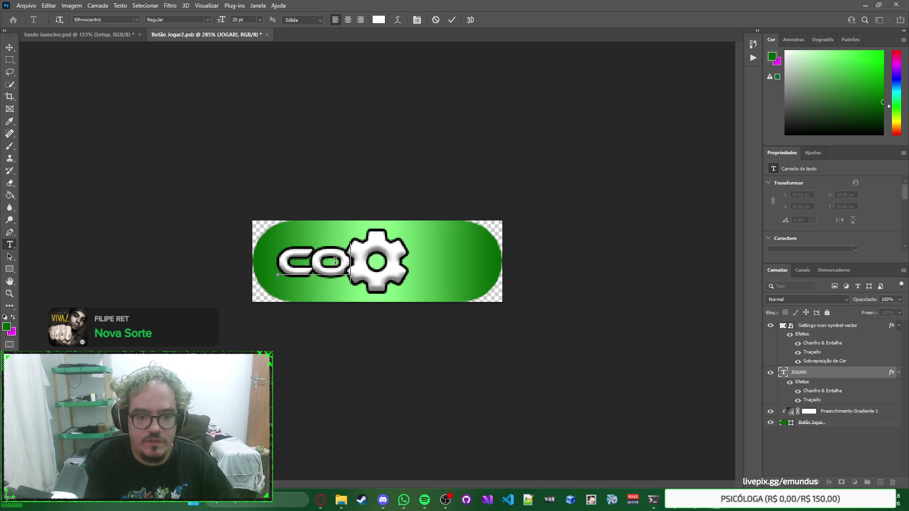
text(NFIGUÇÕE)
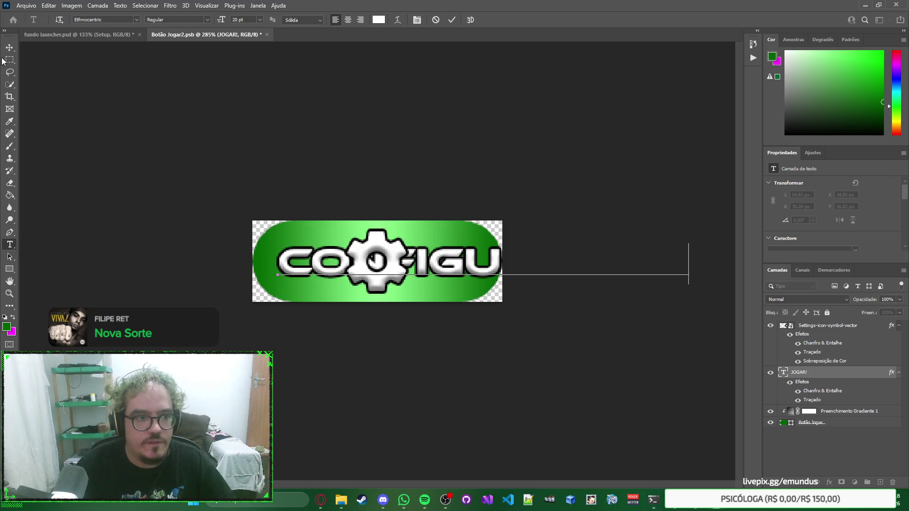
key(Escape)
Shift the gear icon toward the button's right end, to X 127 px.
key(v)
mouse_move(685, 283)
mouse_down()
mouse_move(518, 281)
mouse_move(487, 290)
mouse_up()
key(ctrl+z)
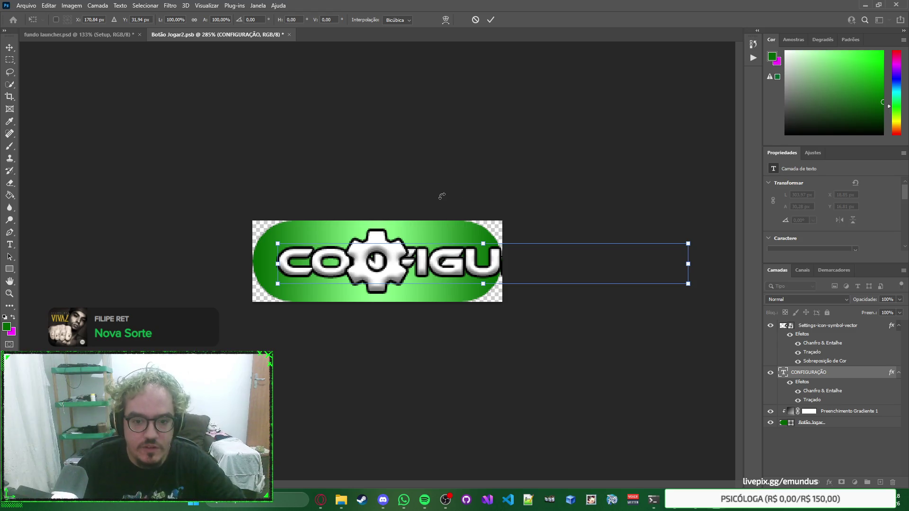
key(Return)
click(384, 234)
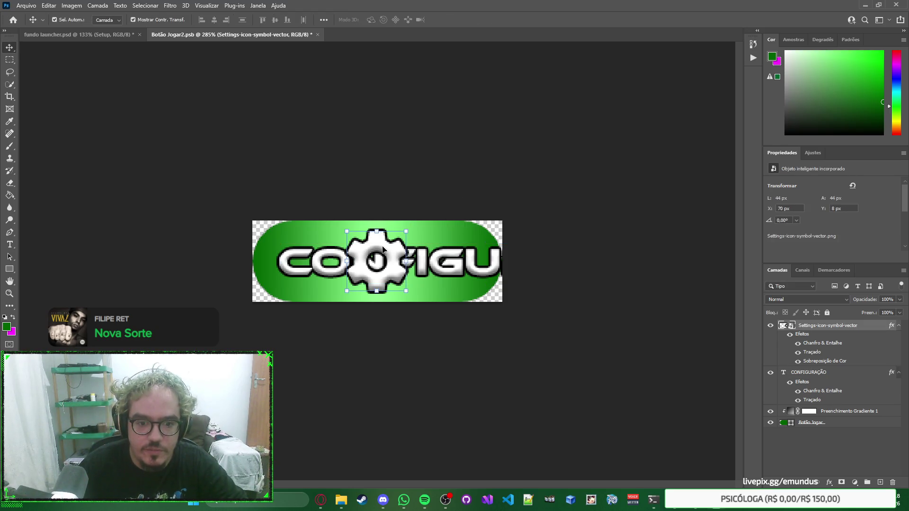
drag(389, 265, 467, 266)
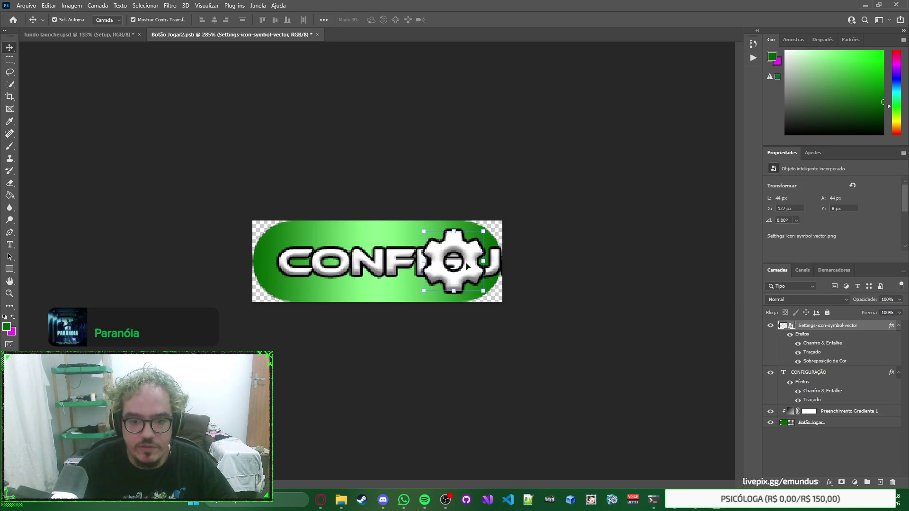
Change the CONFIGURAÇÃO label to CONFIG.
click(404, 259)
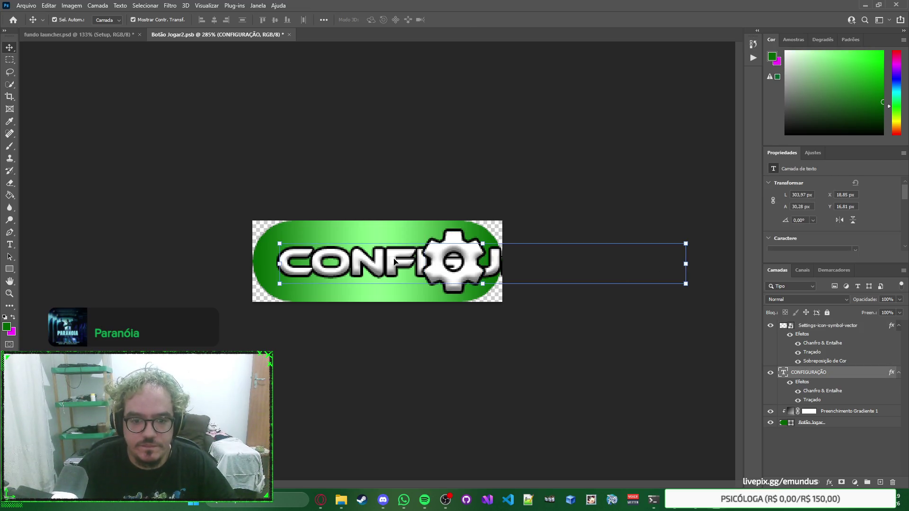
double_click(394, 261)
text(CONFIG)
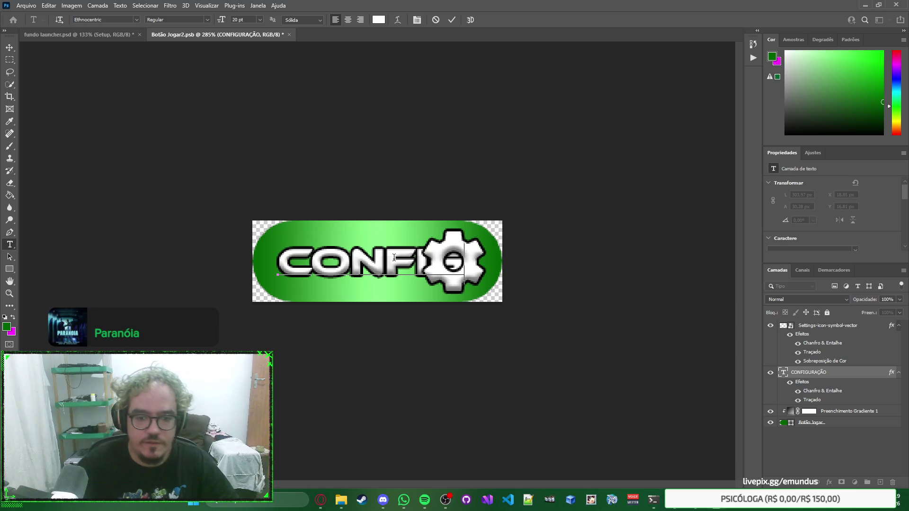
key(ctrl+Return)
key(v)
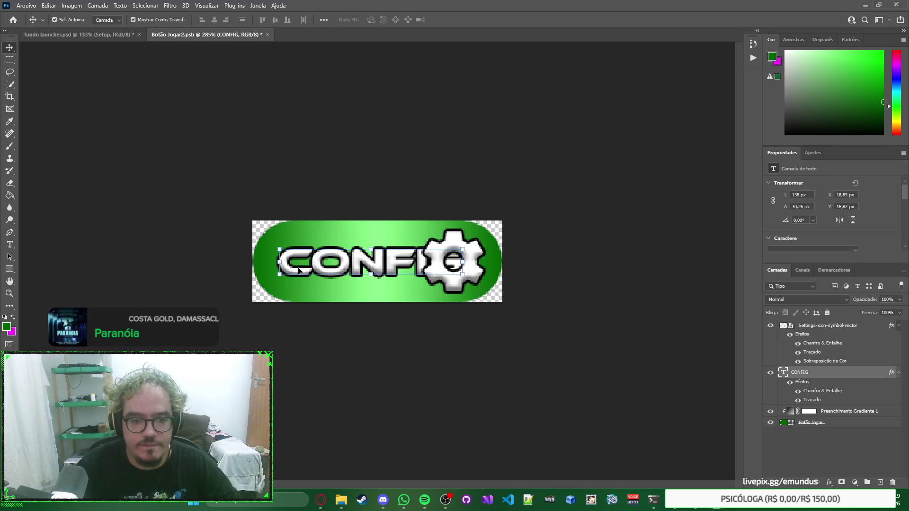
Nudge the CONFIG text left and squeeze it narrower to fit before the gear.
key(Left)
key(Left)
key(Left)
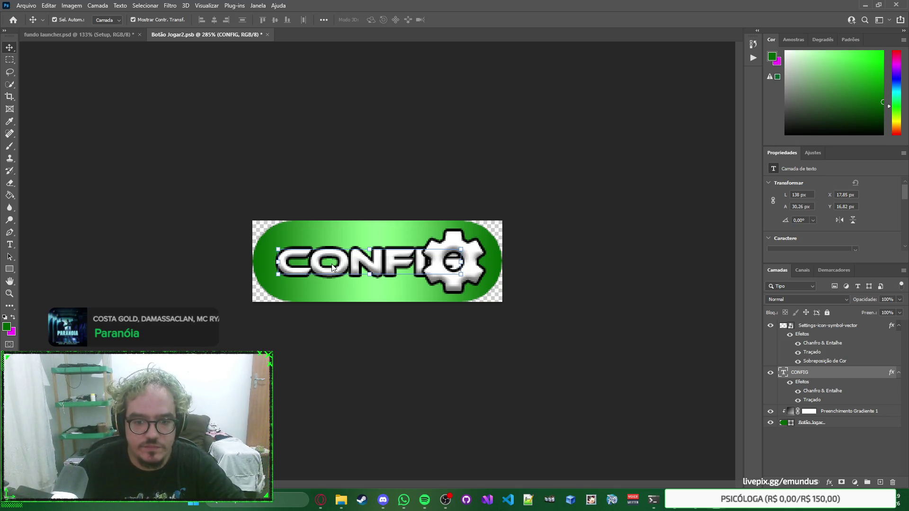
mouse_move(375, 265)
mouse_down()
mouse_move(386, 264)
mouse_move(377, 264)
mouse_up()
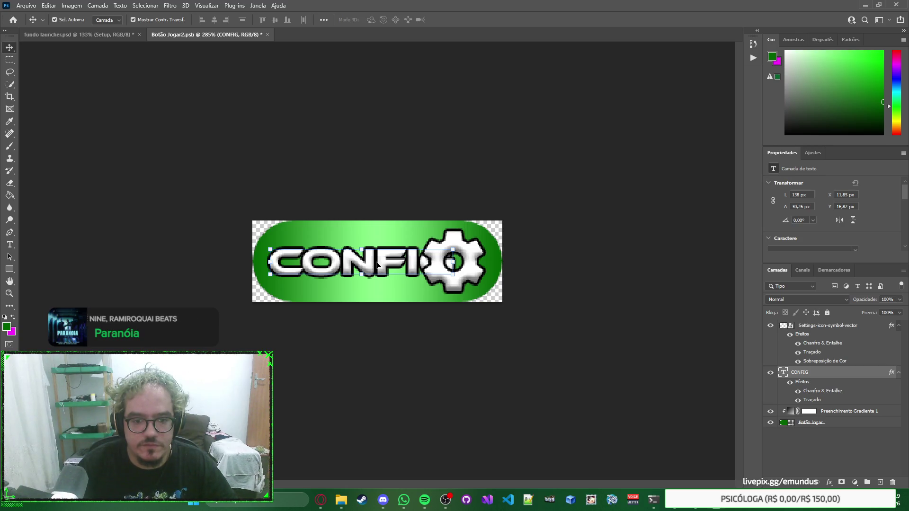
key(ctrl+t)
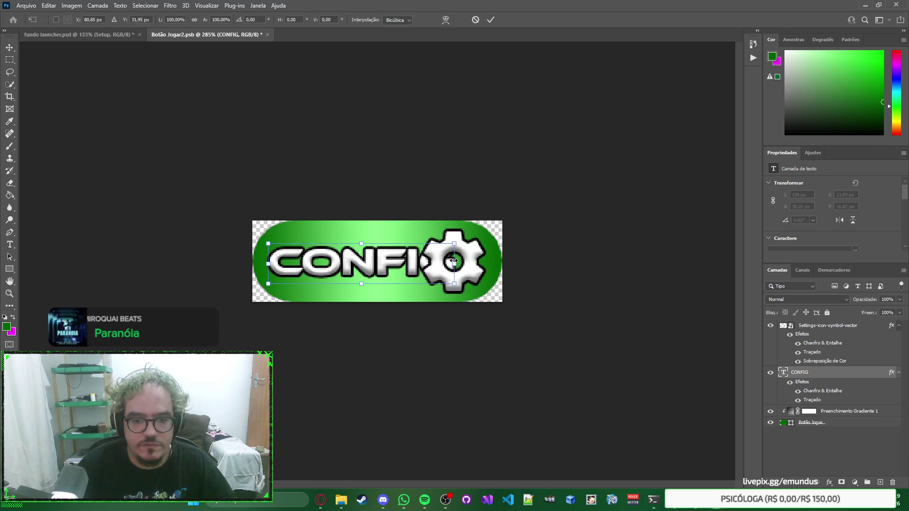
drag(454, 261, 416, 261)
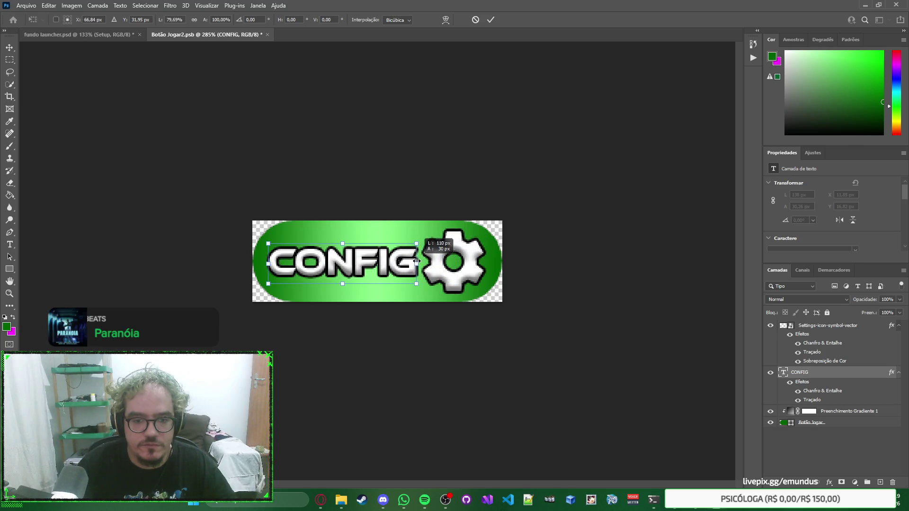
key(Return)
Save the button file and return to the launcher mockup.
click(641, 251)
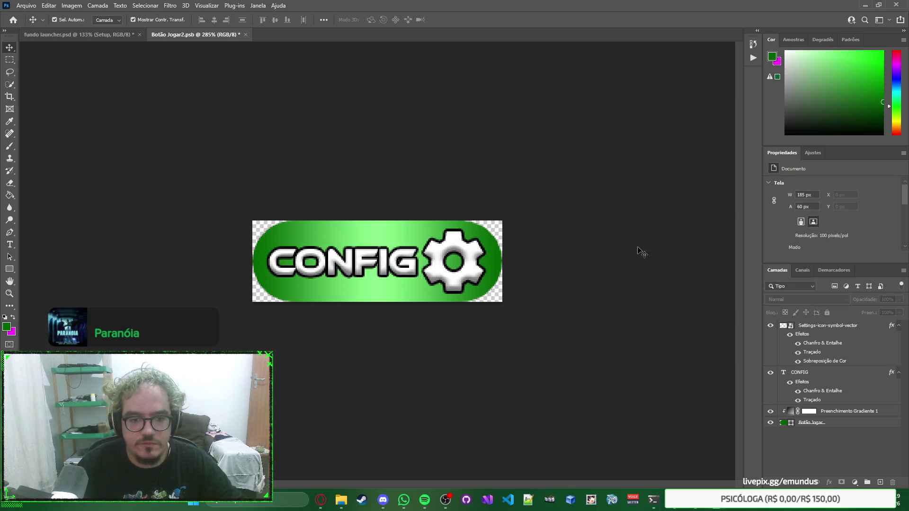
key(ctrl+s)
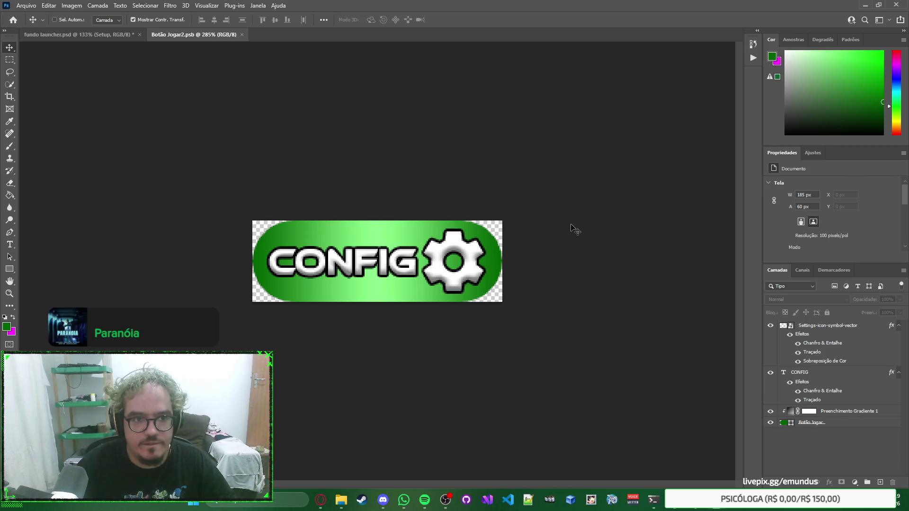
click(685, 264)
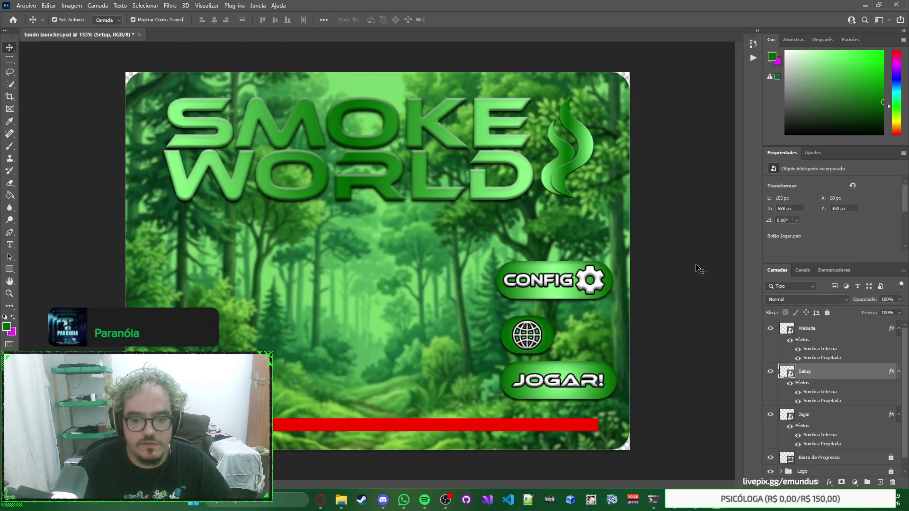
Move the CONFIG button to the lower left corner of the launcher.
right_click(694, 264)
click(686, 250)
mouse_move(553, 282)
mouse_down()
mouse_move(417, 300)
mouse_move(156, 382)
mouse_up()
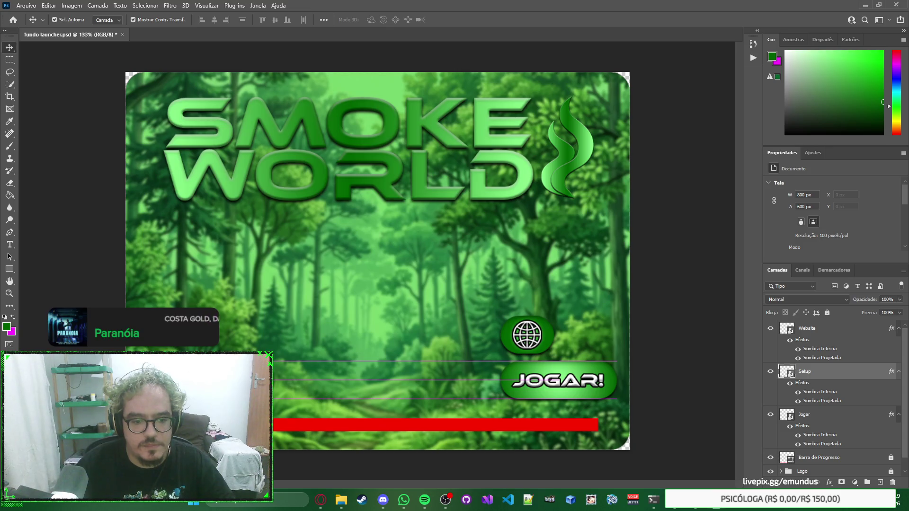
drag(156, 382, 156, 382)
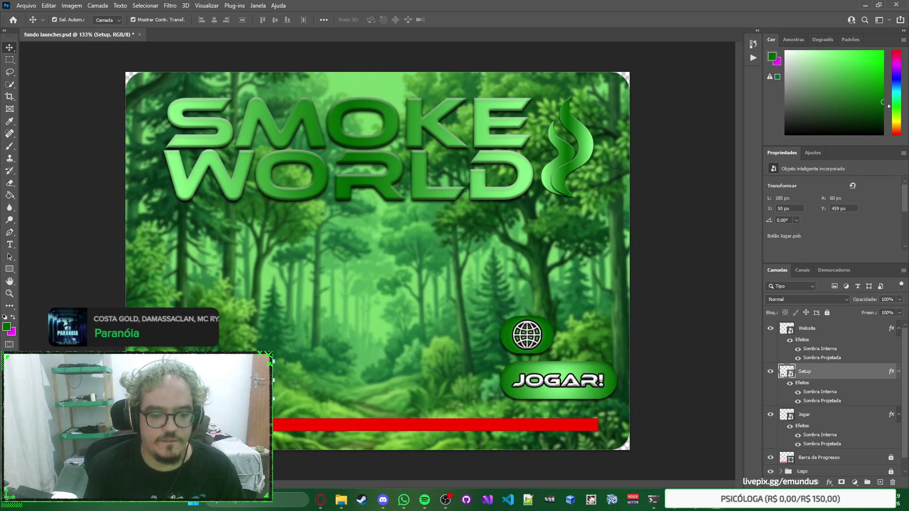
Open the CONFIG button's embedded file and zoom in on the button.
click(411, 302)
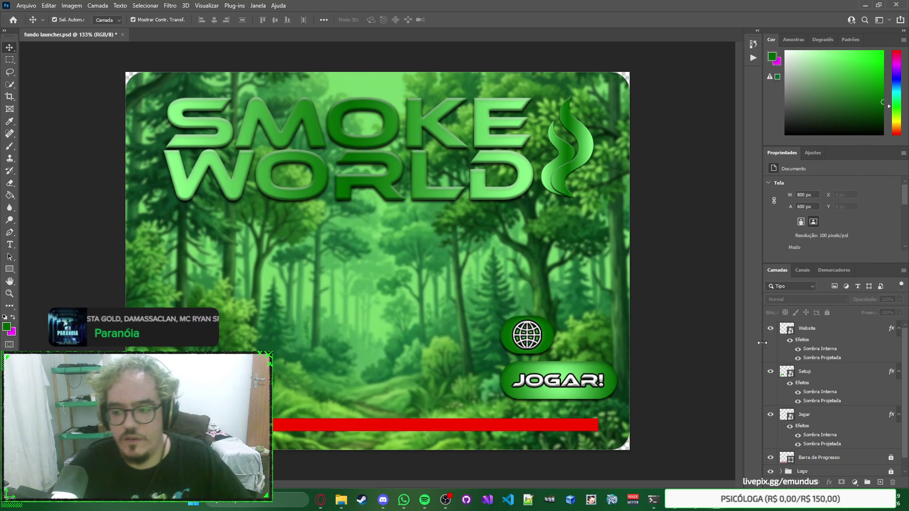
double_click(795, 377)
mouse_move(356, 289)
mouse_down()
mouse_move(409, 227)
mouse_move(480, 233)
mouse_up()
Scale the gear icon down to about 38 px.
click(577, 216)
click(574, 238)
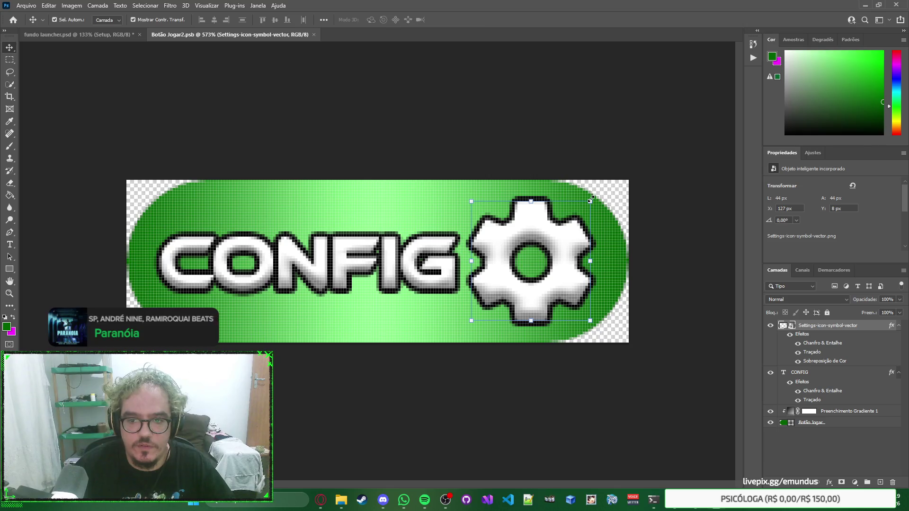
drag(591, 198, 592, 196)
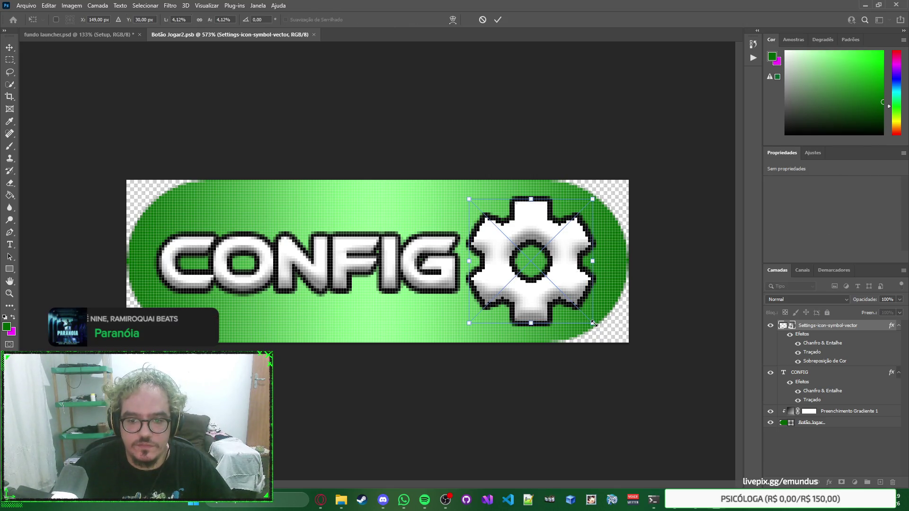
drag(592, 323, 584, 315)
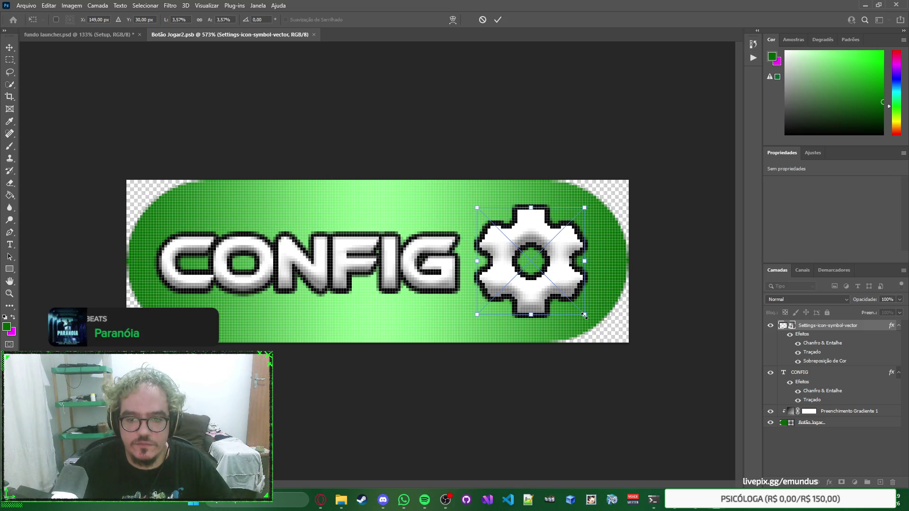
key(Return)
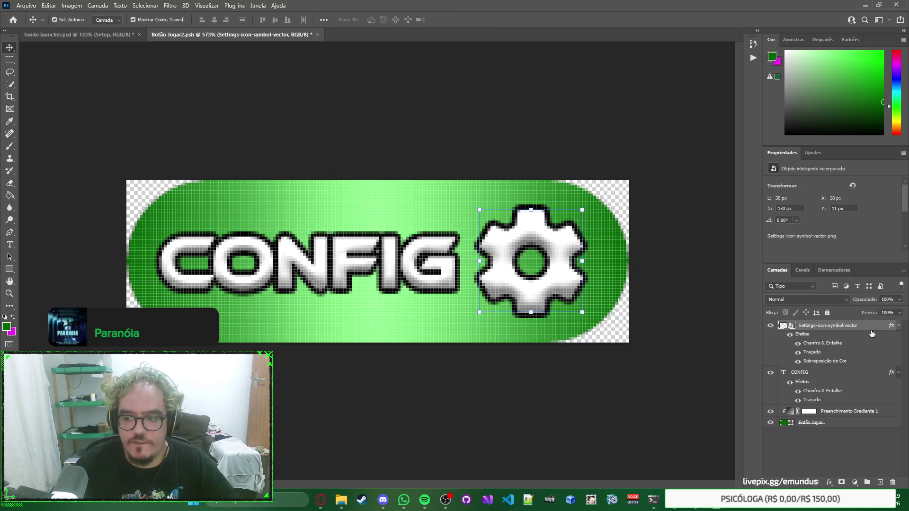
Reduce the gear's Stroke layer style to 1 px.
double_click(866, 331)
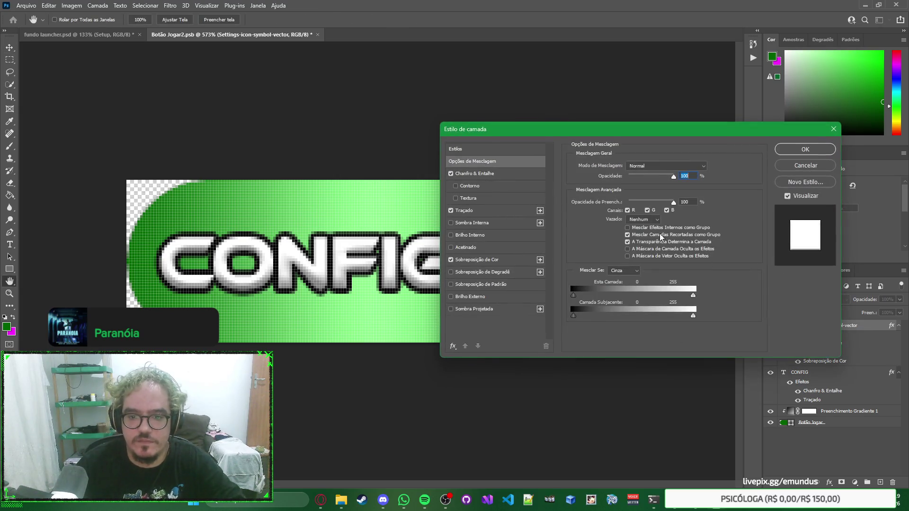
click(488, 211)
mouse_move(691, 133)
mouse_down()
mouse_move(419, 201)
mouse_move(328, 243)
mouse_up()
key(Down)
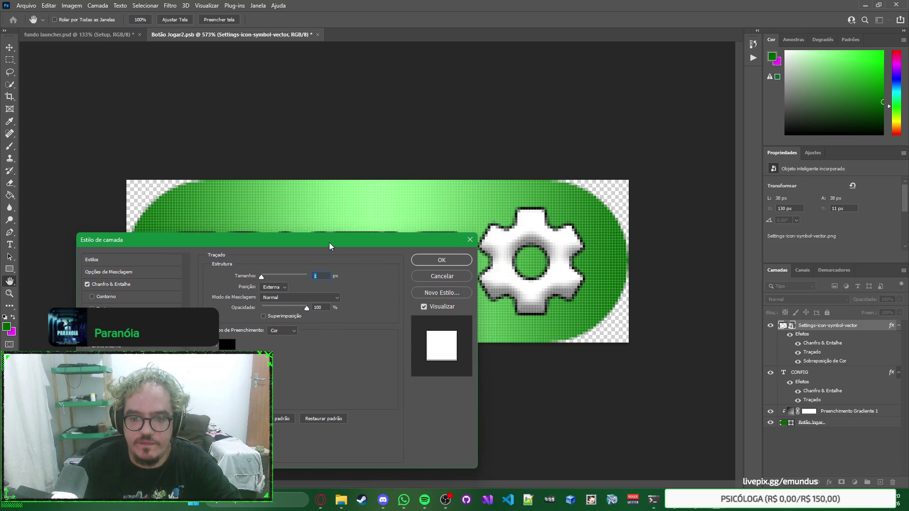
click(469, 240)
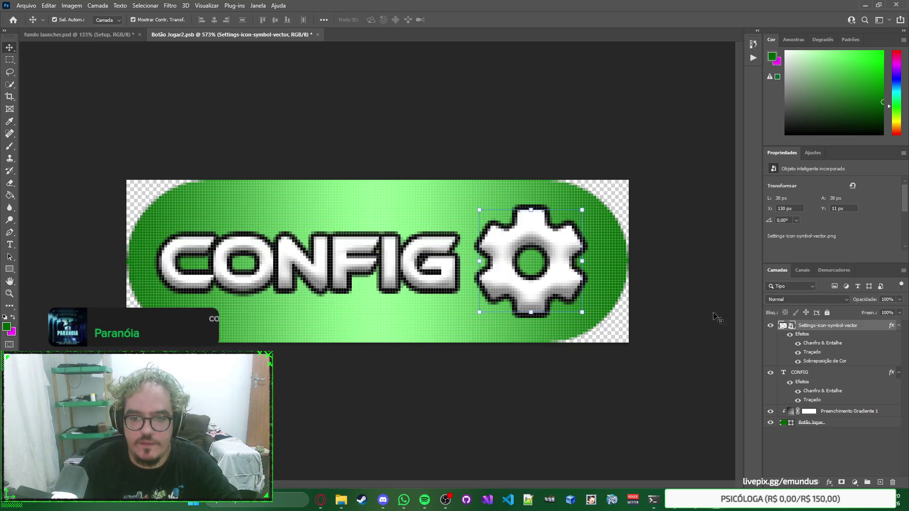
Move CONFIG about 20 px right, then shift the text and gear together slightly.
click(689, 315)
drag(439, 270, 449, 269)
shift+click(507, 265)
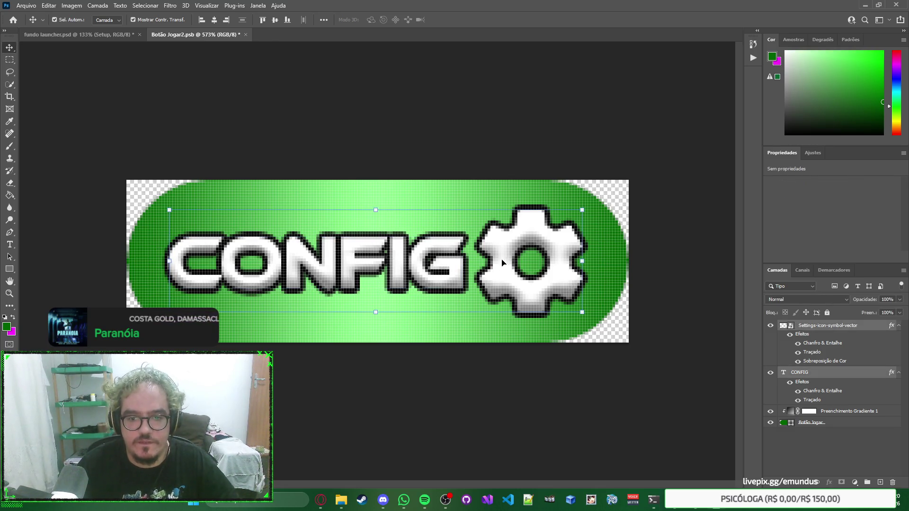
mouse_move(503, 261)
mouse_down()
mouse_move(493, 258)
mouse_move(502, 259)
mouse_up()
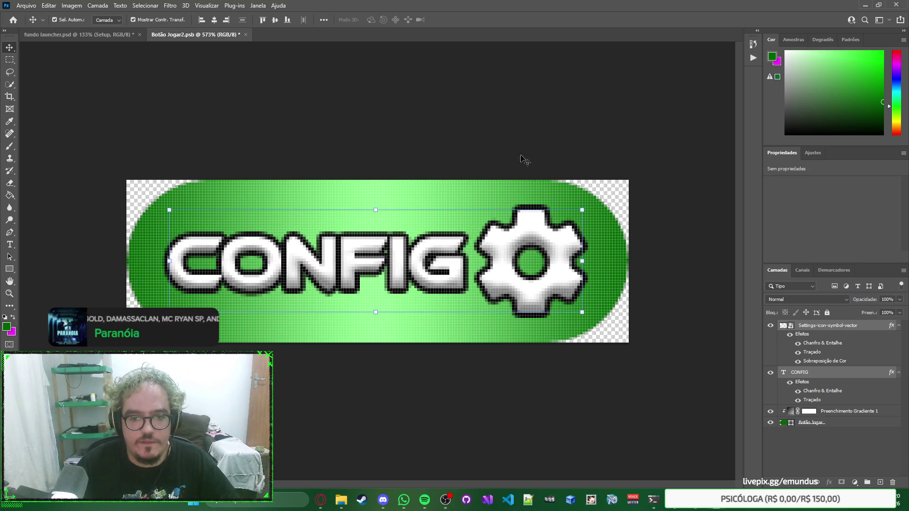
Clear the selection and close the button file, back to the launcher.
click(521, 142)
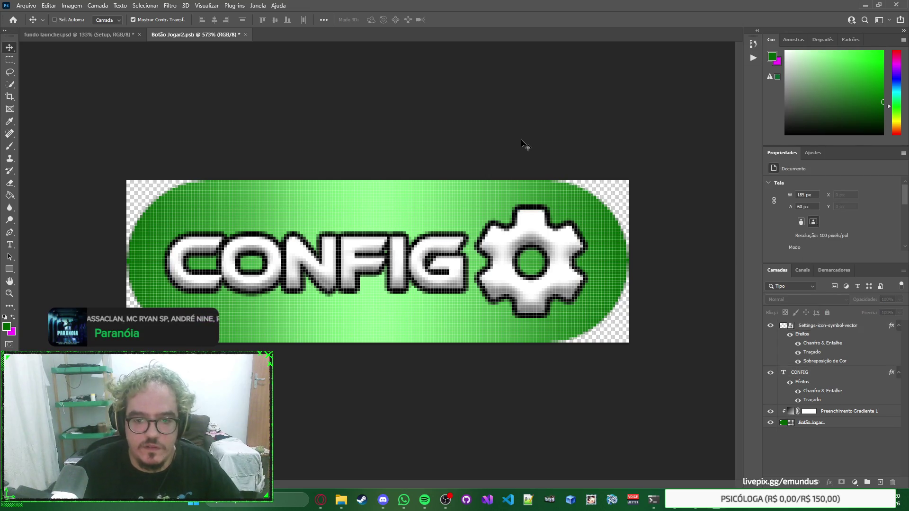
key(ctrl)
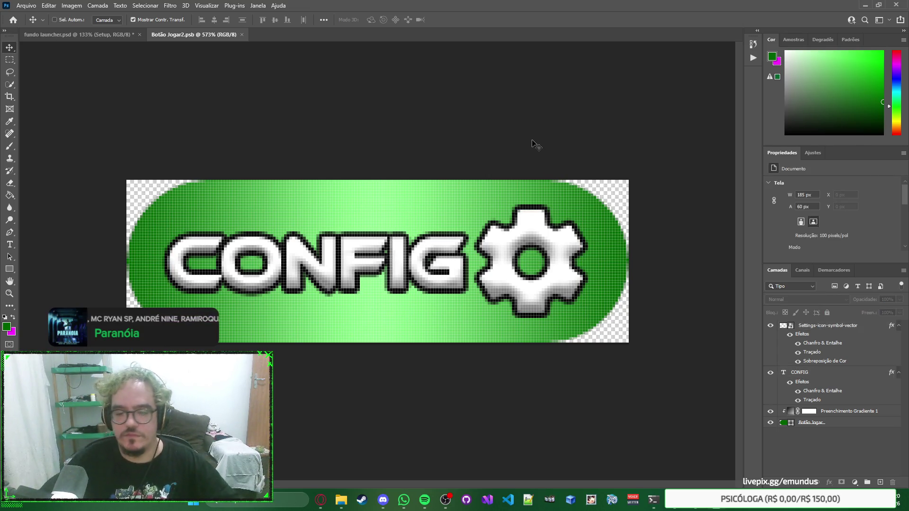
key(ctrl+w)
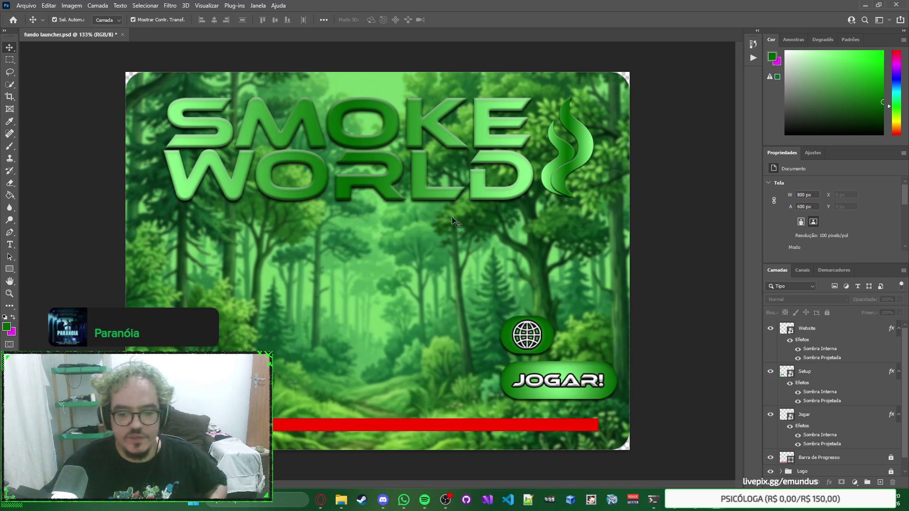
Open the JOGAR! button's embedded file and draw a triangle over the button.
click(590, 387)
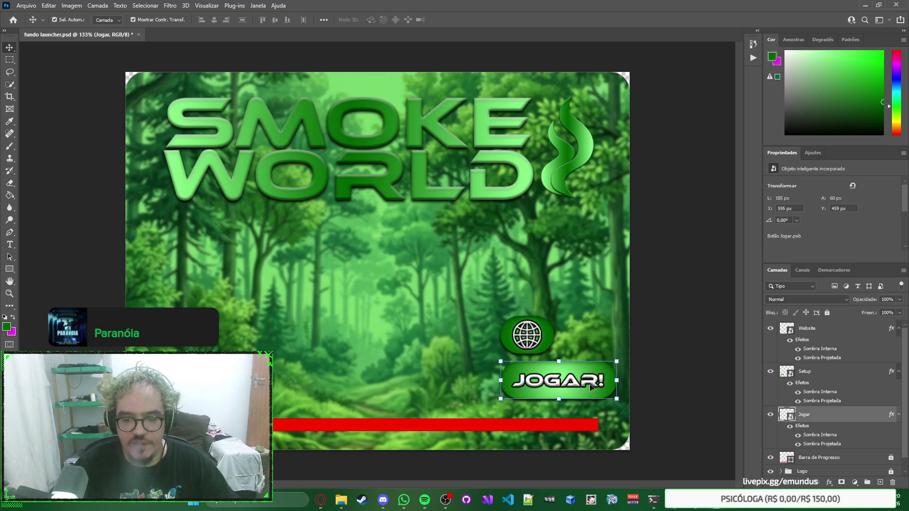
double_click(787, 415)
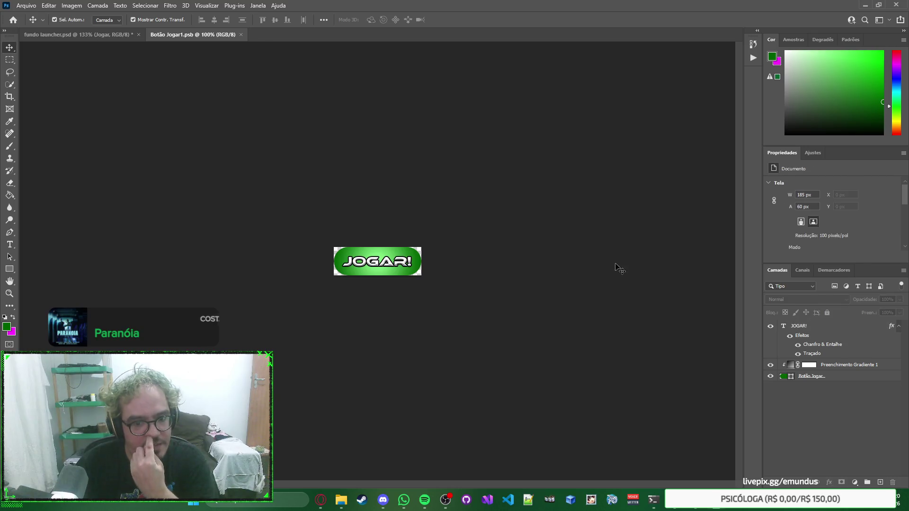
scroll(424, 263, up, 5)
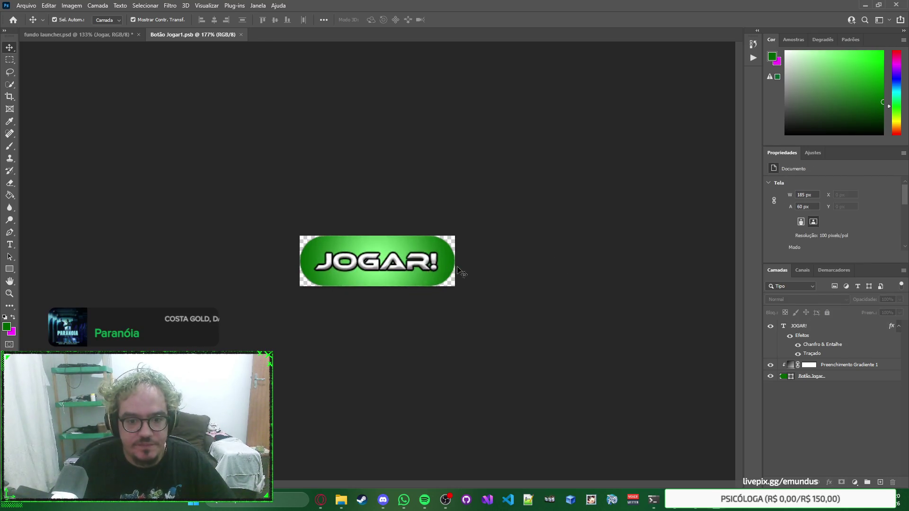
scroll(547, 270, up, 4)
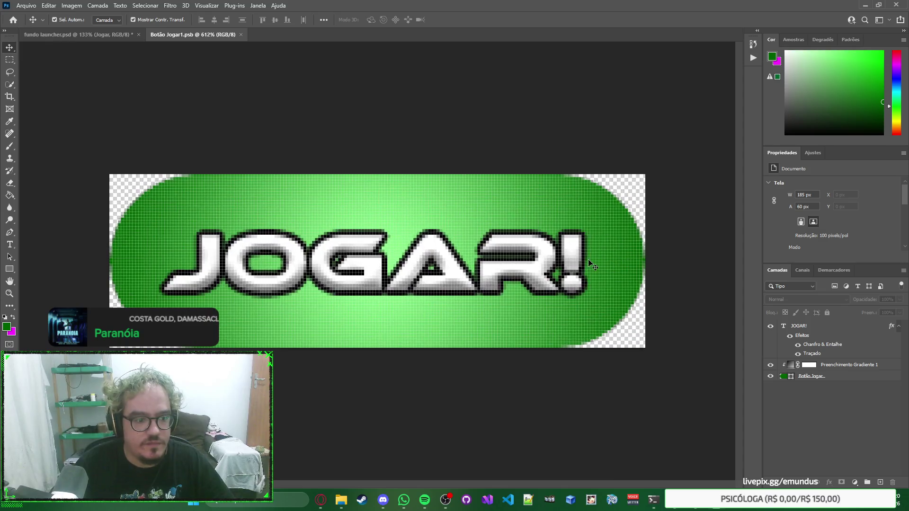
click(10, 268)
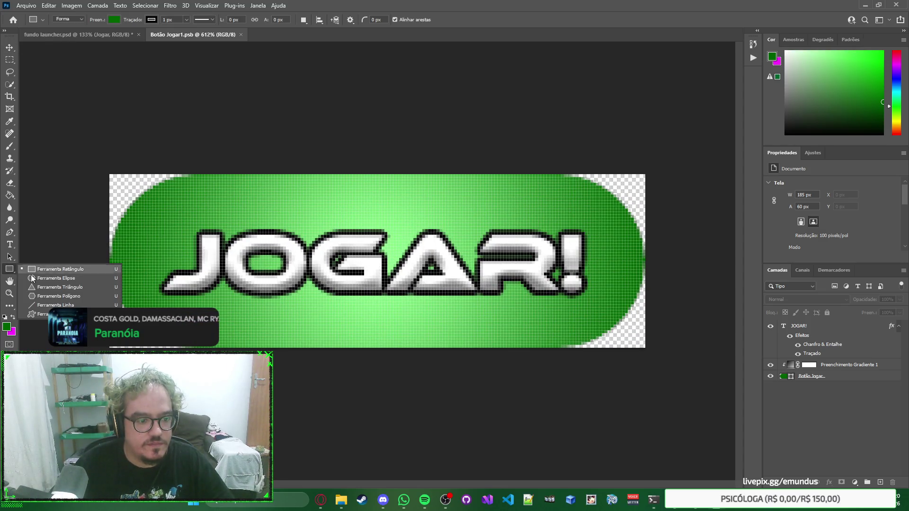
mouse_move(318, 198)
mouse_down()
mouse_move(365, 216)
mouse_move(417, 256)
mouse_move(457, 301)
mouse_move(447, 302)
mouse_move(466, 272)
mouse_move(539, 320)
mouse_move(675, 359)
mouse_up()
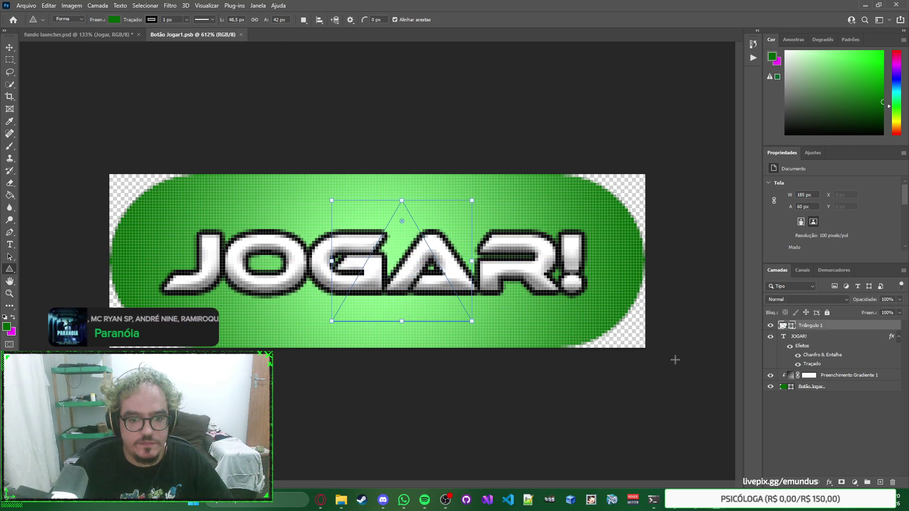
Rotate the triangle 90° to point right and move it over the R! of JOGAR!
key(v)
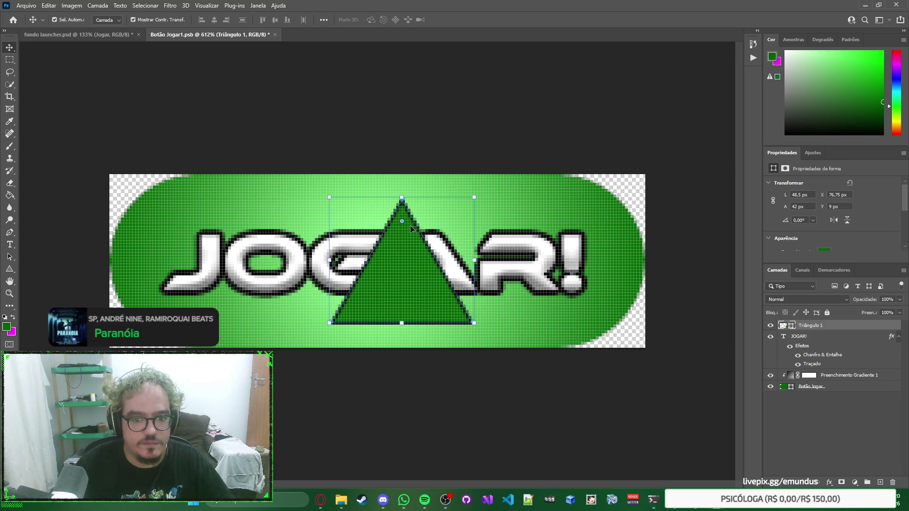
mouse_move(477, 196)
mouse_down()
mouse_move(505, 227)
mouse_move(520, 316)
mouse_move(500, 362)
mouse_up()
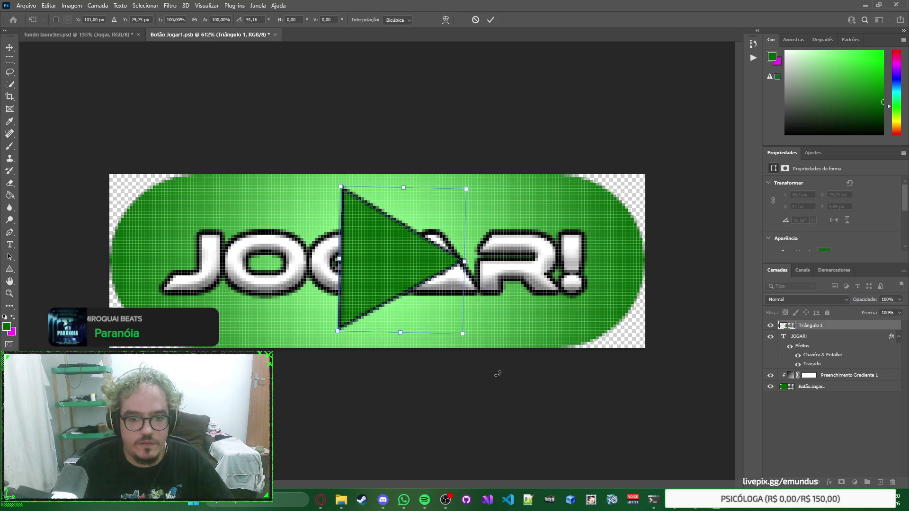
key(ctrl+z)
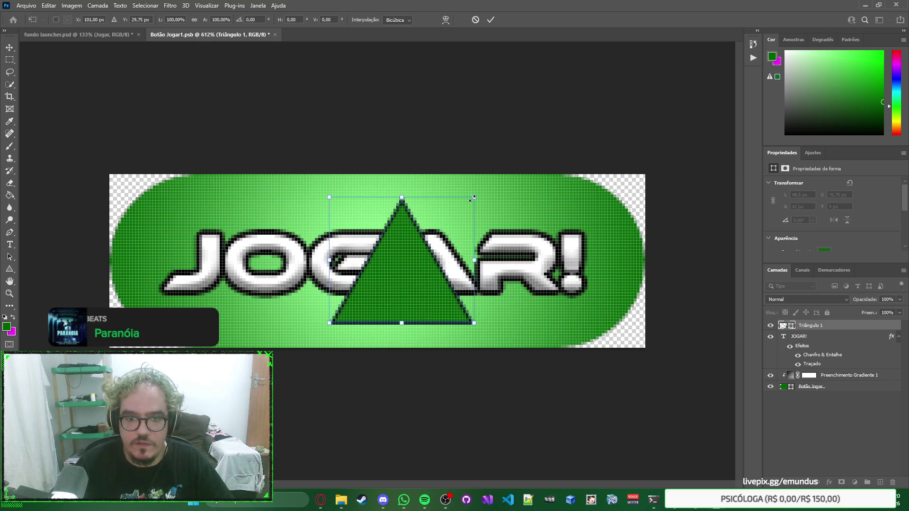
mouse_move(491, 186)
mouse_down()
mouse_move(478, 345)
mouse_move(499, 313)
mouse_up()
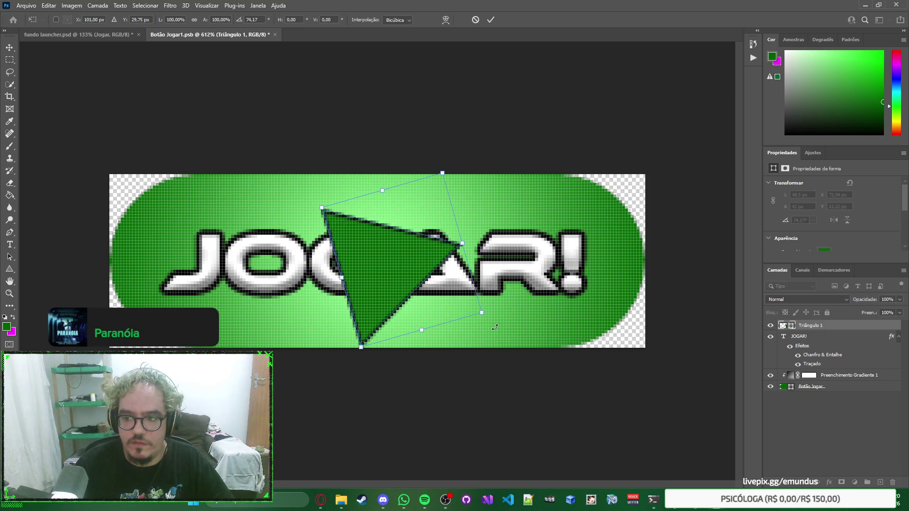
key(Return)
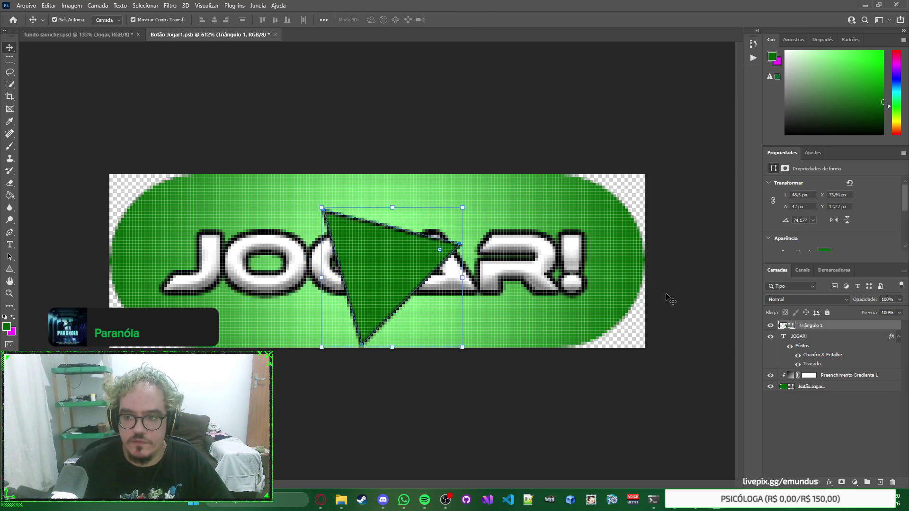
text(90)
key(Return)
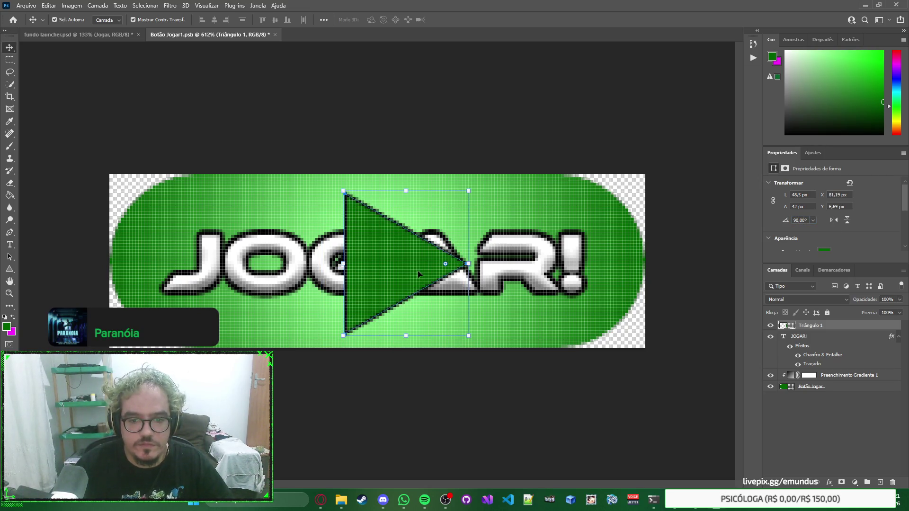
mouse_move(422, 271)
mouse_down()
mouse_move(587, 274)
mouse_move(564, 270)
mouse_up()
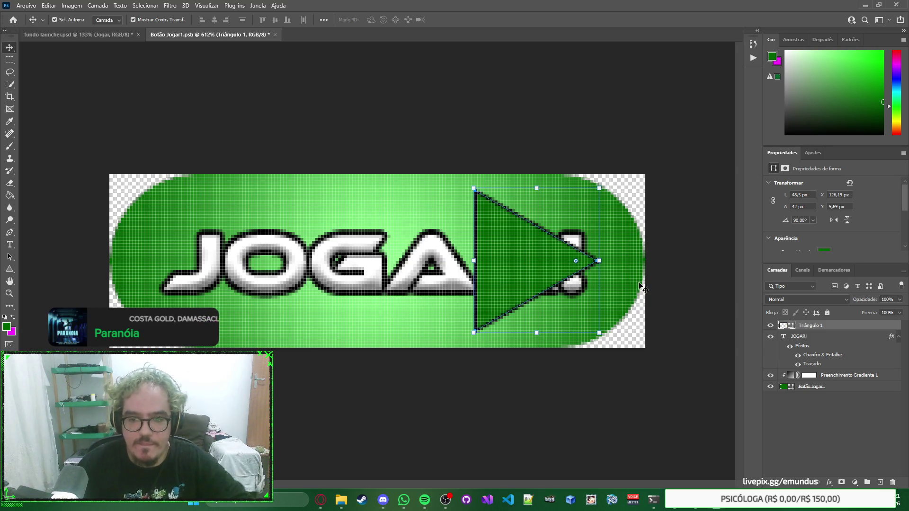
click(105, 35)
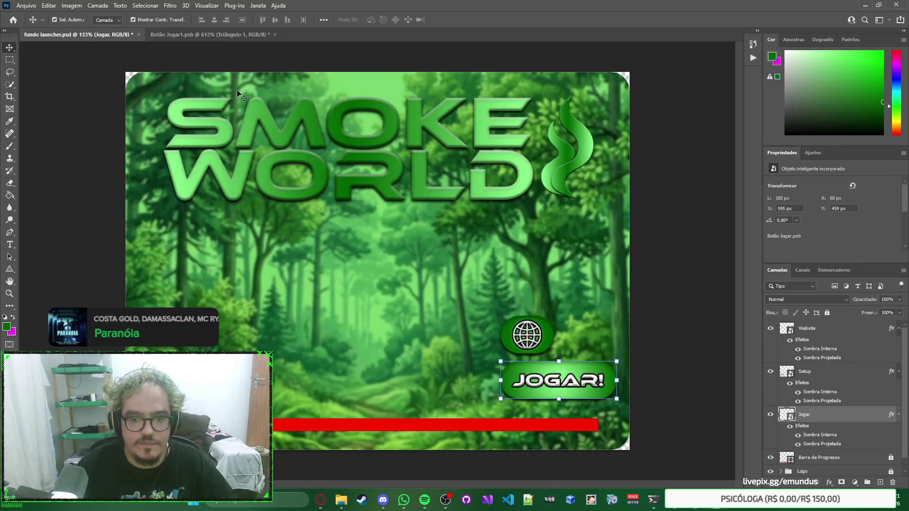
Paste the Setup button's gear icon into the JOGAR button and delete Triângulo 1.
double_click(792, 375)
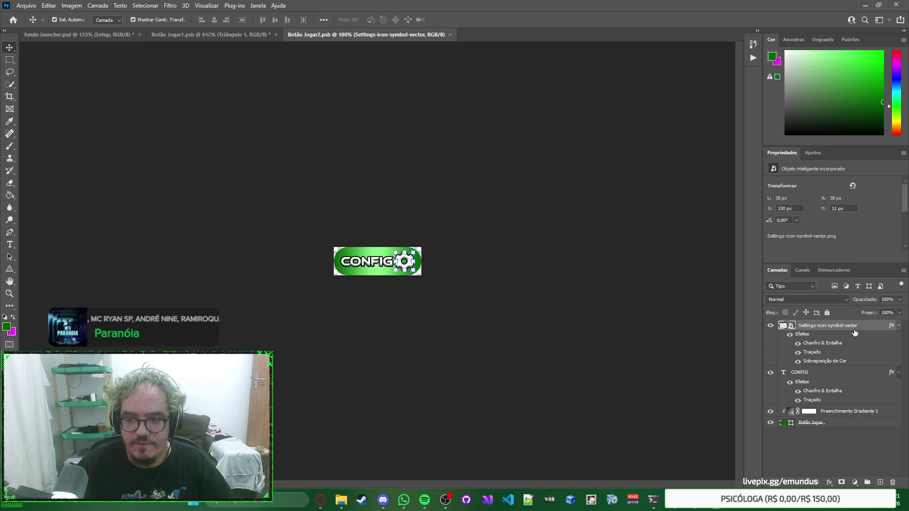
click(251, 35)
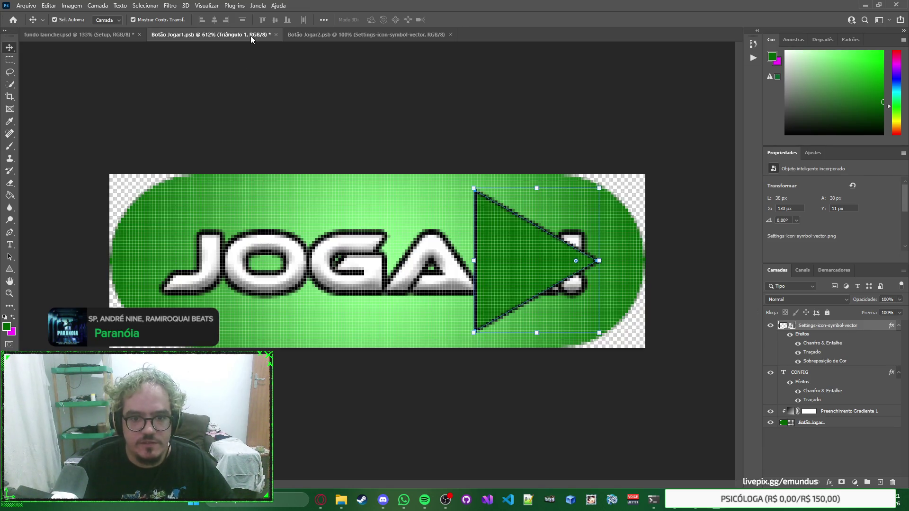
key(ctrl+v)
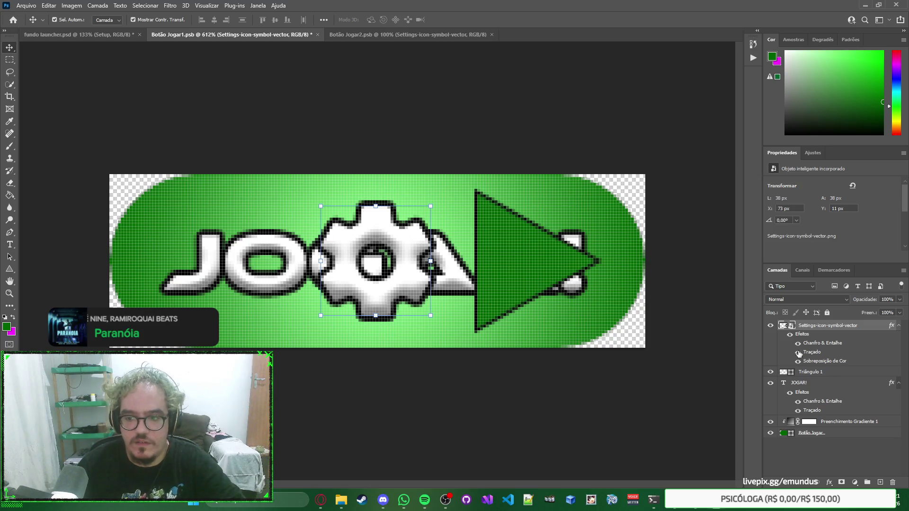
click(825, 377)
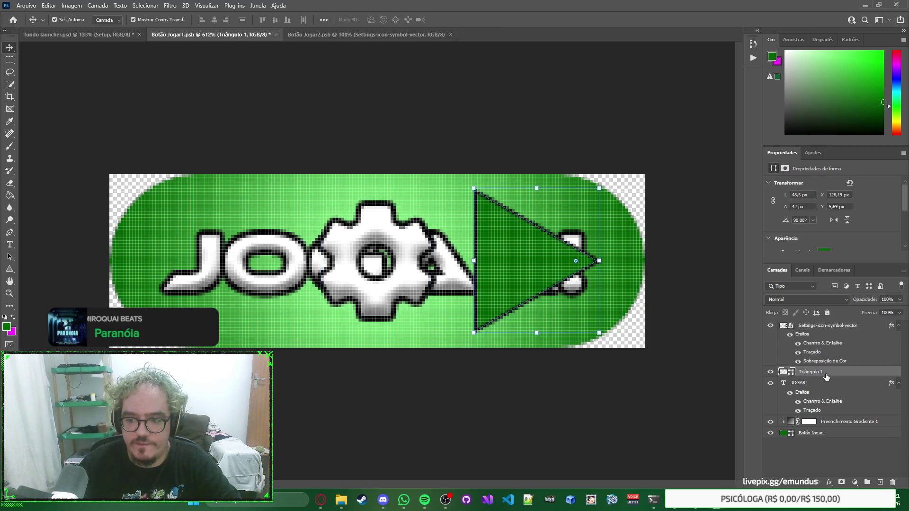
key(Delete)
Move the gear to the right end of JOGAR at X 126 px and open its source image.
click(382, 220)
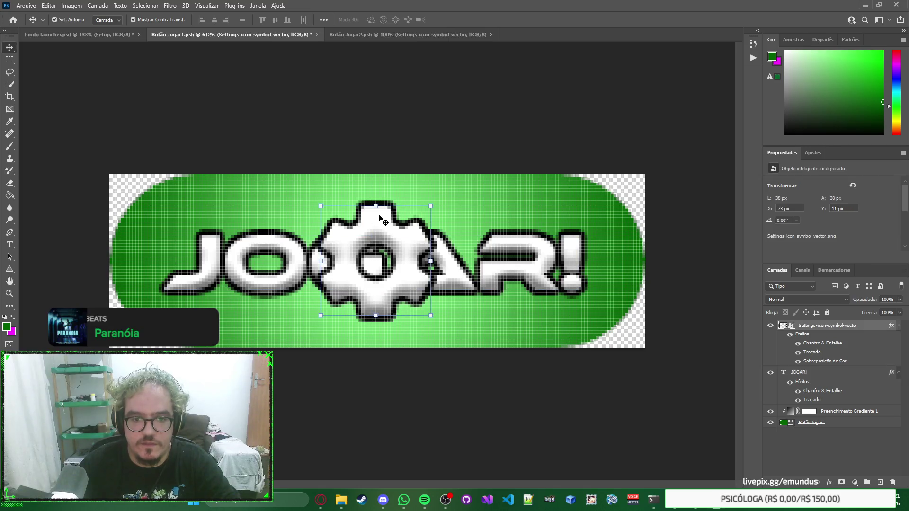
click(378, 264)
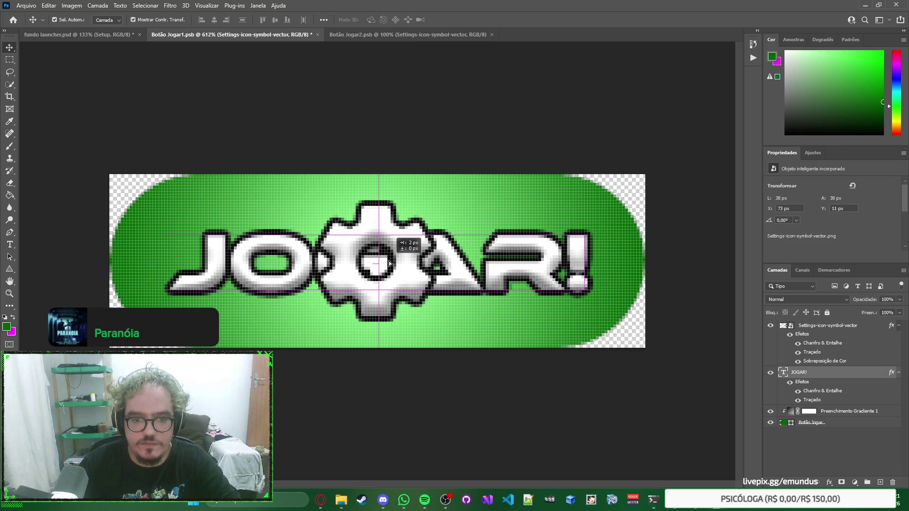
key(alt+bracketright)
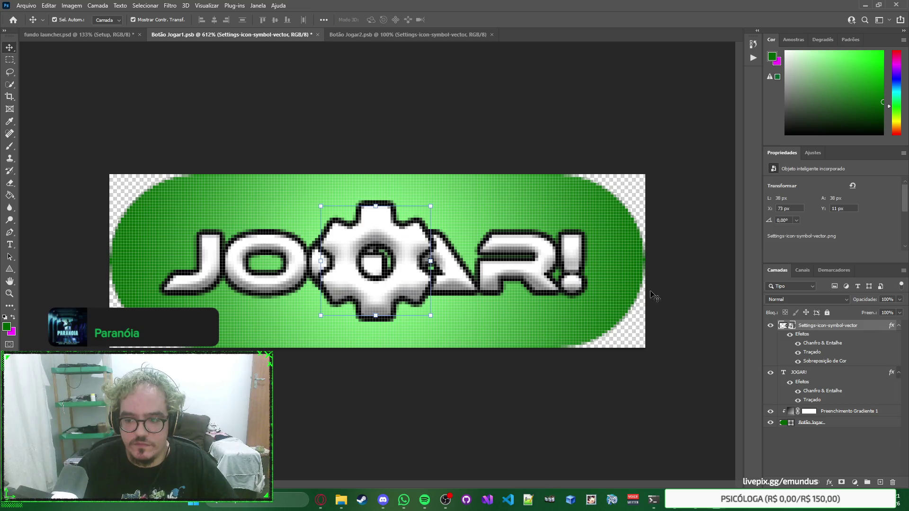
drag(388, 231, 545, 231)
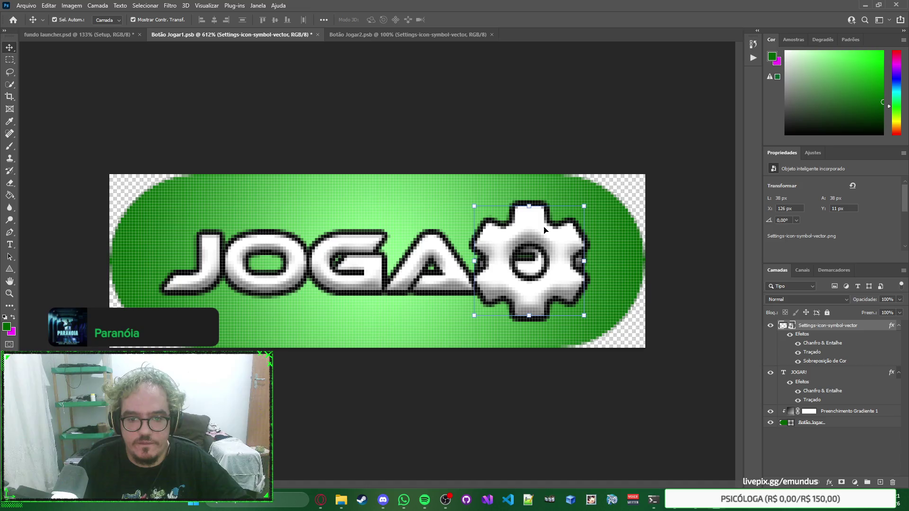
double_click(790, 327)
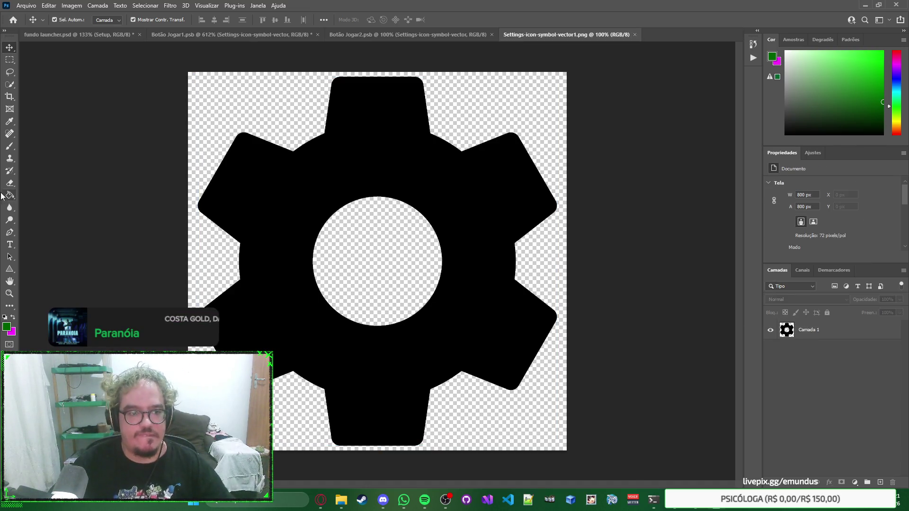
Draw a green 638 × 553 px triangle over the black gear and nudge it down-right.
drag(9, 269, 37, 273)
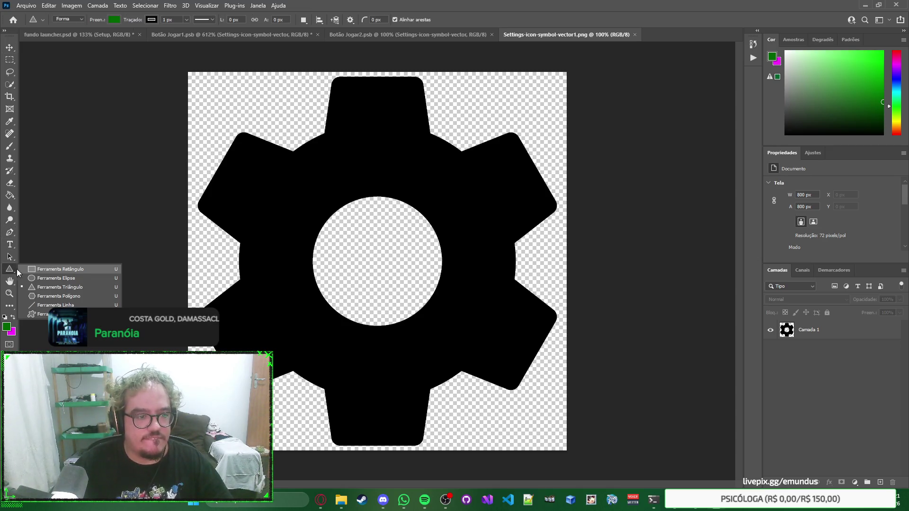
click(11, 270)
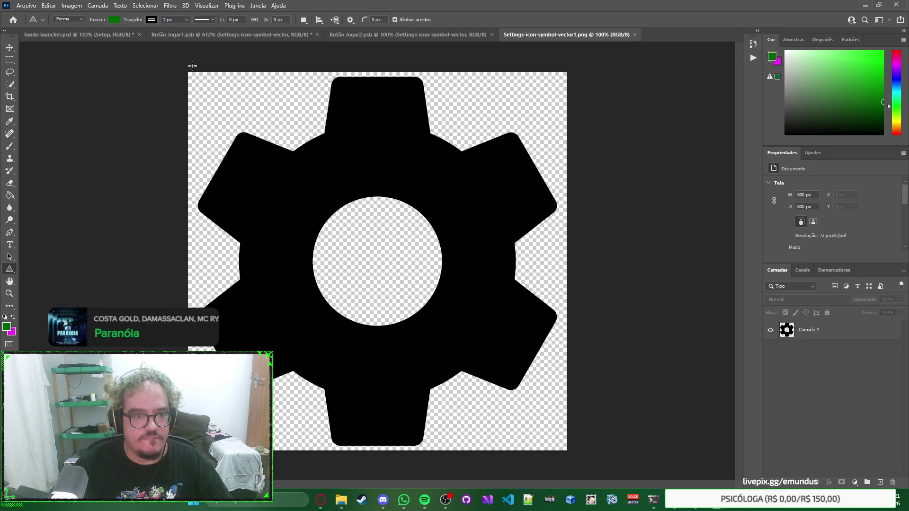
mouse_move(201, 88)
mouse_down()
mouse_move(305, 150)
mouse_move(457, 303)
mouse_move(539, 348)
mouse_move(679, 363)
mouse_move(528, 351)
mouse_up()
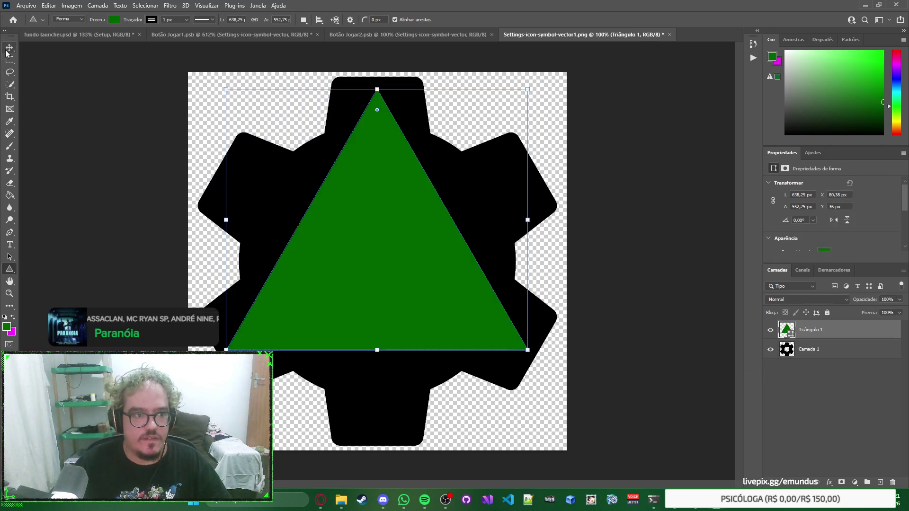
key(v)
drag(393, 216, 402, 238)
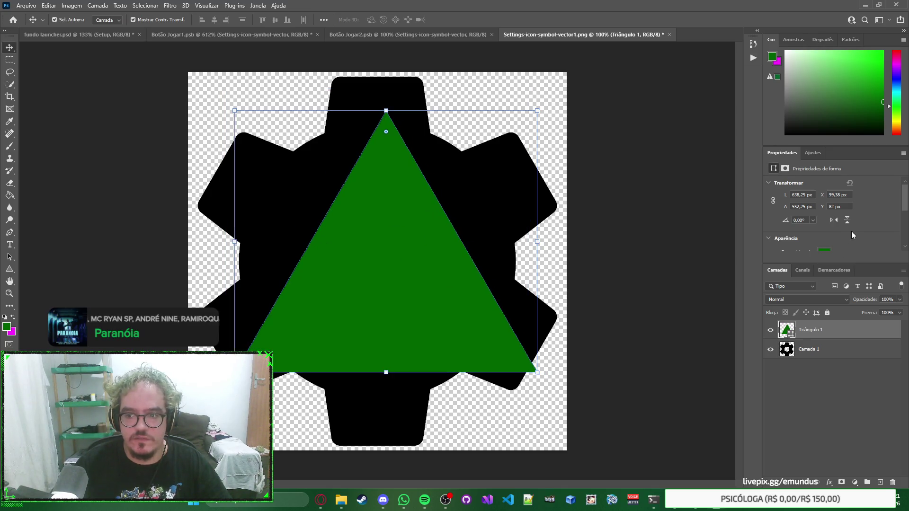
Give the triangle no outline and a solid black fill, keeping Triângulo 1 selected.
scroll(827, 234, down, 2)
click(798, 235)
click(778, 253)
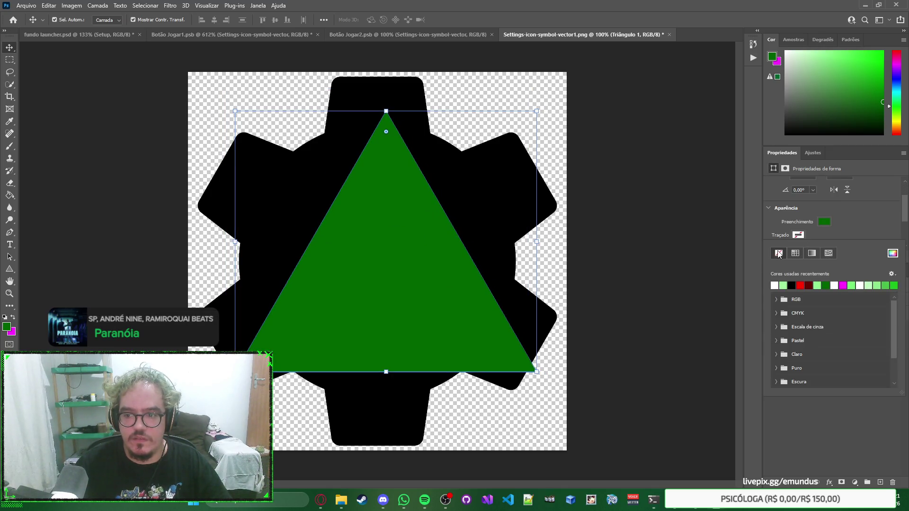
click(856, 223)
click(825, 222)
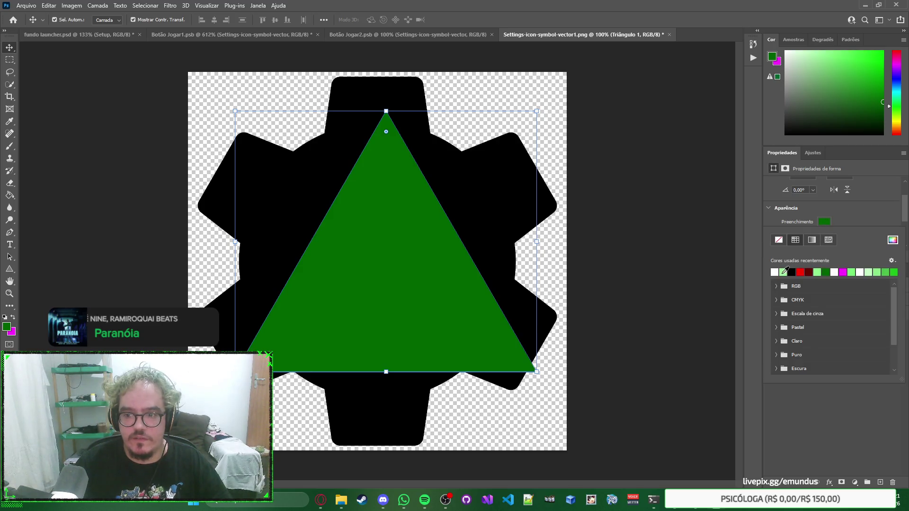
click(796, 271)
click(859, 207)
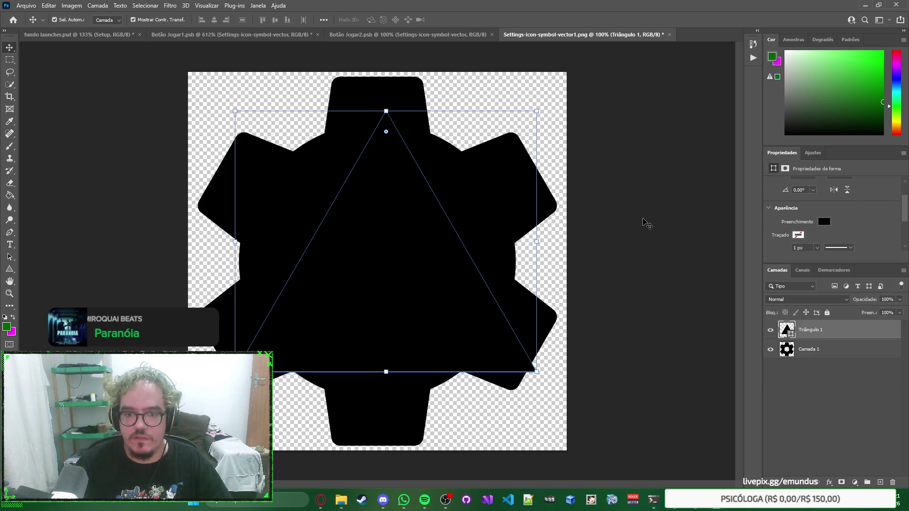
click(624, 217)
click(535, 194)
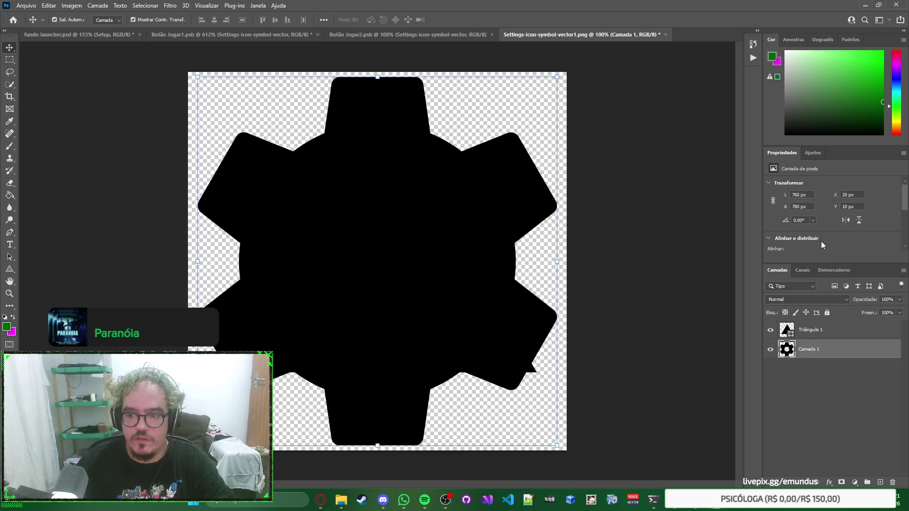
click(829, 329)
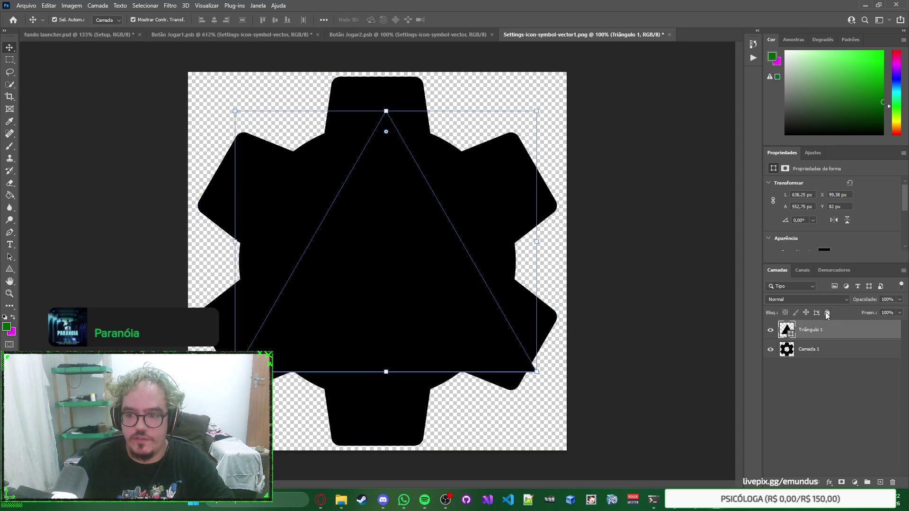
Resize the triangle to 760 × 760 px, move it to the top edge, and delete gear layer Camada 1.
text(760)
key(Tab)
text(78)
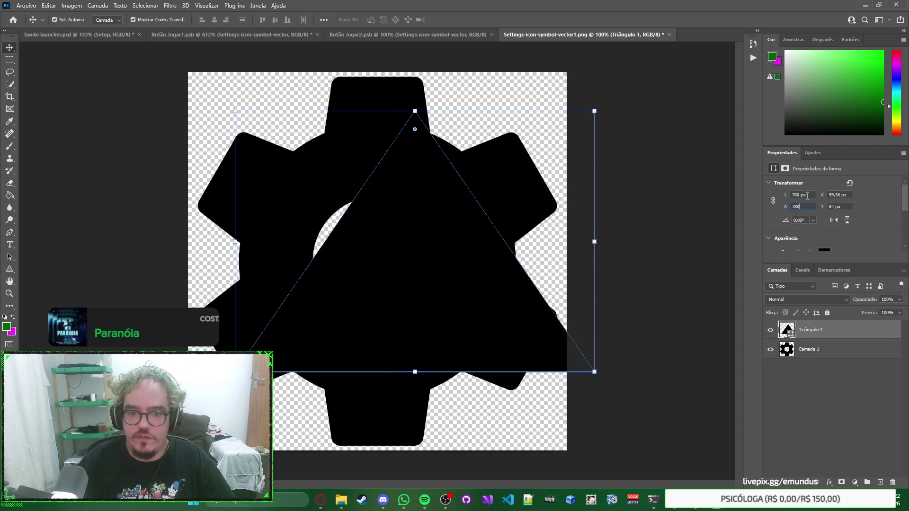
key(Return)
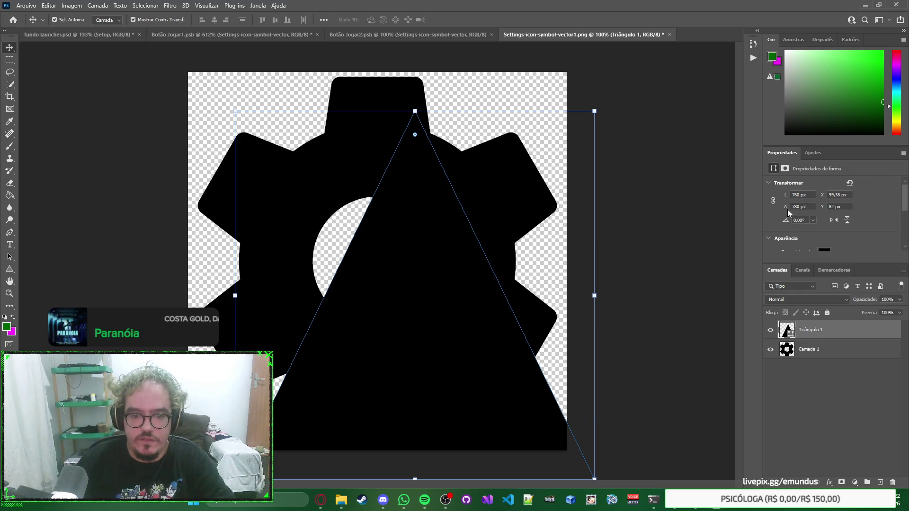
mouse_move(471, 338)
mouse_down()
mouse_move(444, 280)
mouse_move(441, 290)
mouse_up()
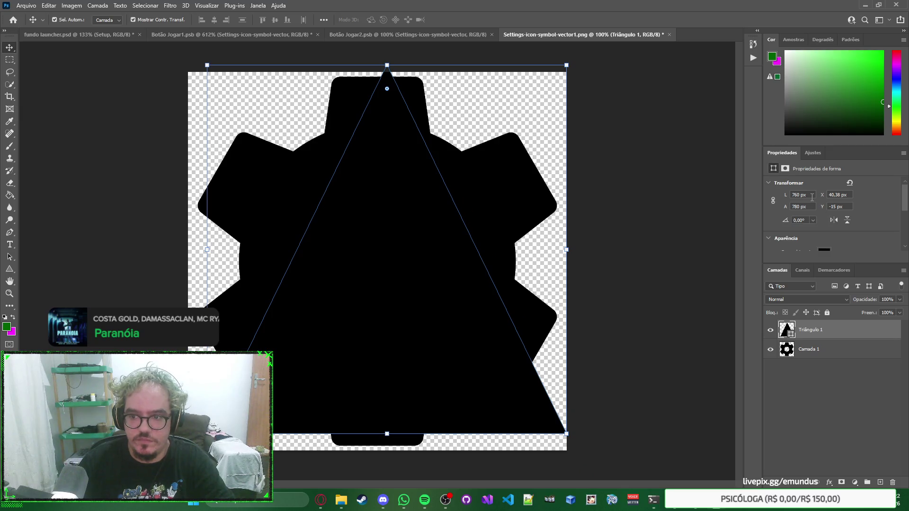
double_click(811, 198)
text(76)
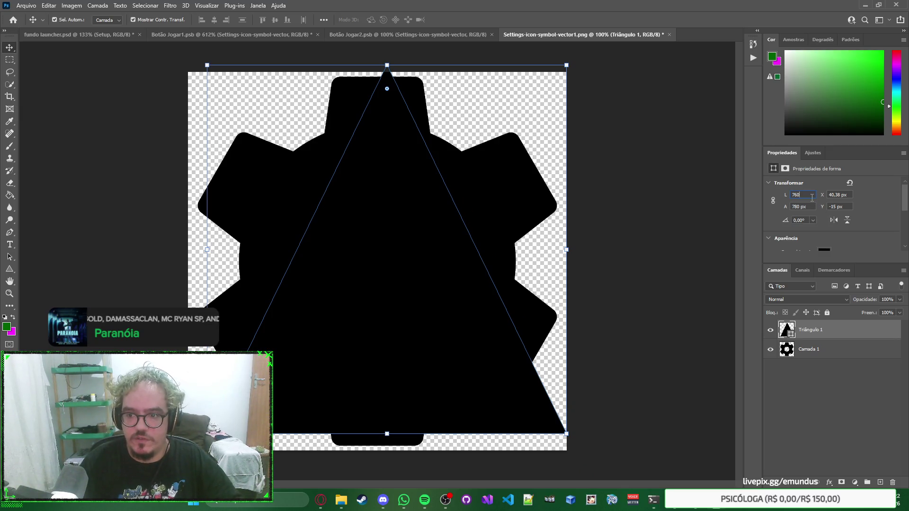
text(0)
key(Return)
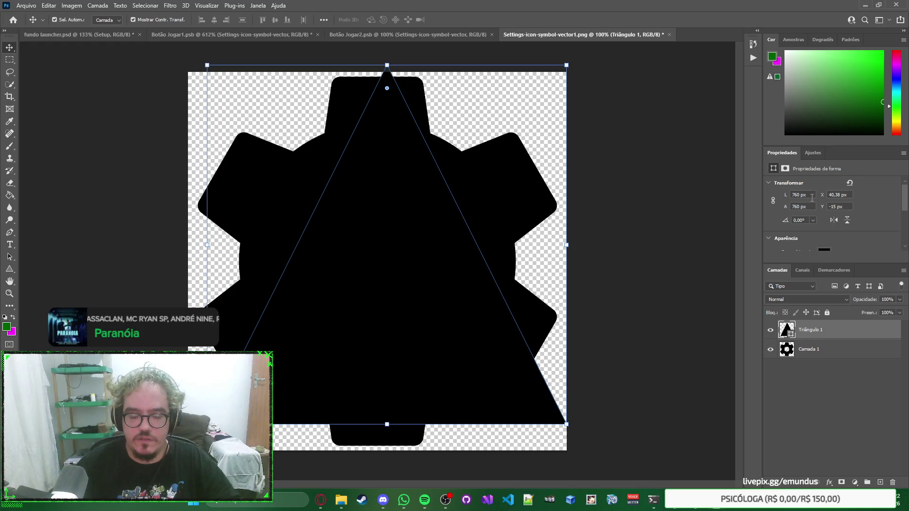
click(833, 350)
key(Delete)
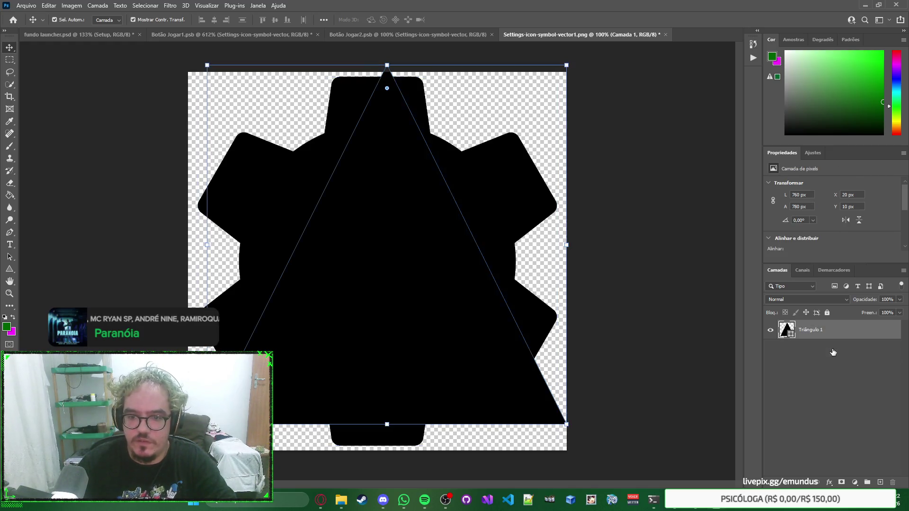
Nudge the triangle into place, rotate it 90° into a play arrow, and save and close the icon file.
drag(452, 255, 442, 265)
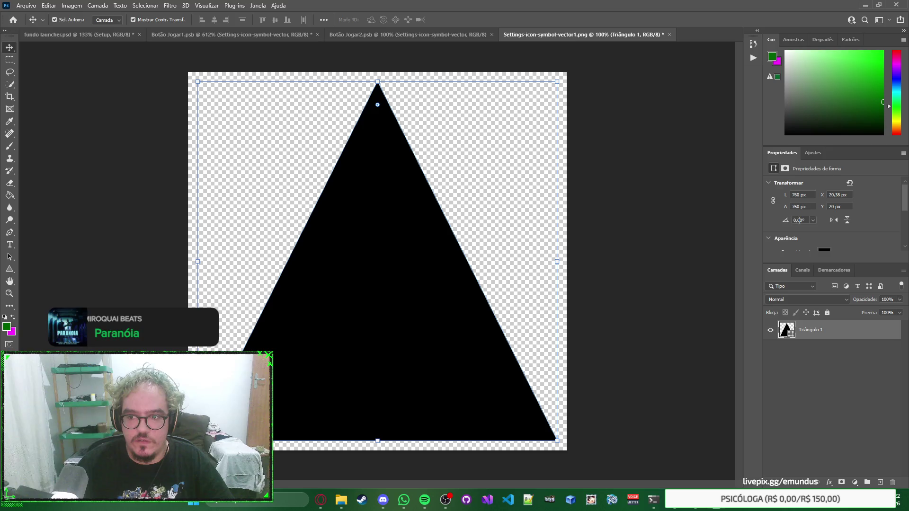
text(90)
key(Return)
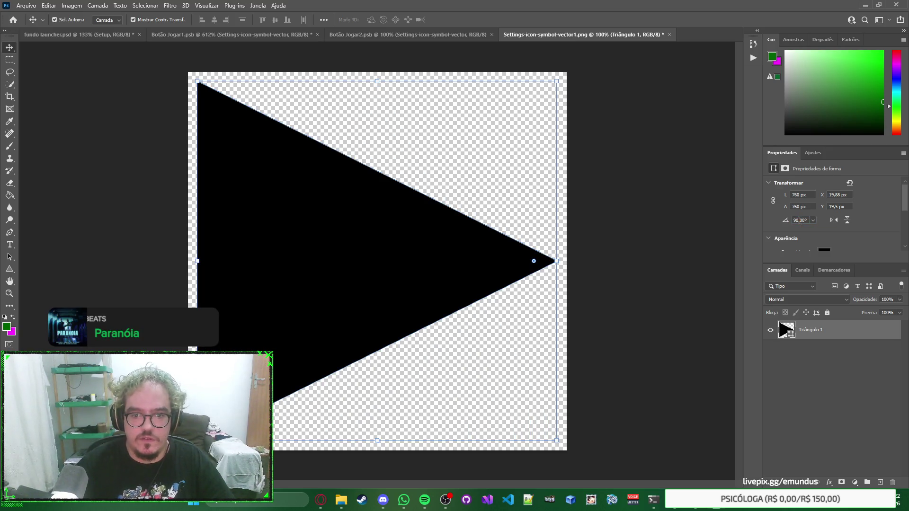
click(621, 203)
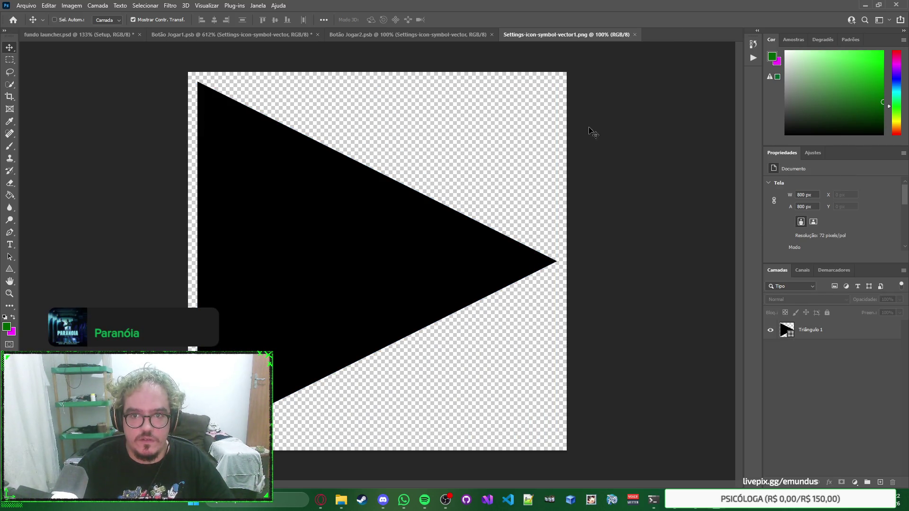
key(ctrl+w)
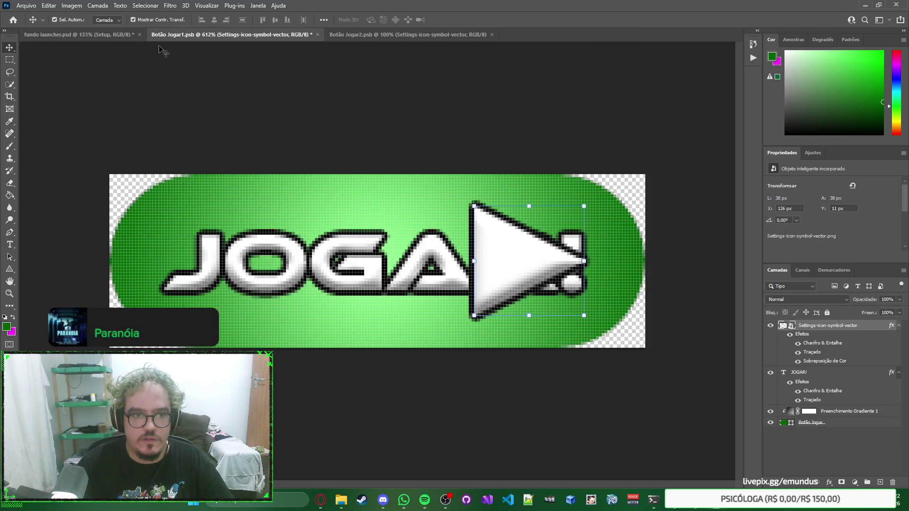
Close the CONFIG button document and reopen the JOGAR! button's embedded triangle icon.
click(121, 41)
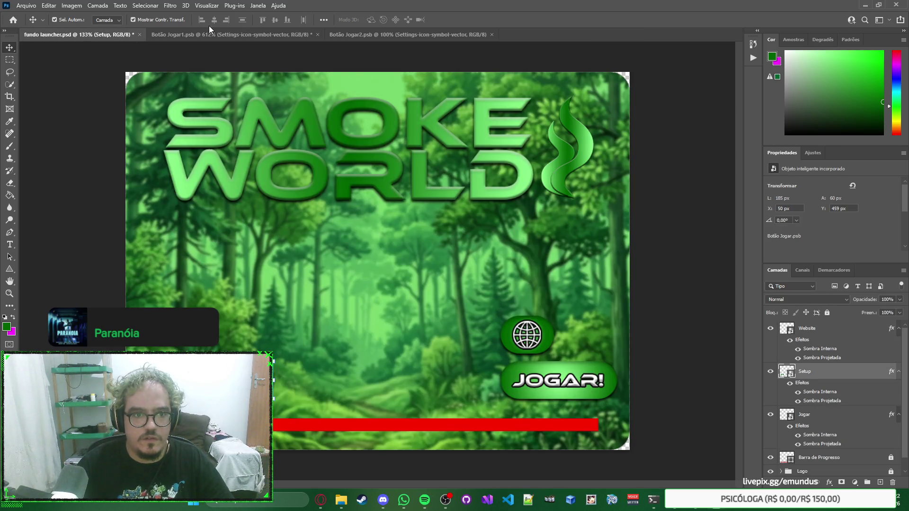
click(407, 34)
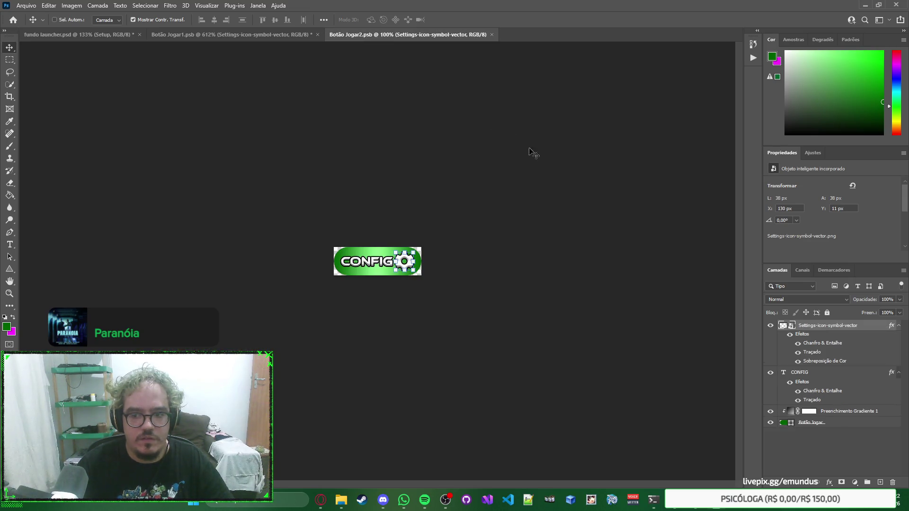
key(ctrl+w)
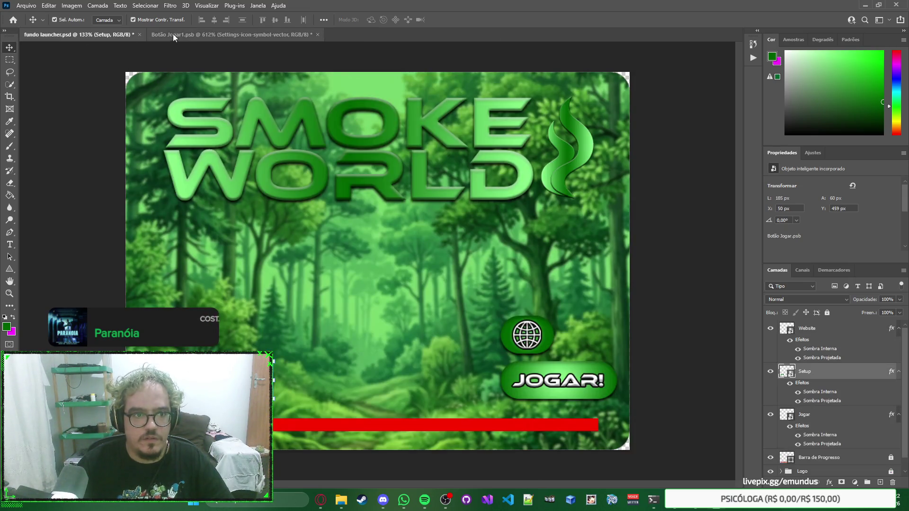
click(198, 33)
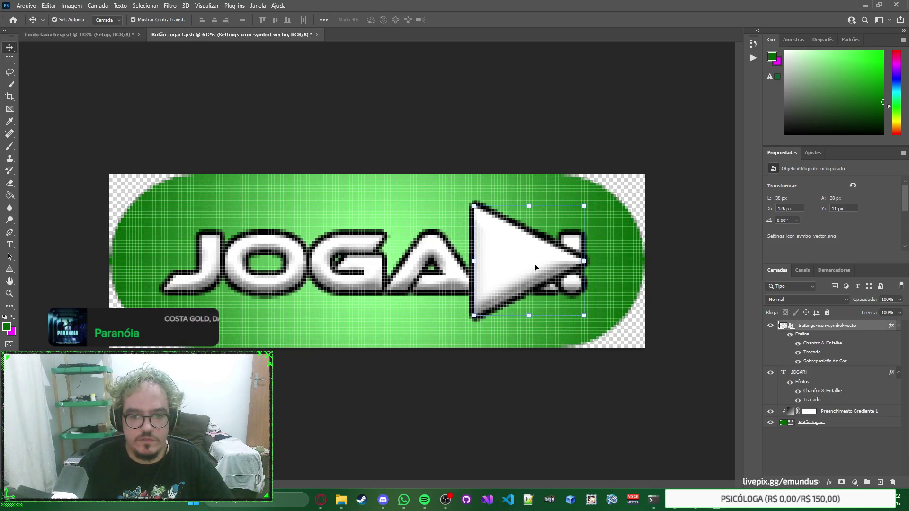
drag(535, 267, 538, 266)
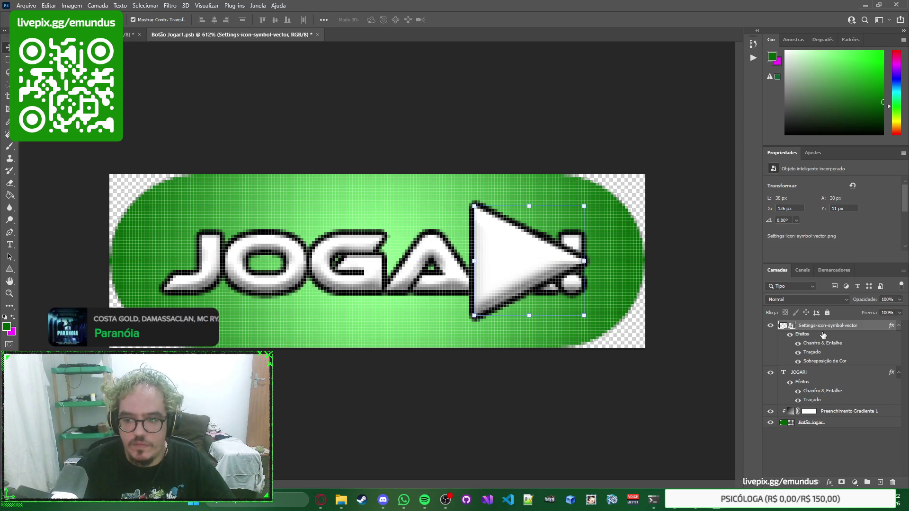
double_click(792, 326)
Narrow the triangle to 650 × 760 px, shift it 55 px right, then apply, save and close the icon.
drag(556, 261, 503, 261)
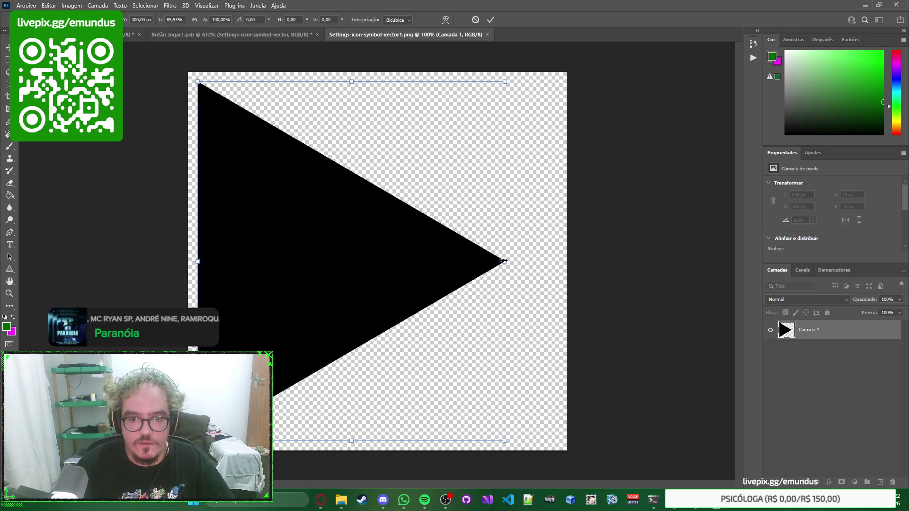
mouse_move(372, 267)
mouse_down()
mouse_move(412, 264)
mouse_move(397, 268)
mouse_up()
key(ctrl+s)
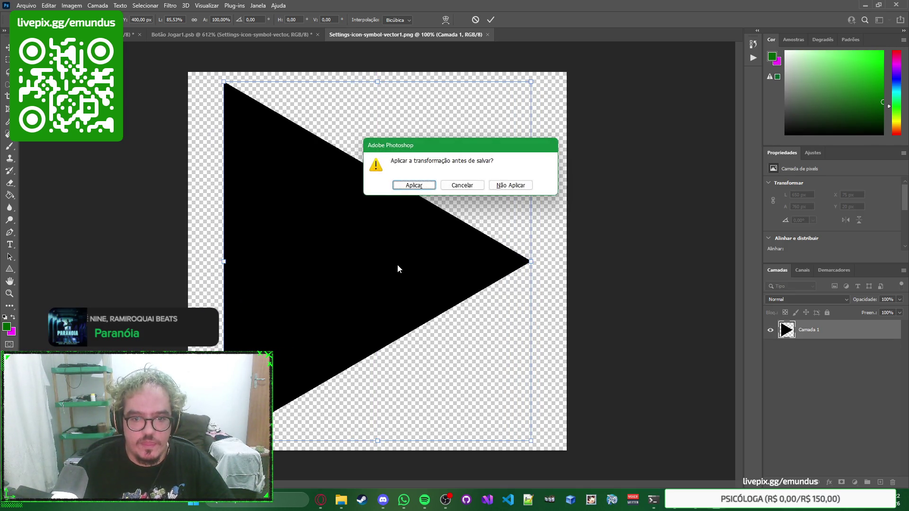
click(483, 185)
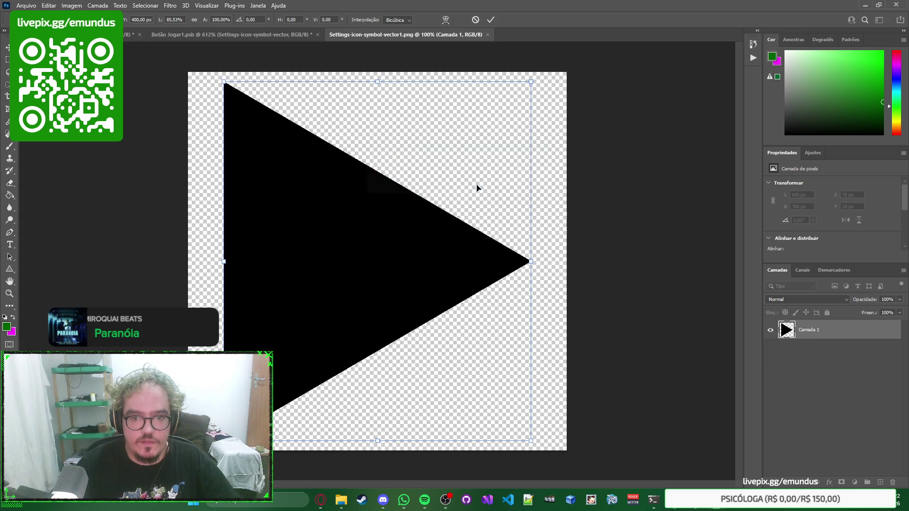
key(Return)
key(w)
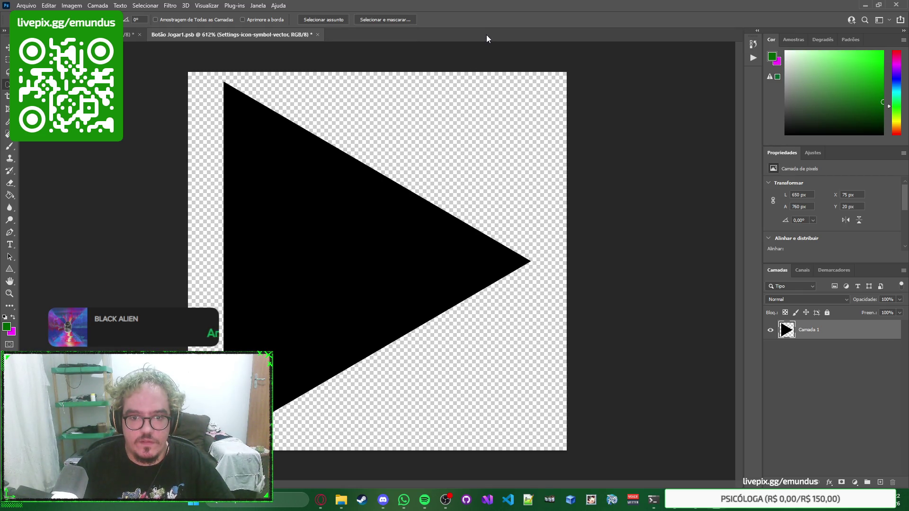
click(487, 34)
key(v)
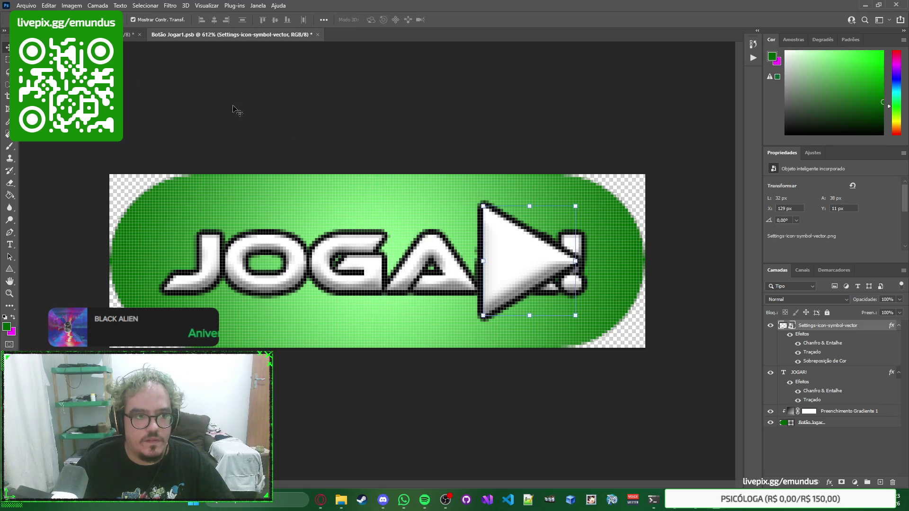
Nudge the play arrow right, then open the launcher's Setup button document and select its CONFIG text.
drag(534, 259, 539, 259)
click(444, 255)
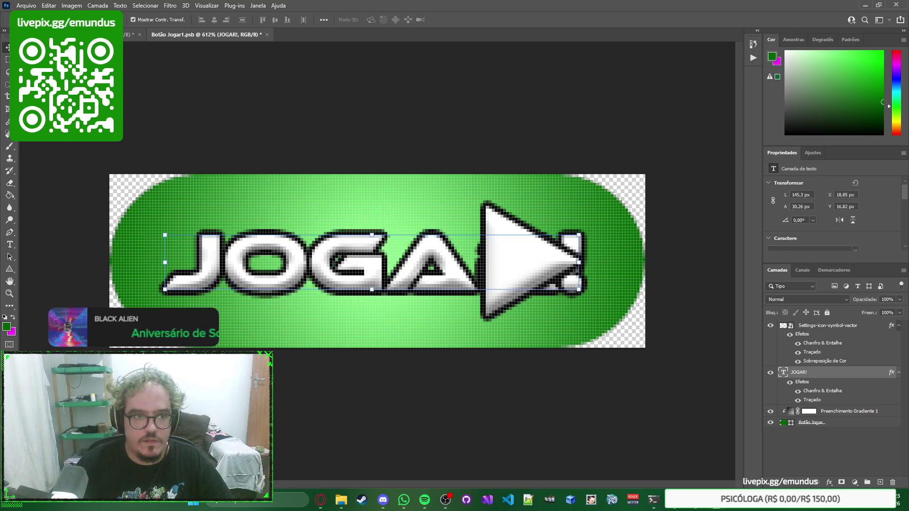
click(128, 35)
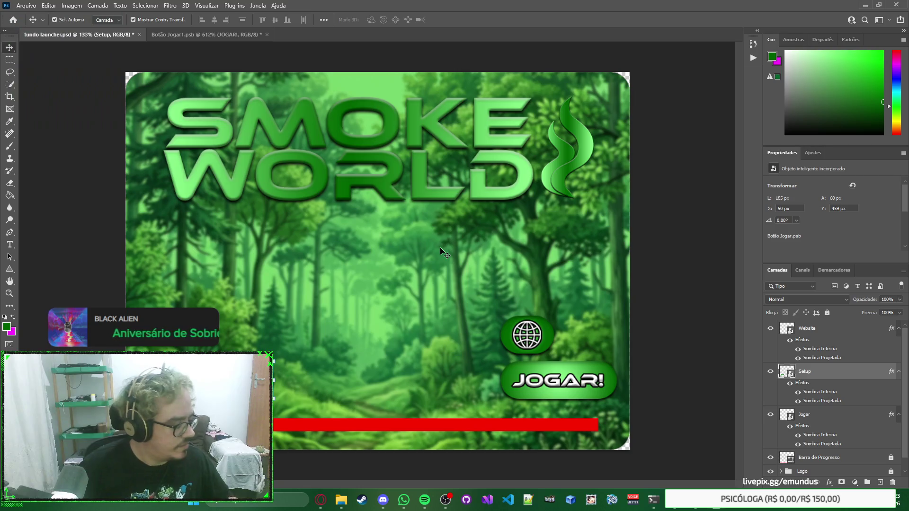
double_click(790, 374)
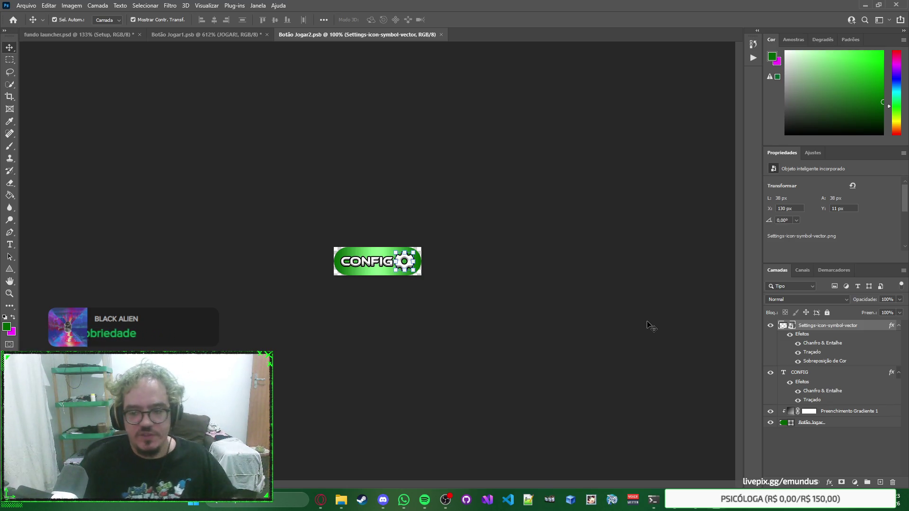
click(375, 266)
Paste the CONFIG text into Botão Jogar1, delete the JOGAR! layer, and place CONFIG beside the arrow.
click(220, 36)
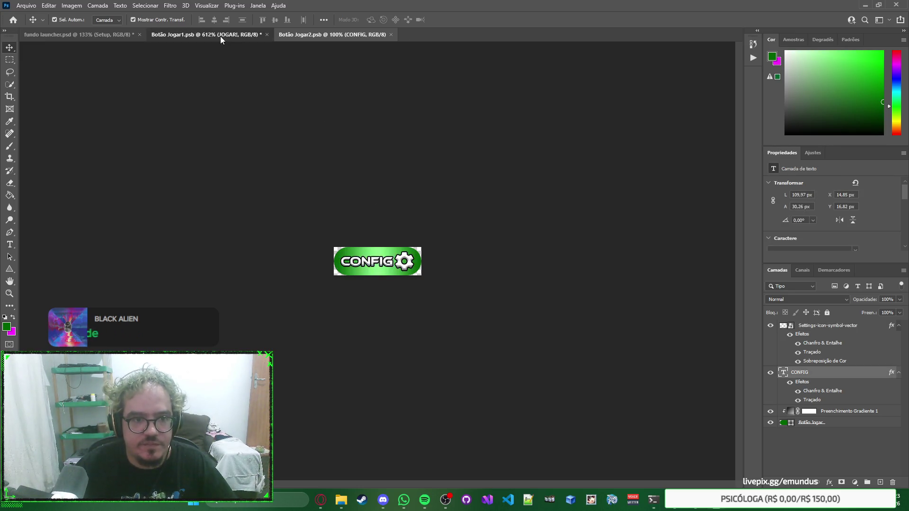
key(ctrl+v)
mouse_move(372, 265)
mouse_down()
mouse_move(304, 263)
mouse_move(315, 264)
mouse_up()
click(816, 414)
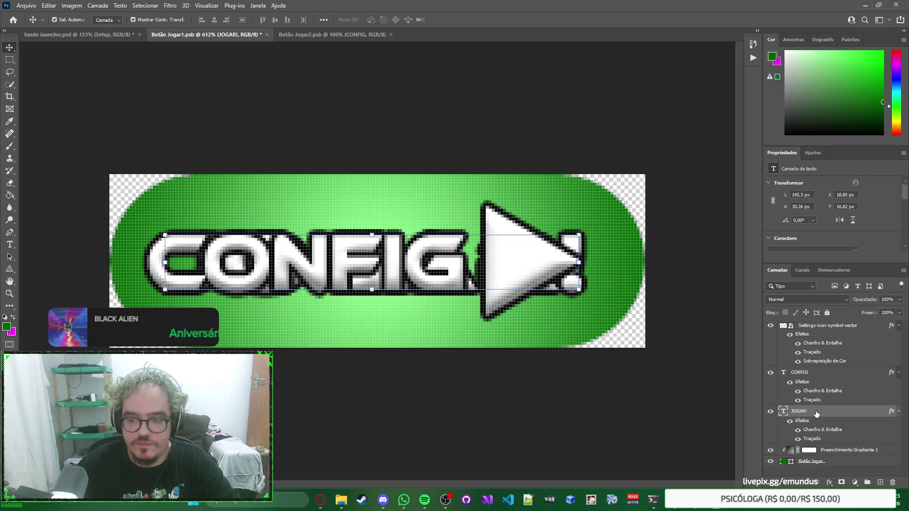
key(Delete)
click(799, 373)
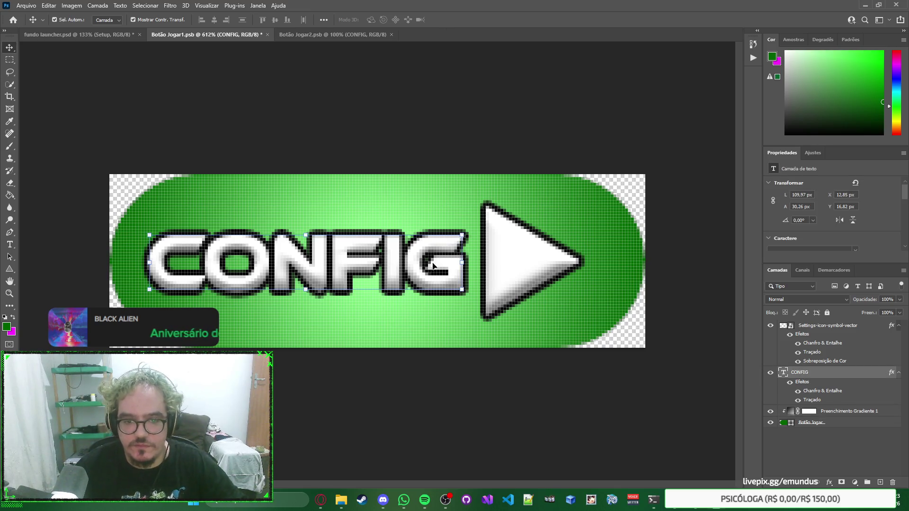
mouse_move(413, 260)
mouse_down()
mouse_move(485, 262)
mouse_move(409, 259)
mouse_up()
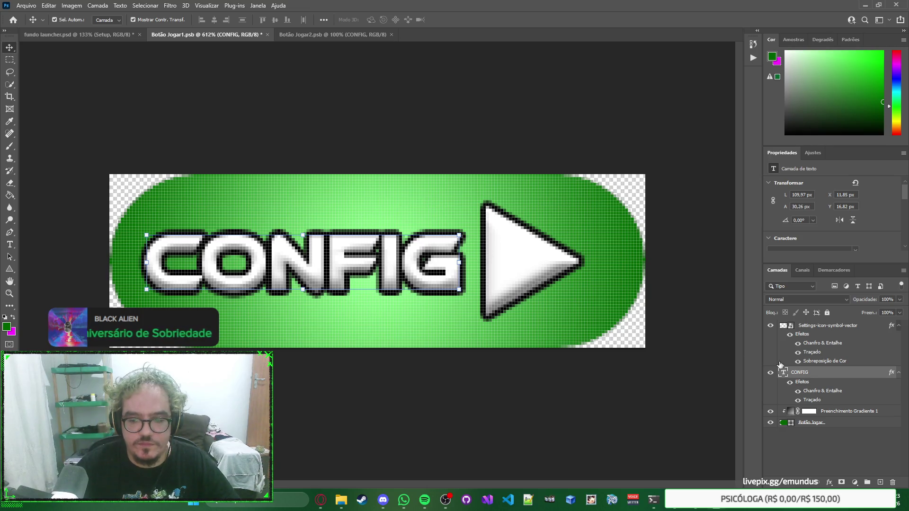
double_click(799, 372)
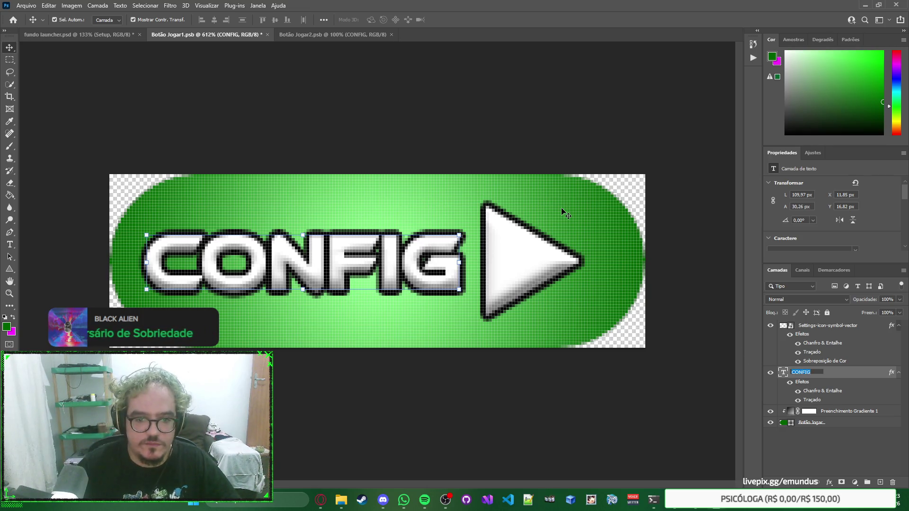
Try relabelling the text as JOGAR, undo back to CONFIG, and nudge it slightly.
double_click(408, 259)
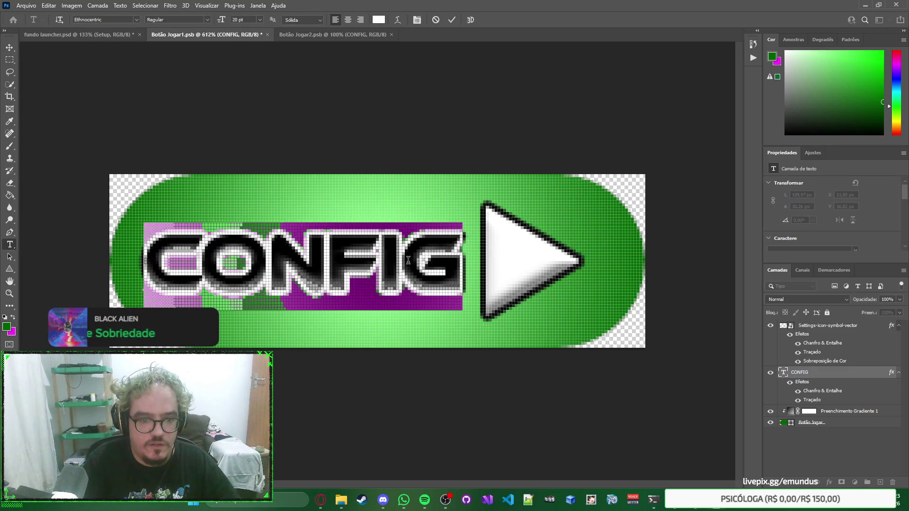
text(J)
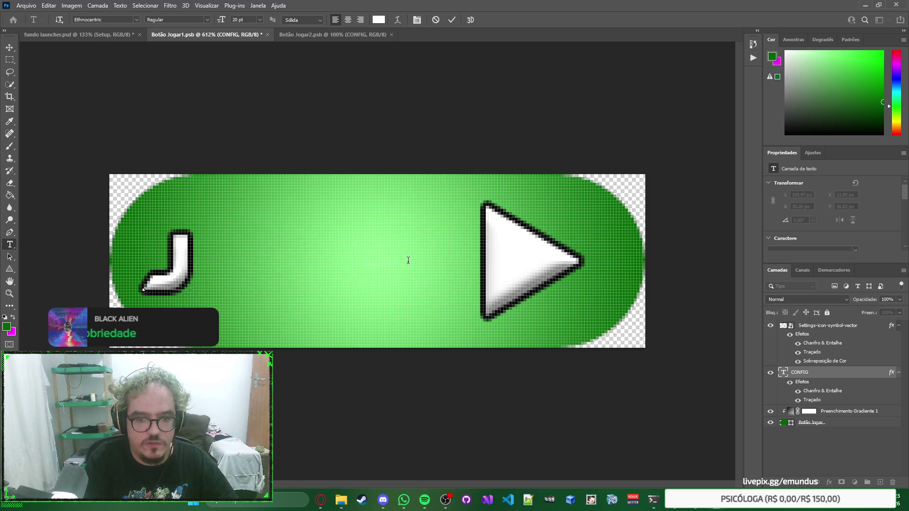
text(OGAR)
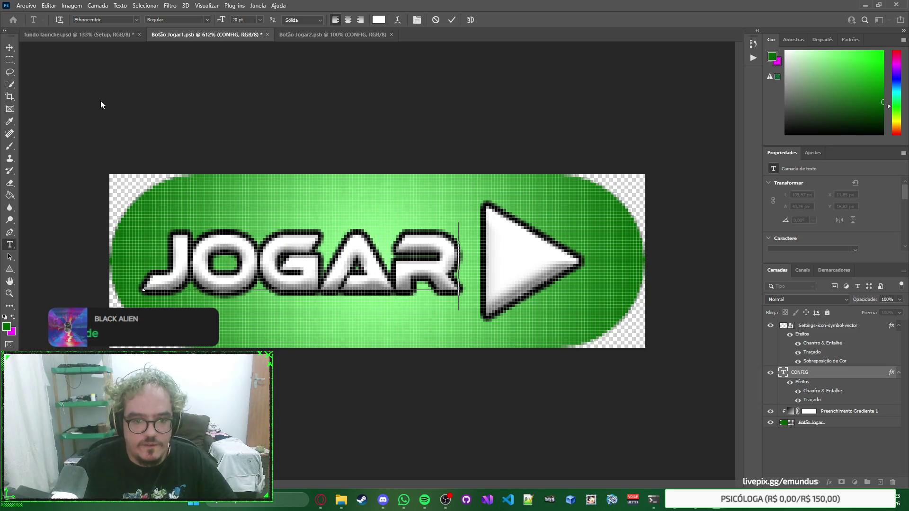
click(9, 48)
drag(447, 241, 451, 263)
key(ctrl+z)
key(ctrl+z)
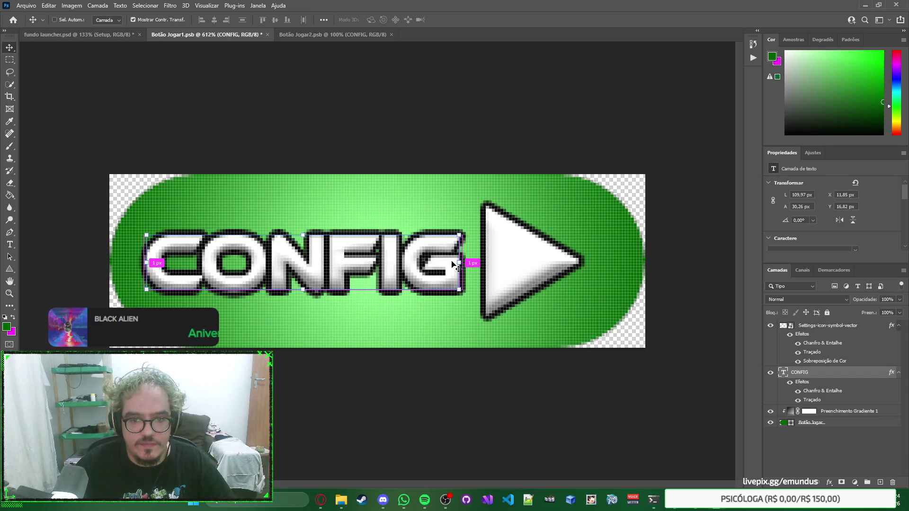
key(Right)
key(Right)
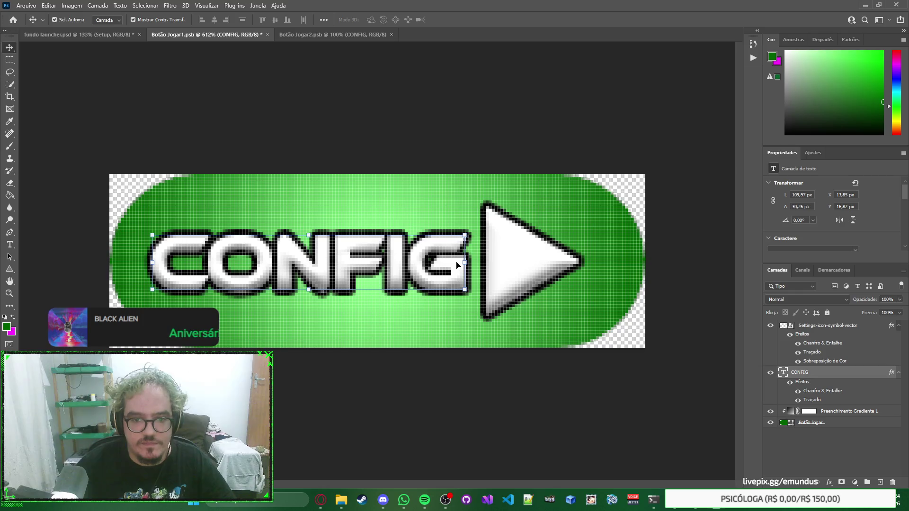
key(ctrl+z)
key(ctrl+z)
key(ctrl+z)
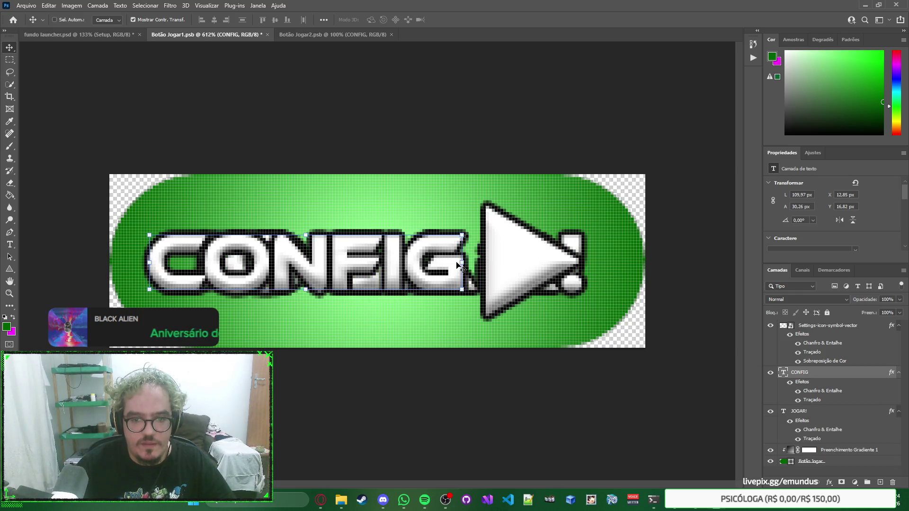
key(ctrl+z)
key(ctrl+z)
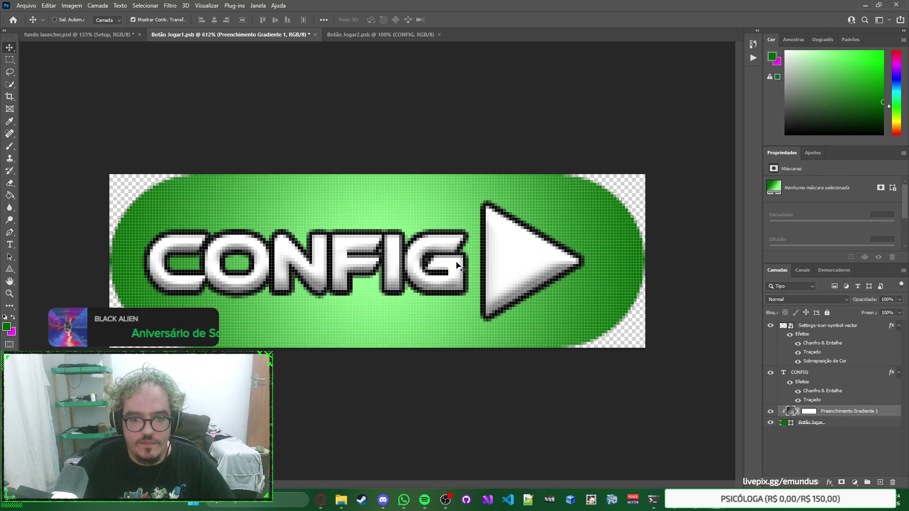
click(458, 265)
drag(458, 265, 461, 265)
Right-align the text, bring it back inside the button, and retype it as JOGAR beside the arrow.
scroll(874, 219, down, 5)
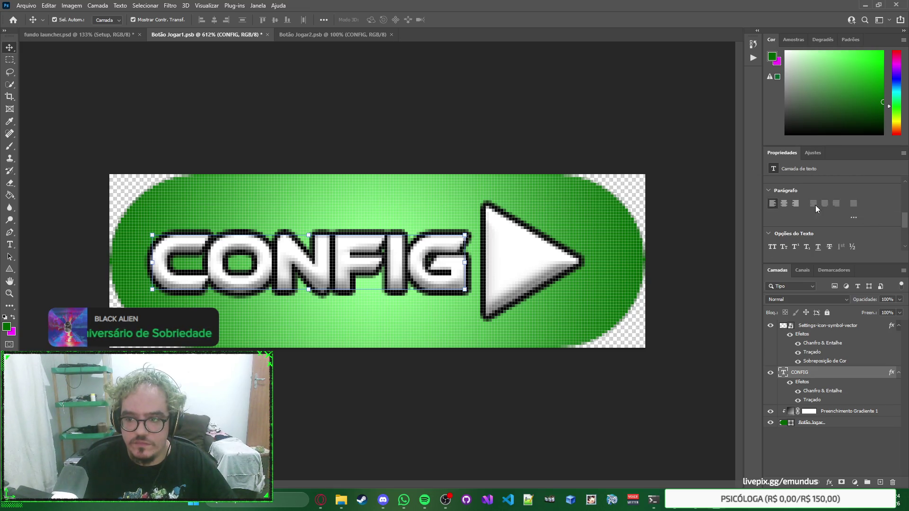
click(795, 204)
mouse_move(123, 269)
mouse_down()
mouse_move(391, 259)
mouse_move(446, 267)
mouse_up()
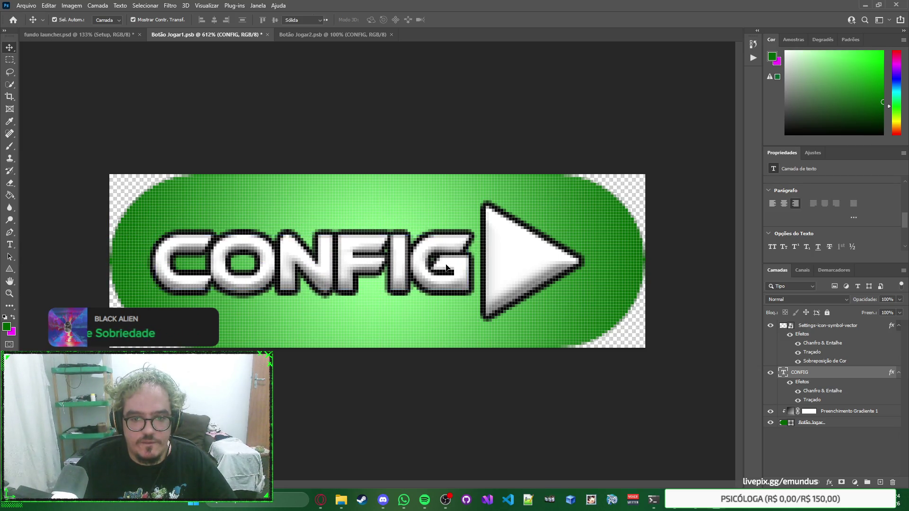
double_click(446, 266)
text(JOGAR)
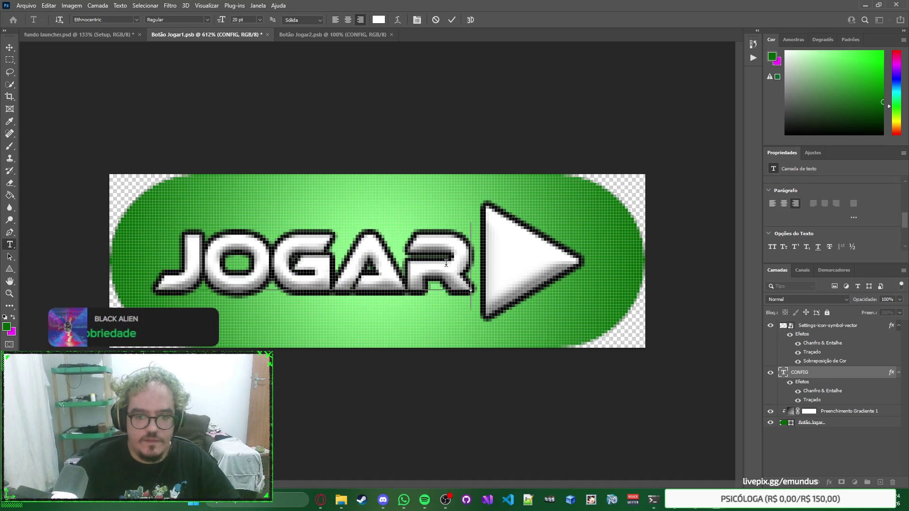
click(9, 48)
shift+click(522, 248)
mouse_move(519, 253)
mouse_down()
mouse_move(509, 258)
mouse_move(515, 259)
mouse_up()
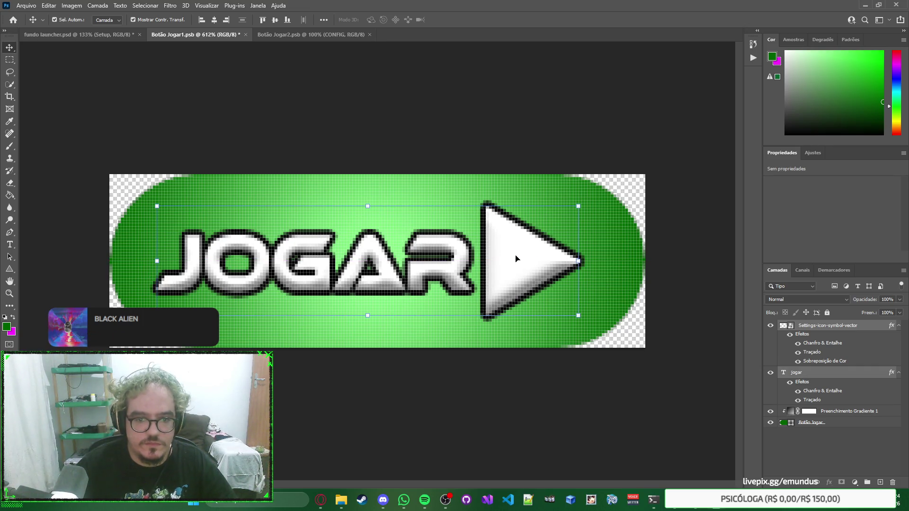
Save and close the JOGAR button file, then close the CONFIG button file.
click(539, 142)
key(ctrl+s)
key(ctrl+w)
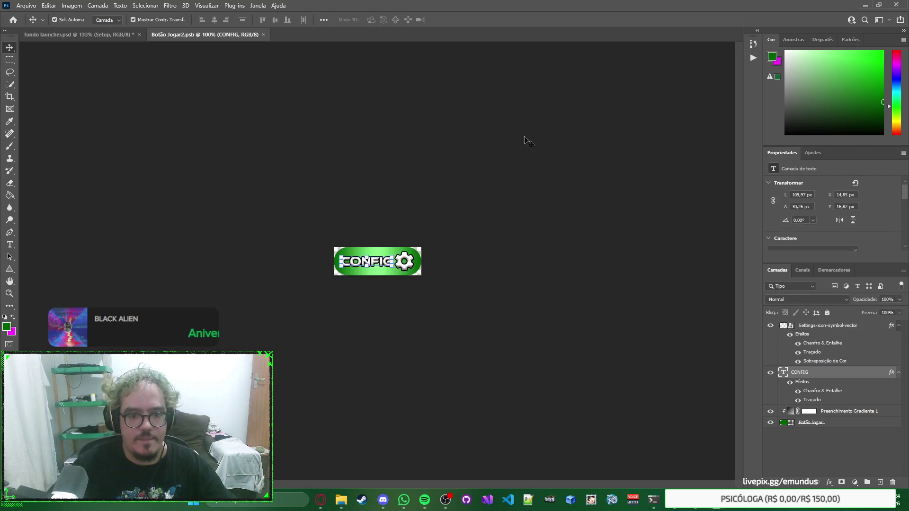
click(406, 151)
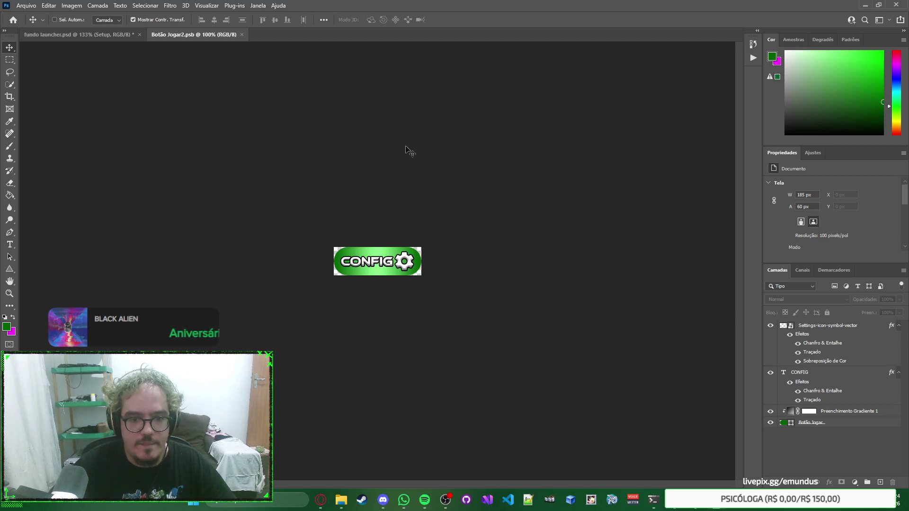
key(ctrl+w)
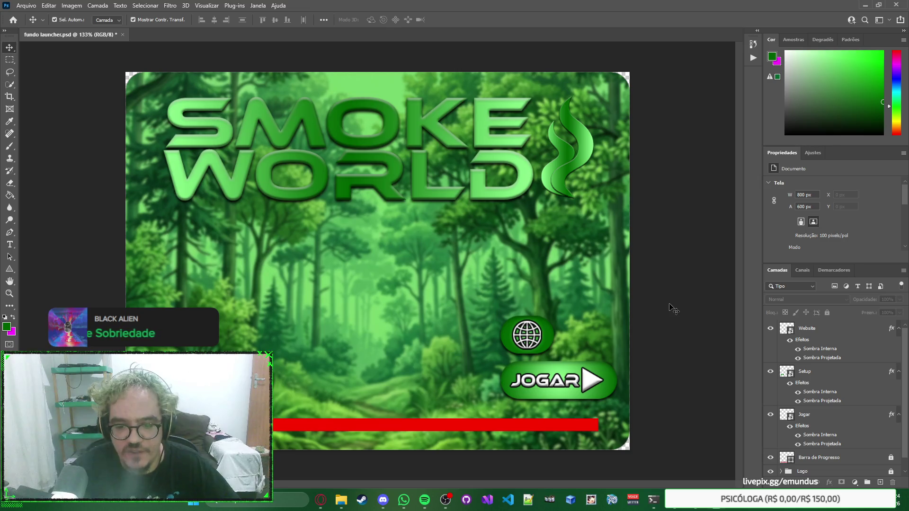
Select the round globe Website button on the launcher canvas and delete it.
click(541, 337)
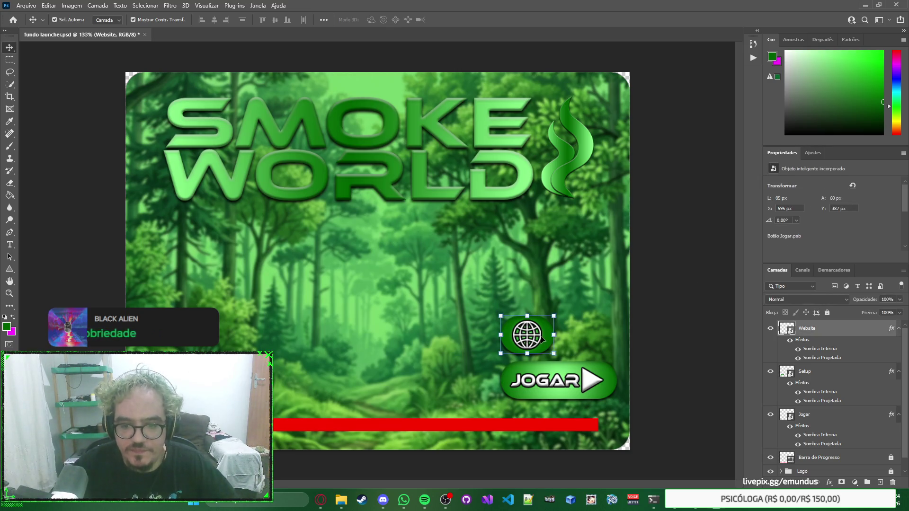
click(686, 329)
right_click(686, 329)
key(Escape)
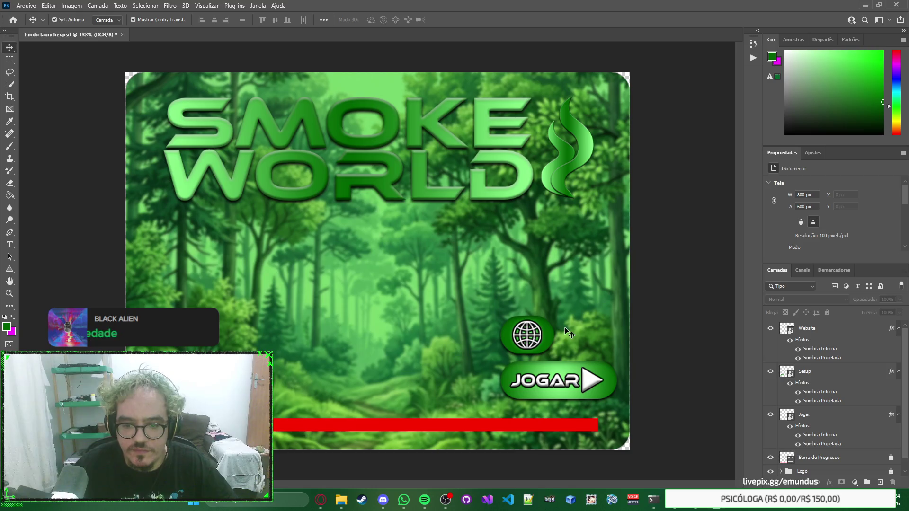
click(552, 331)
key(Delete)
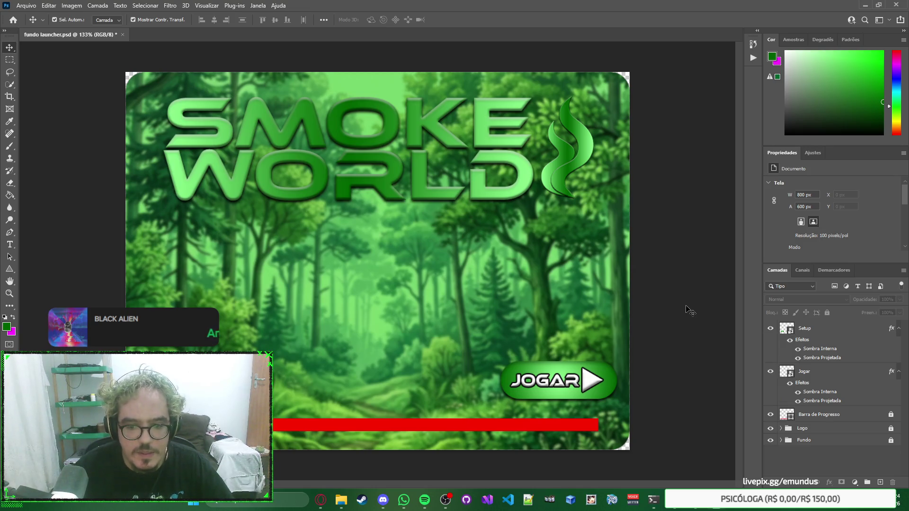
click(215, 380)
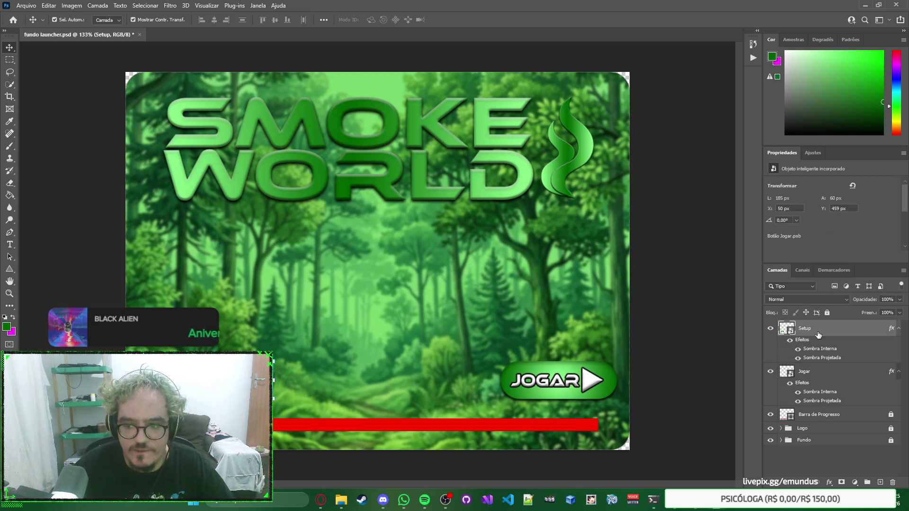
Duplicate the CONFIG button, naming the copy Website and the original Configurações.
key(ctrl+v)
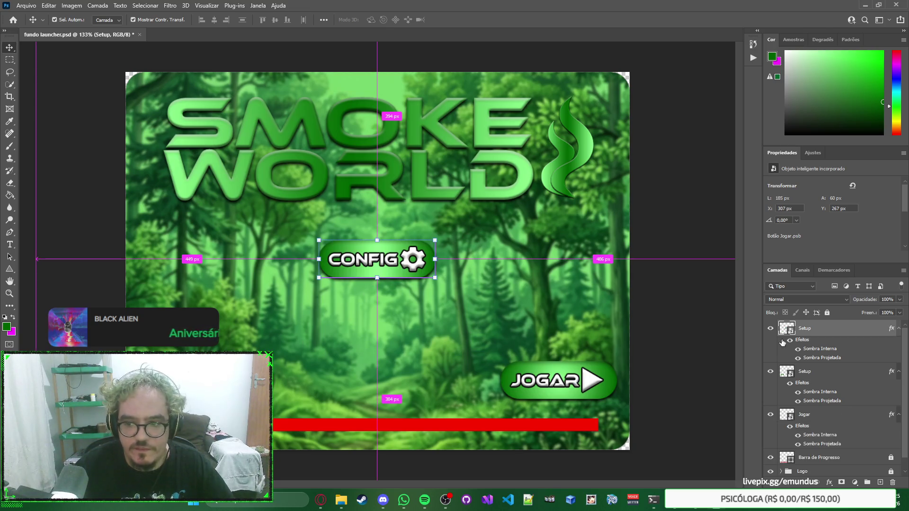
double_click(806, 328)
text(Website)
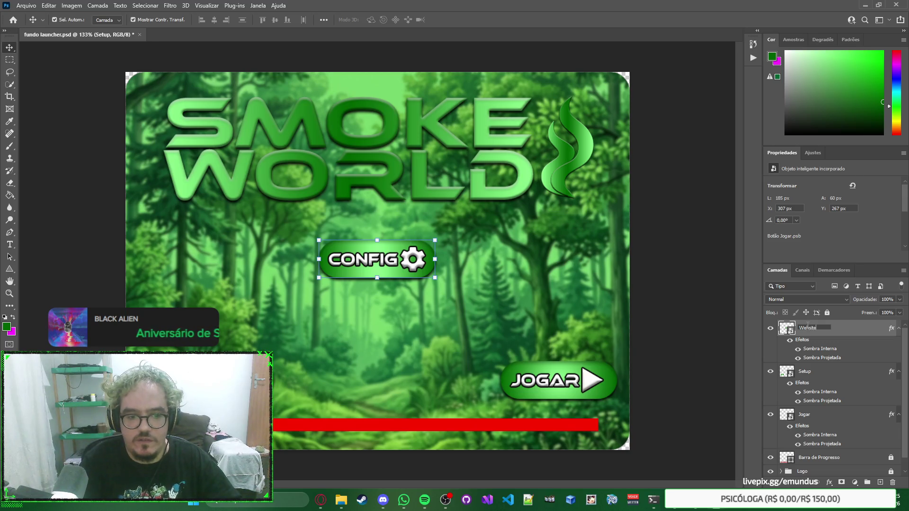
key(Return)
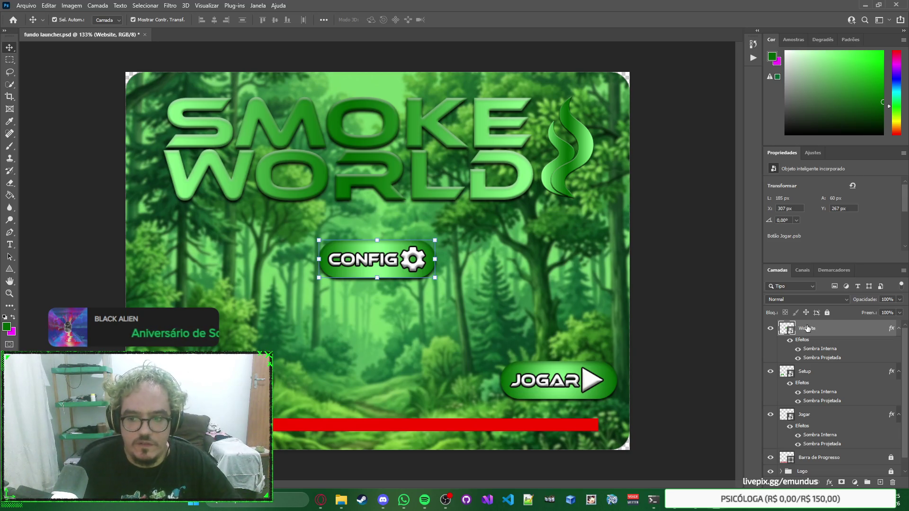
double_click(805, 371)
text(Configuração)
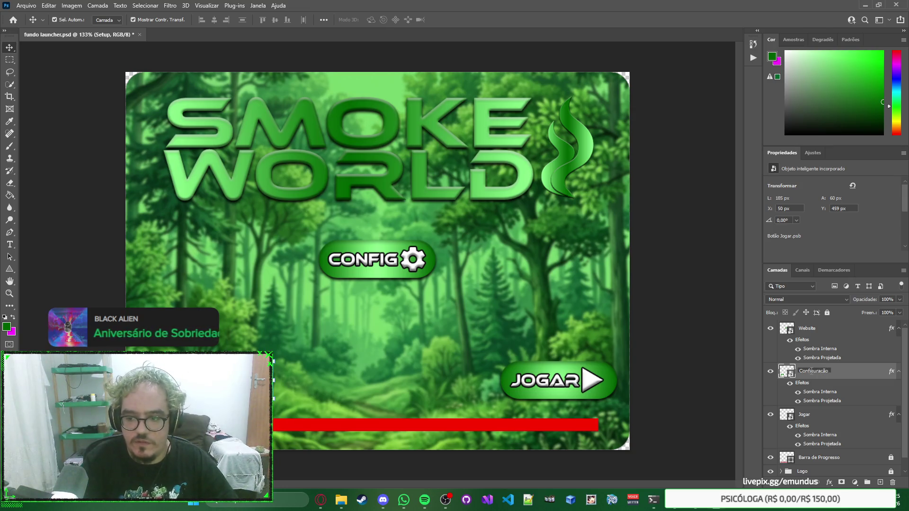
key(Return)
double_click(824, 374)
text(Configurac)
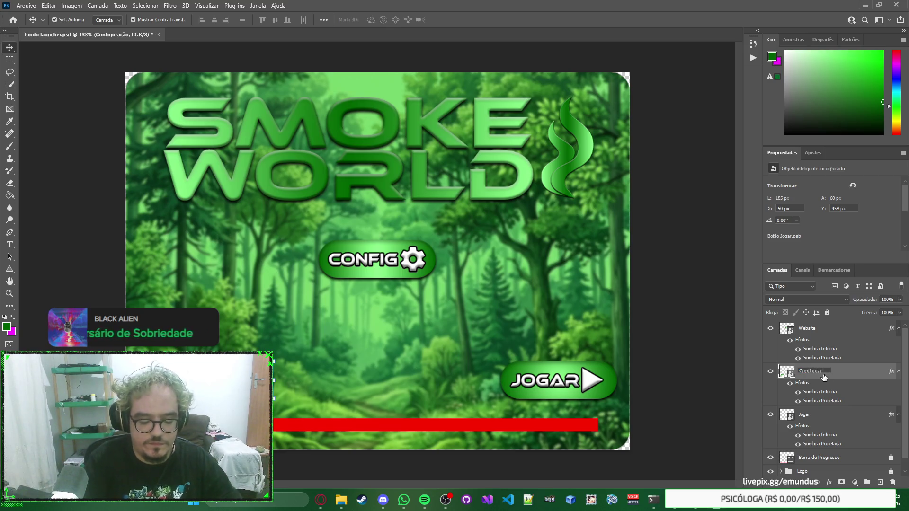
key(BackSpace)
text(ções)
key(Return)
Rename the layers to Config and Site, and move the Site copy to X 50, Y 380 px.
double_click(824, 374)
text(Setup)
key(Return)
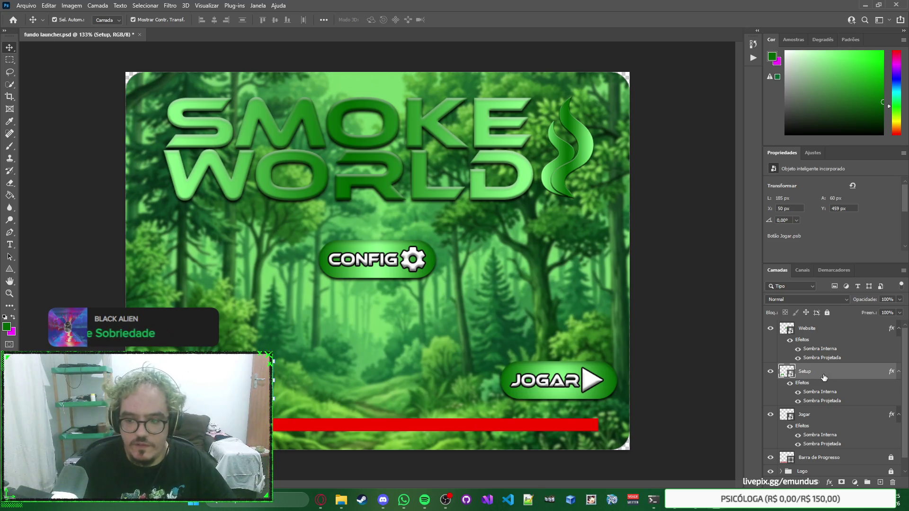
double_click(798, 372)
text(fig)
key(Return)
double_click(806, 328)
text(te)
key(Return)
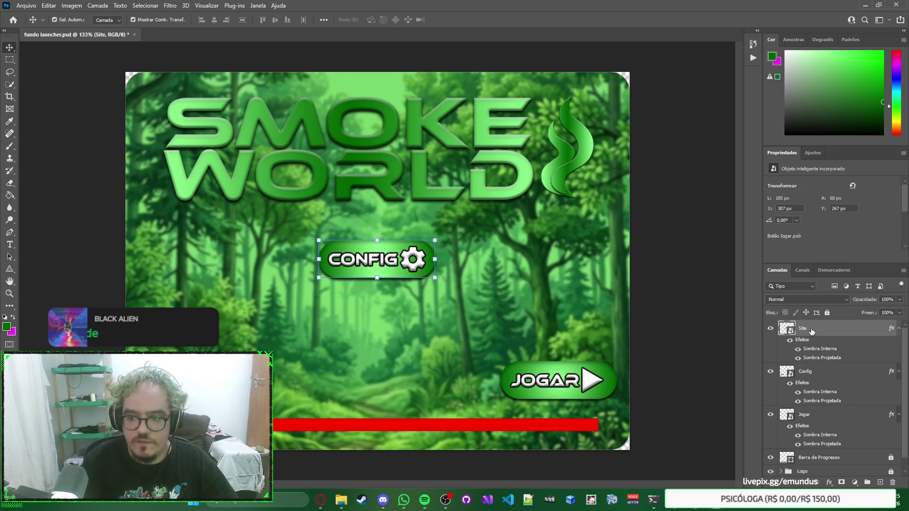
mouse_move(396, 262)
mouse_down()
mouse_move(313, 311)
mouse_move(234, 339)
mouse_move(235, 329)
mouse_up()
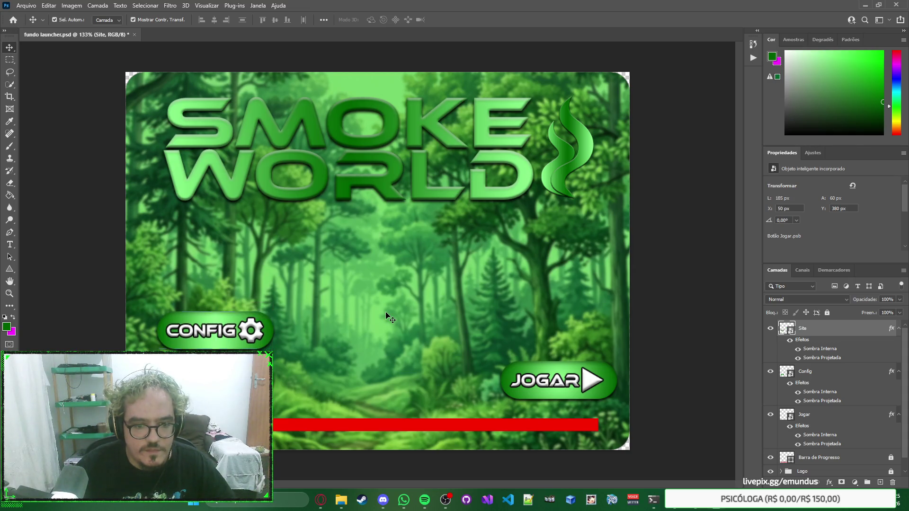
Open the Site button's contents, right-align the CONFIG text, and move it back onto the button.
double_click(786, 329)
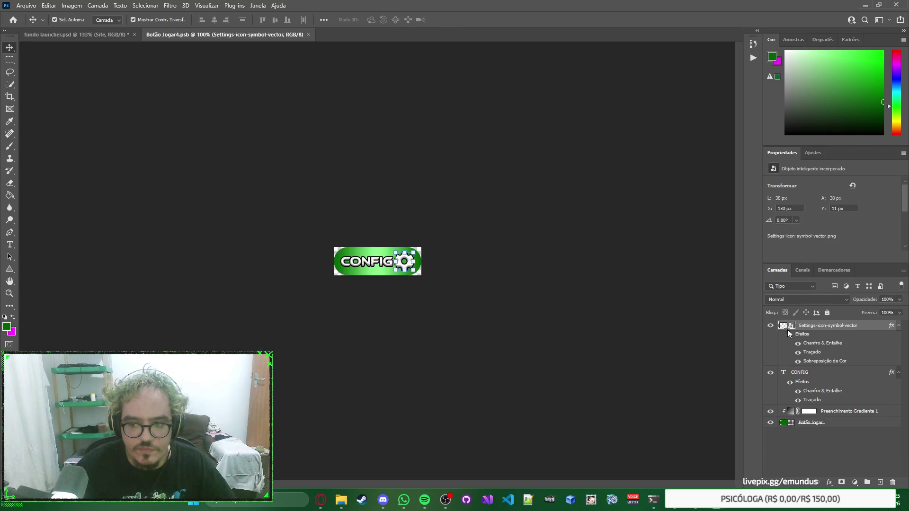
click(620, 304)
click(369, 265)
scroll(369, 265, up, 5)
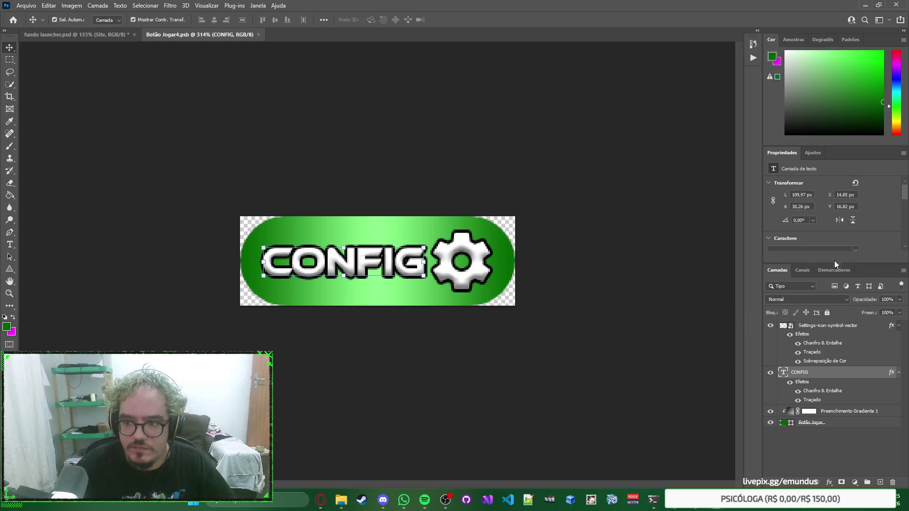
scroll(887, 227, down, 5)
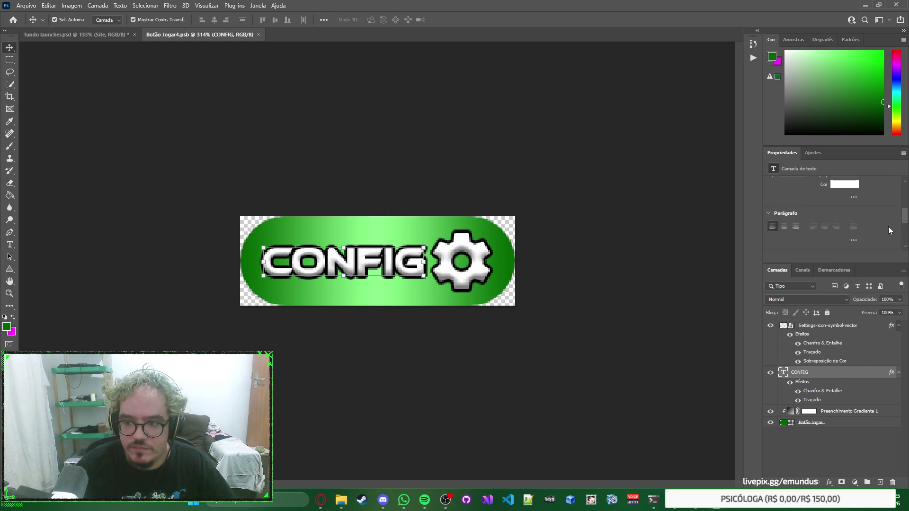
click(796, 226)
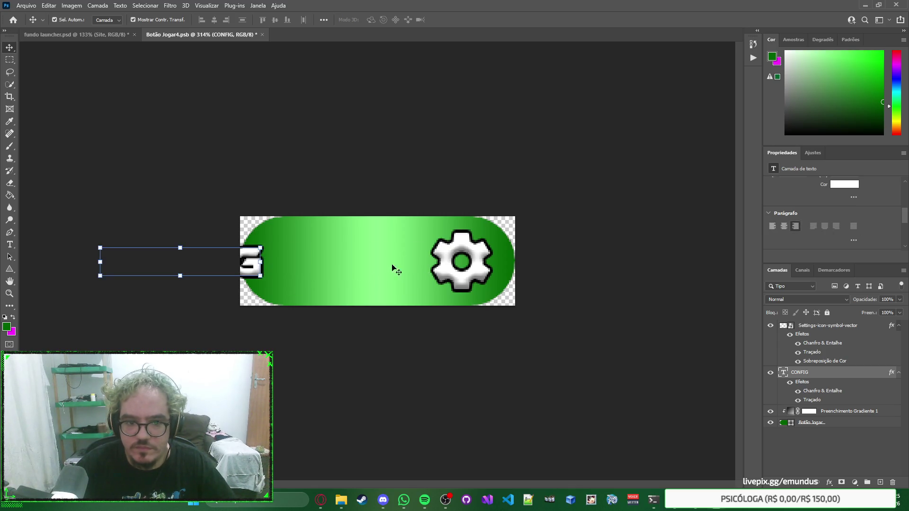
drag(246, 263, 411, 267)
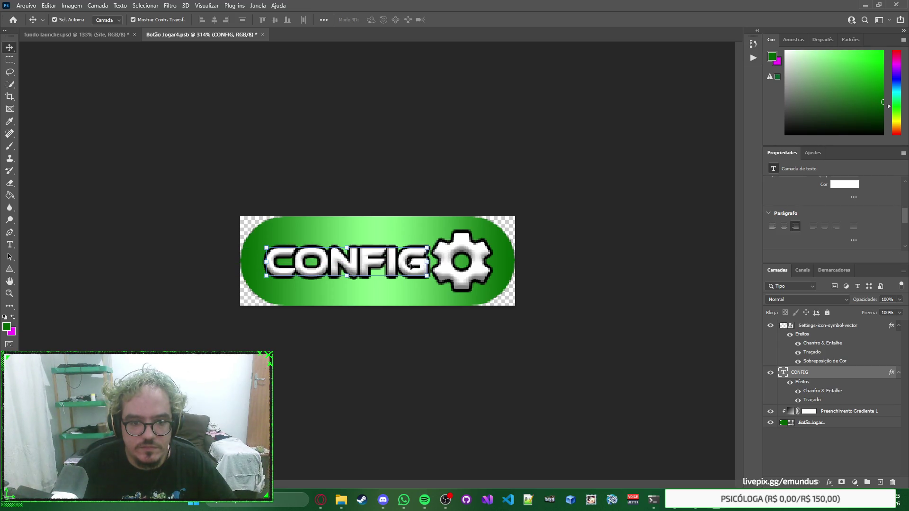
click(602, 253)
key(ctrl+z)
key(ctrl+shift+z)
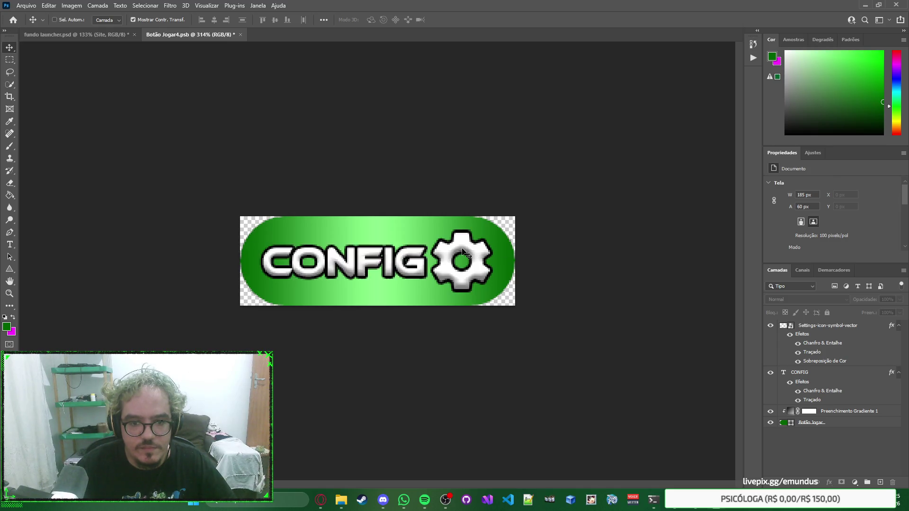
Place a right-aligned duplicate of the CONFIG text over the original, then delete the duplicate.
ctrl+click(420, 258)
click(420, 259)
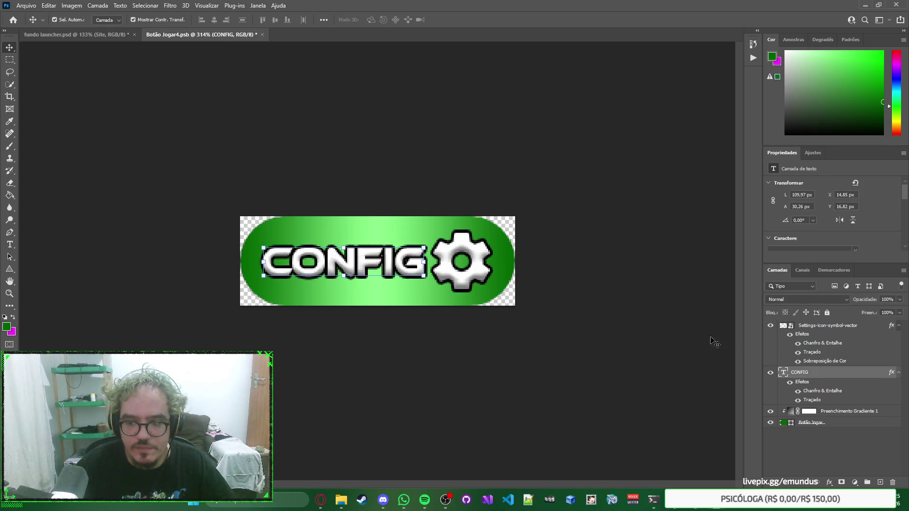
key(ctrl+j)
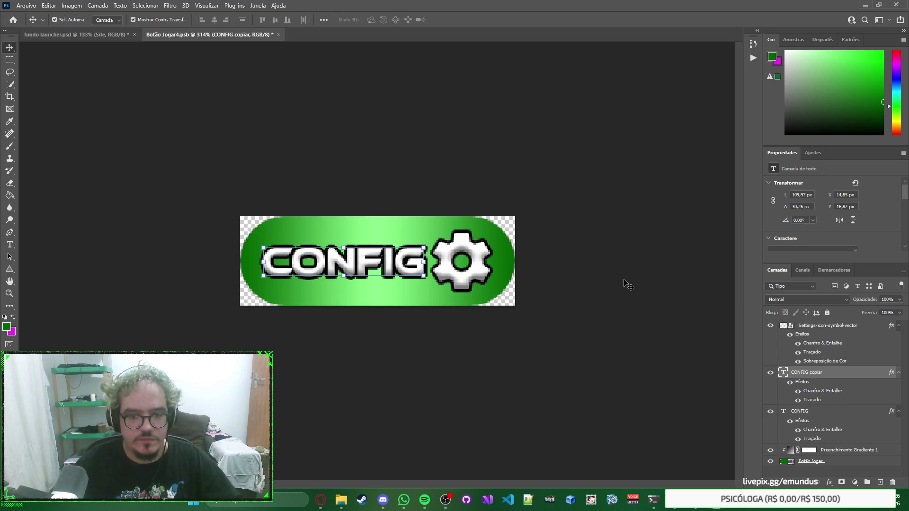
scroll(876, 212, down, 3)
scroll(827, 227, down, 3)
click(797, 219)
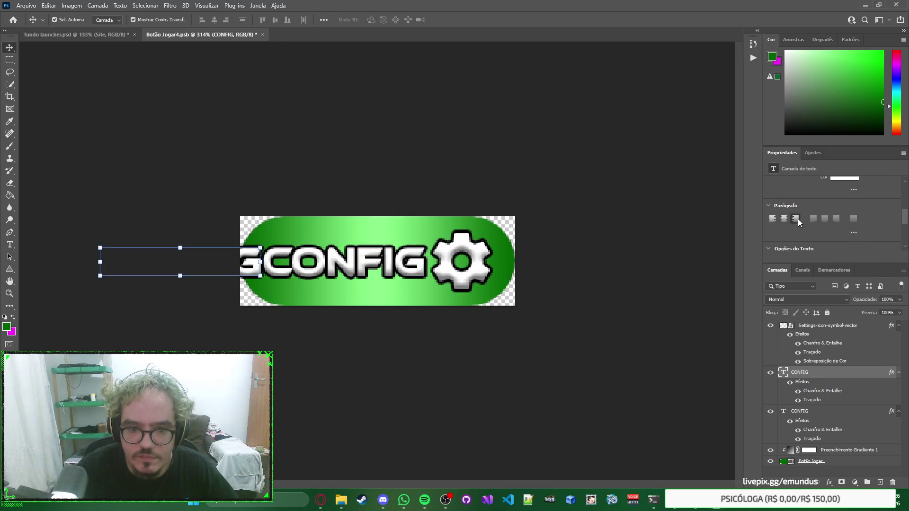
mouse_move(254, 267)
mouse_down()
mouse_move(433, 269)
mouse_move(417, 268)
mouse_up()
drag(418, 268, 419, 269)
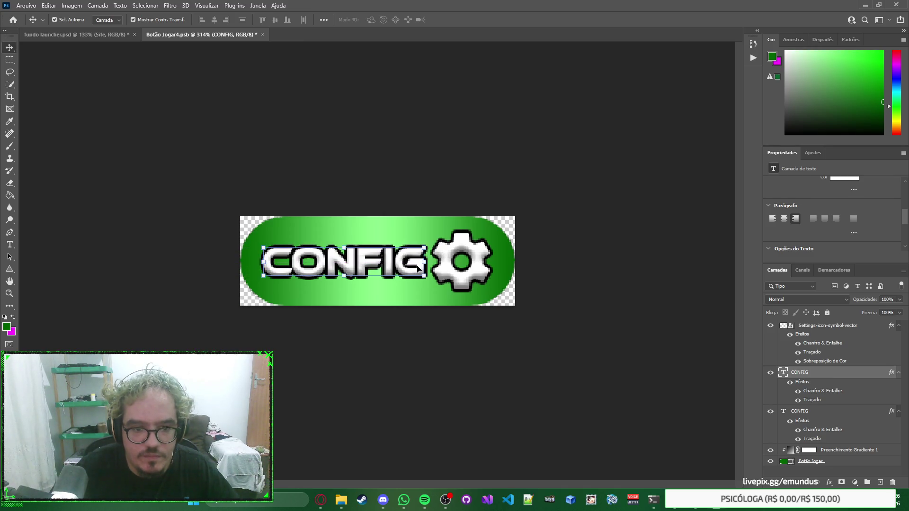
click(832, 411)
key(Delete)
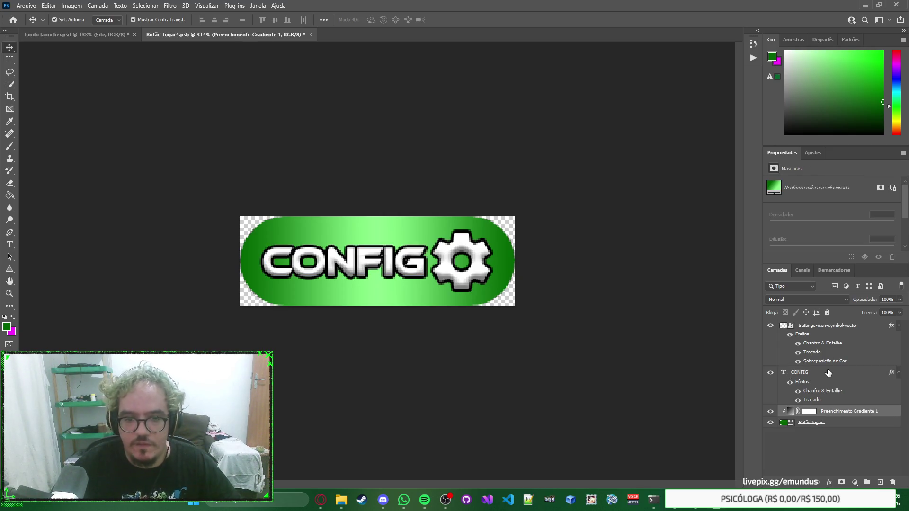
click(828, 373)
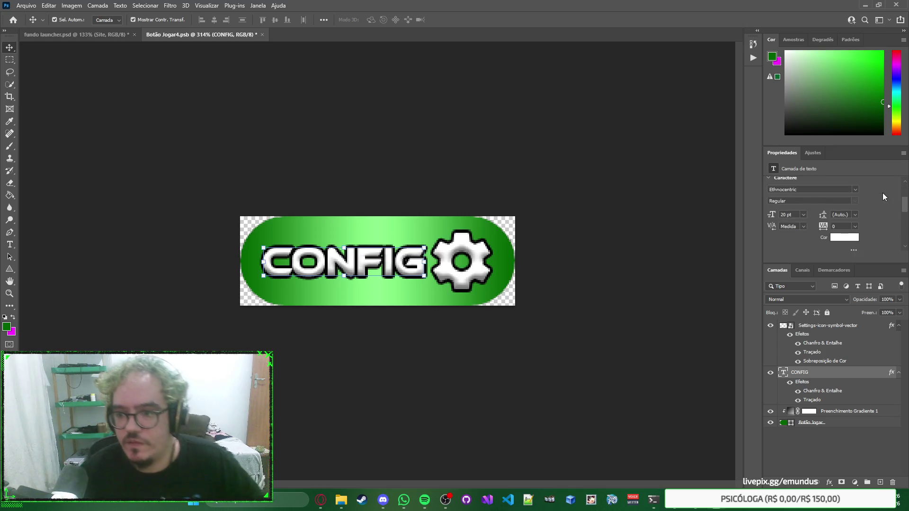
scroll(882, 193, down, 2)
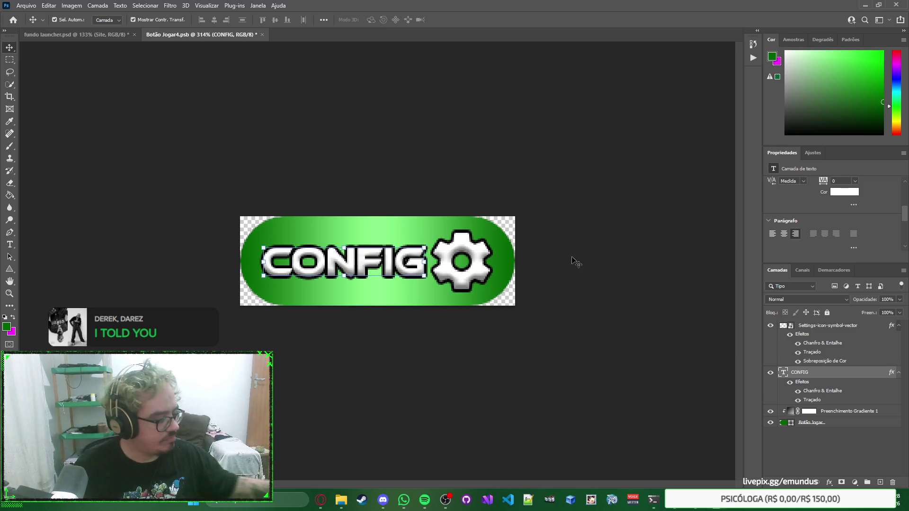
mouse_move(320, 499)
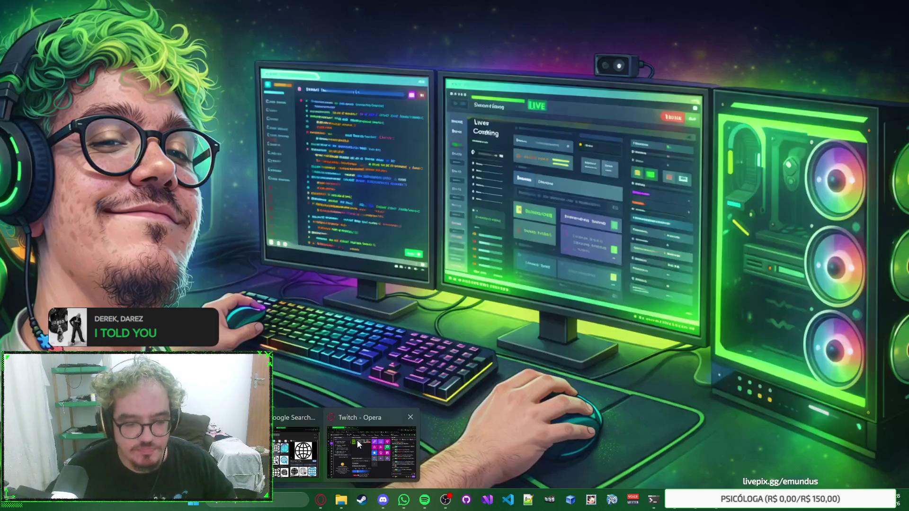
click(340, 438)
key(alt+Tab)
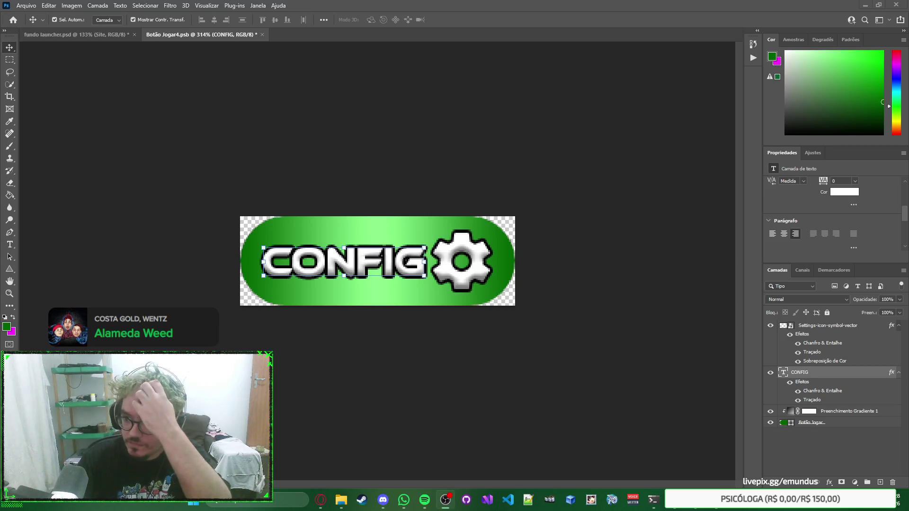
Retype the button label as SITE, commit it, and select the gear icon layer.
double_click(403, 262)
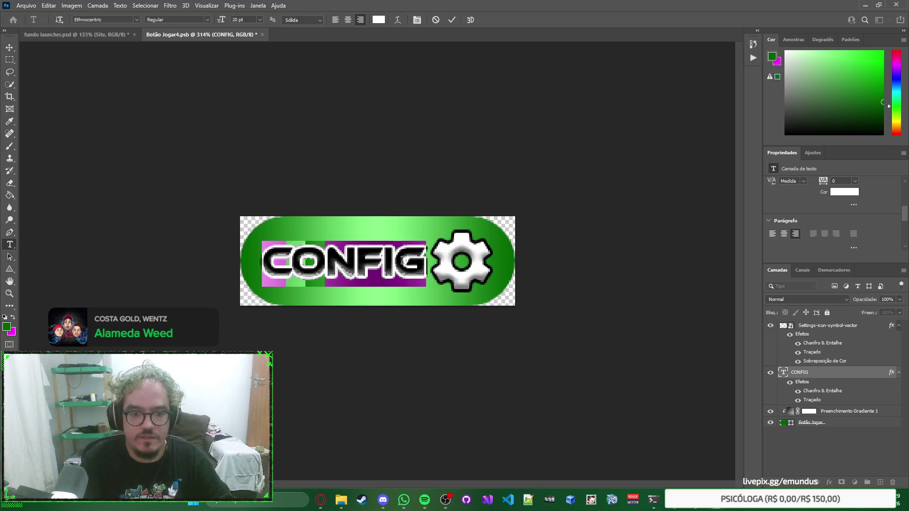
text(WEBSITE)
key(BackSpace)
key(BackSpace)
key(BackSpace)
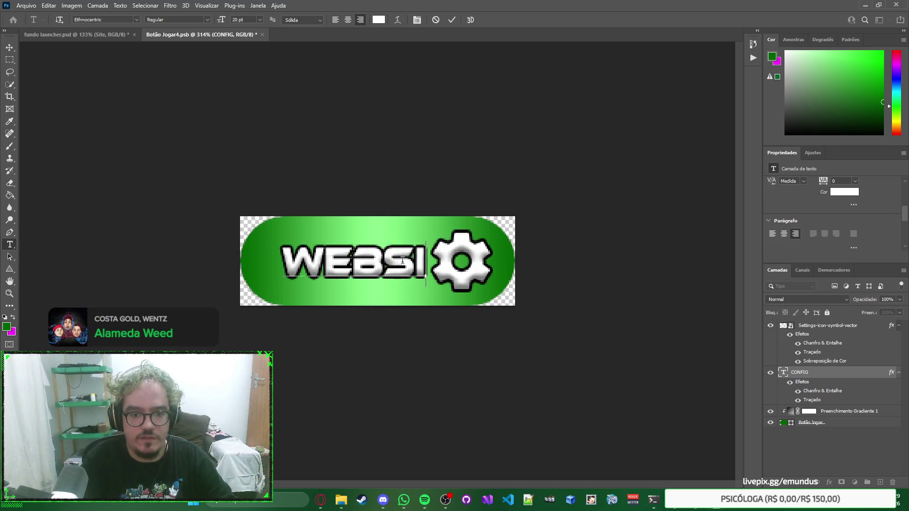
text(SITE)
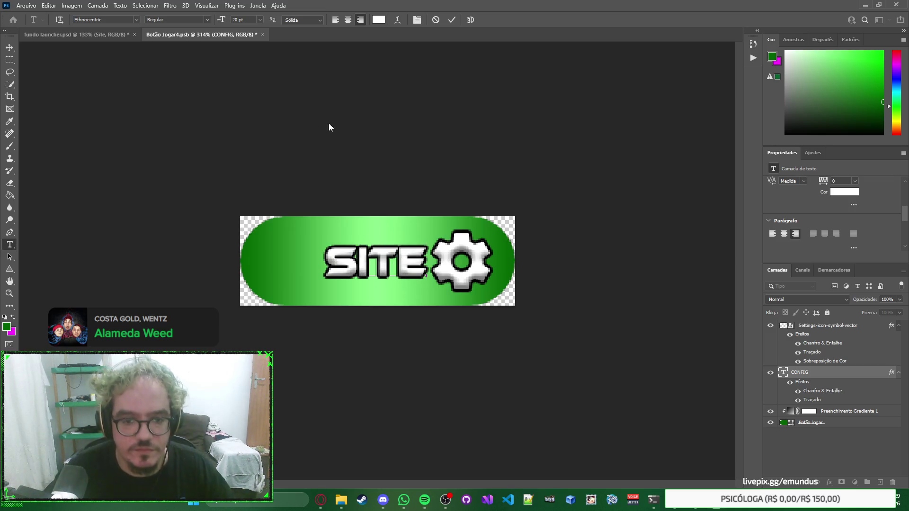
click(10, 47)
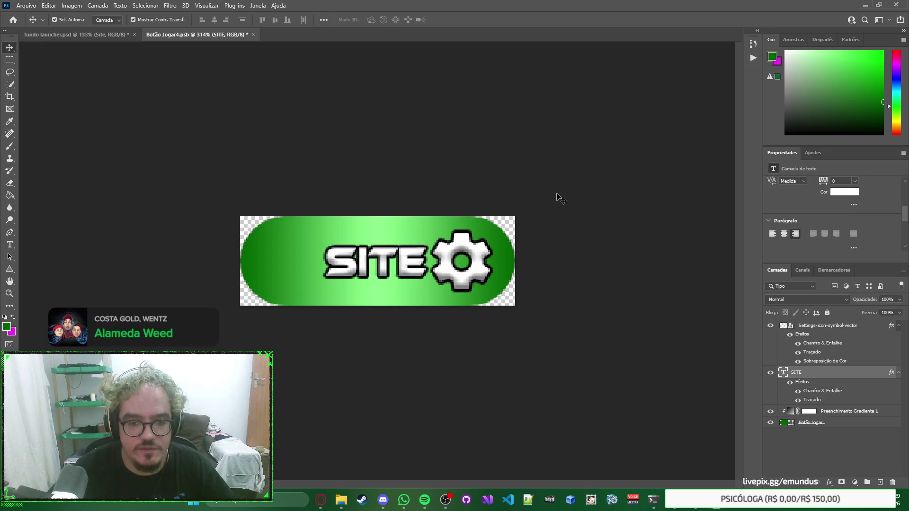
right_click(601, 203)
key(Escape)
double_click(408, 259)
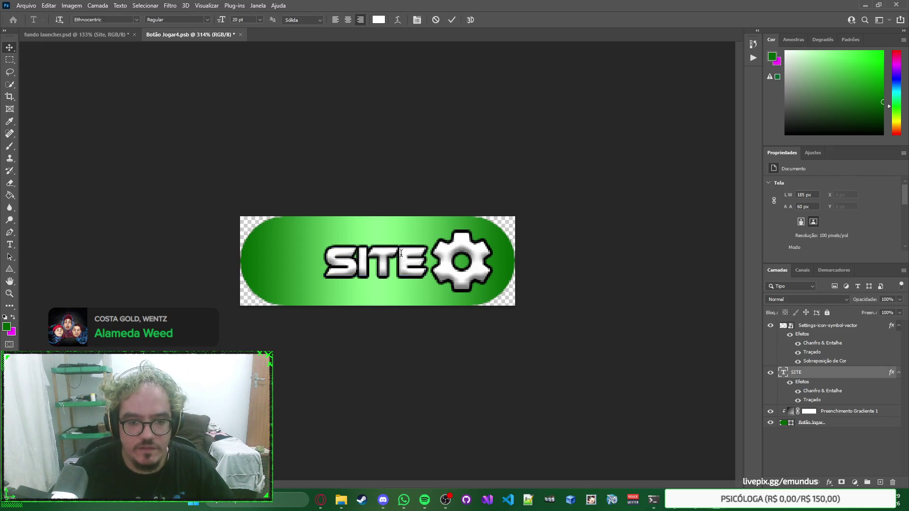
key(Escape)
click(474, 248)
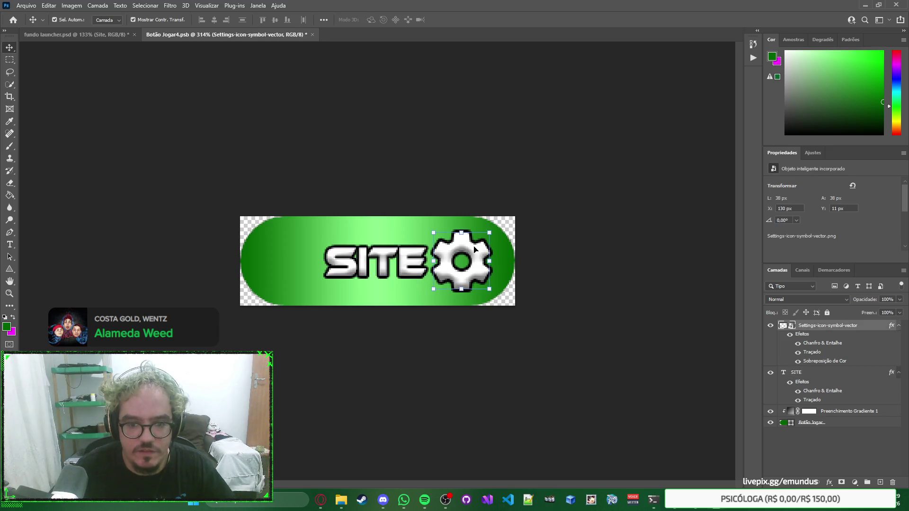
Replace the SITE icon's gear layer with the globe image pngegg.png and save the icon.
double_click(790, 326)
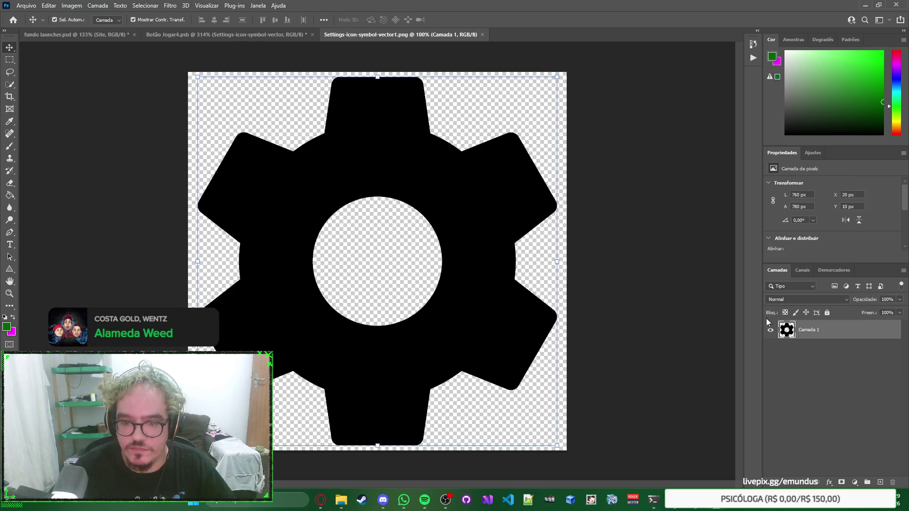
mouse_move(341, 500)
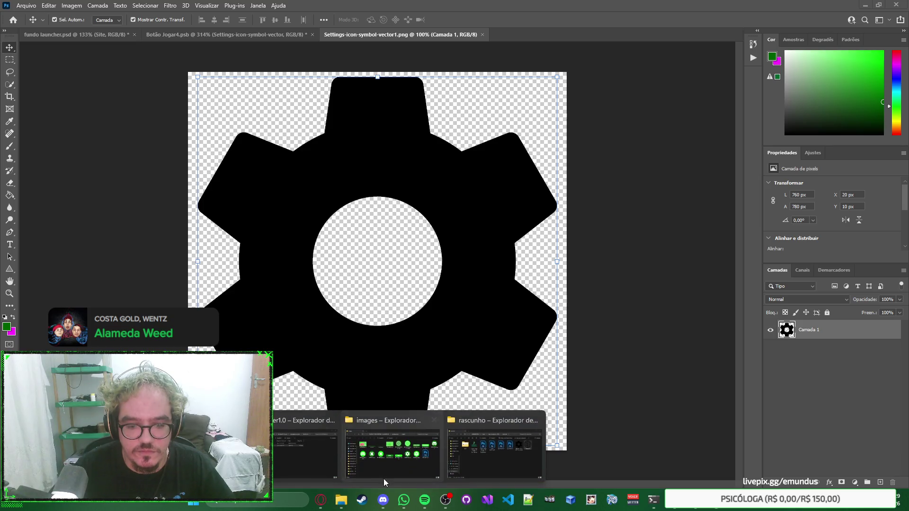
click(498, 446)
drag(641, 248, 456, 126)
key(Return)
click(815, 351)
key(Delete)
key(ctrl+s)
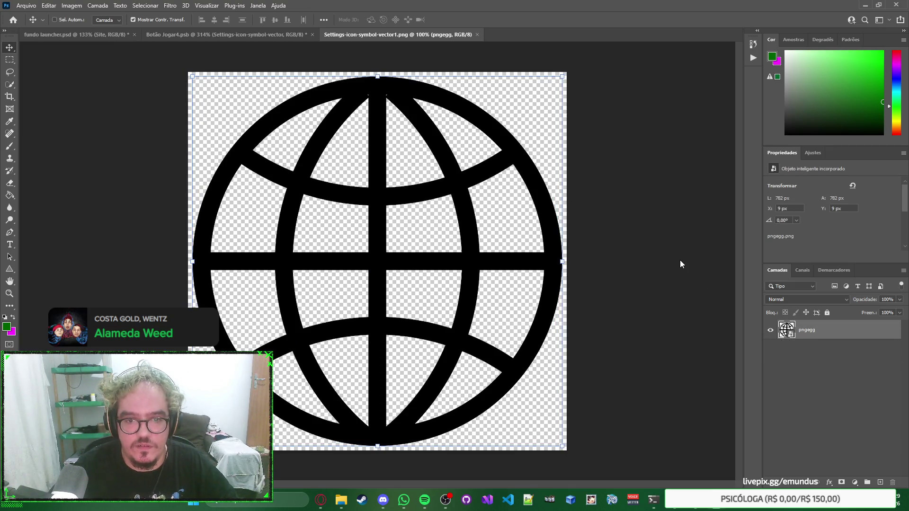
key(ctrl+w)
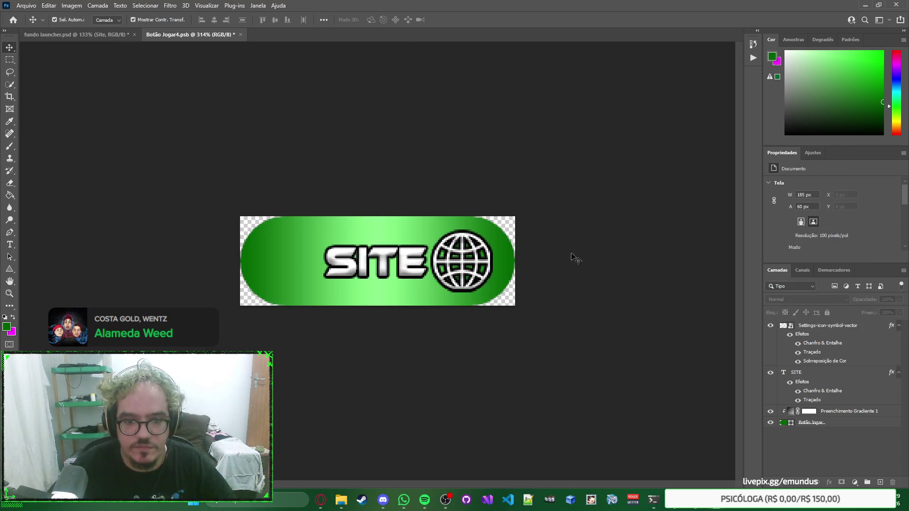
Edit the SITE label, trying WEB but leaving it reading SITE.
double_click(392, 259)
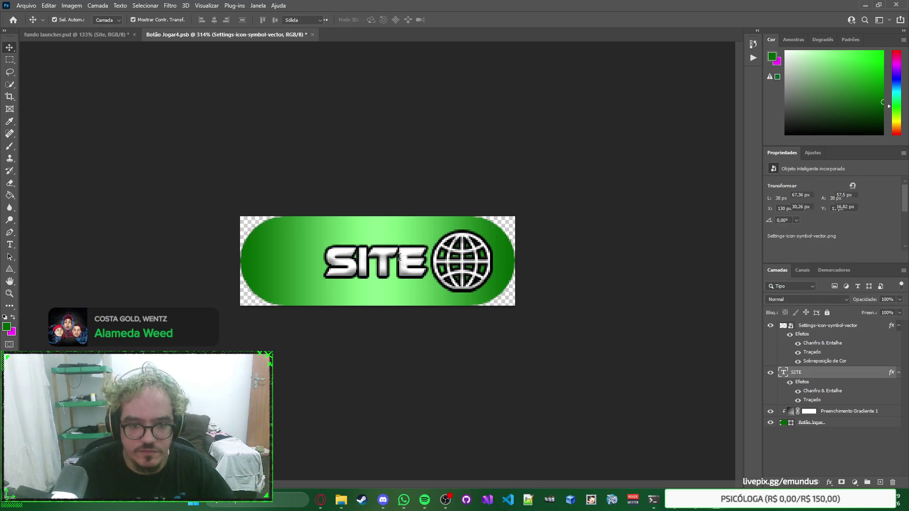
text(WE)
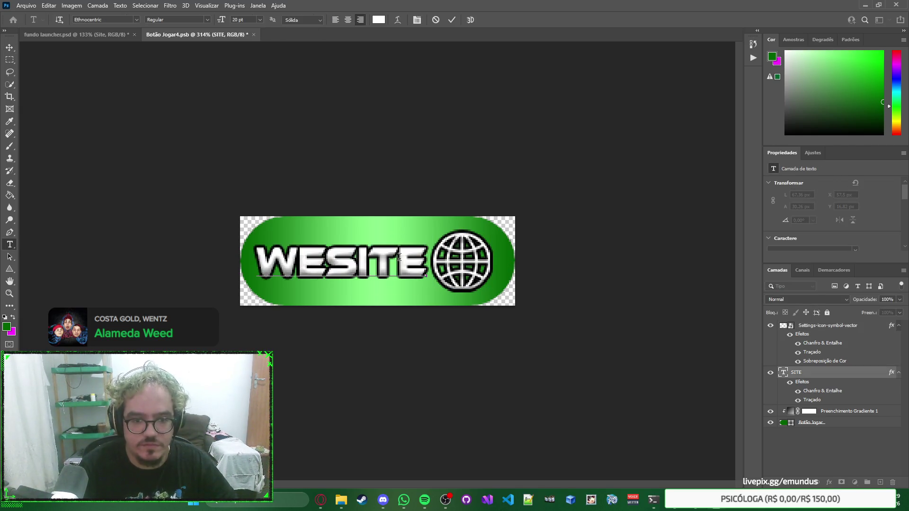
text(B)
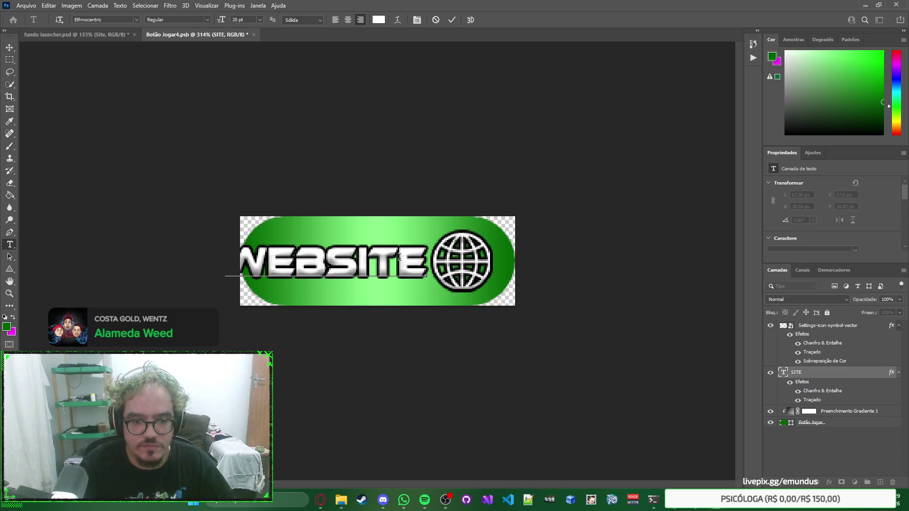
key(BackSpace)
key(BackSpace)
key(BackSpace)
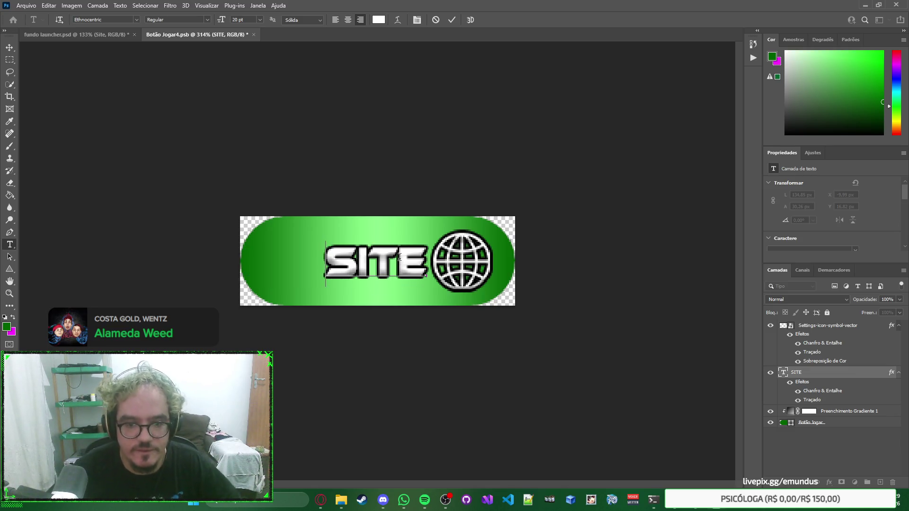
click(9, 51)
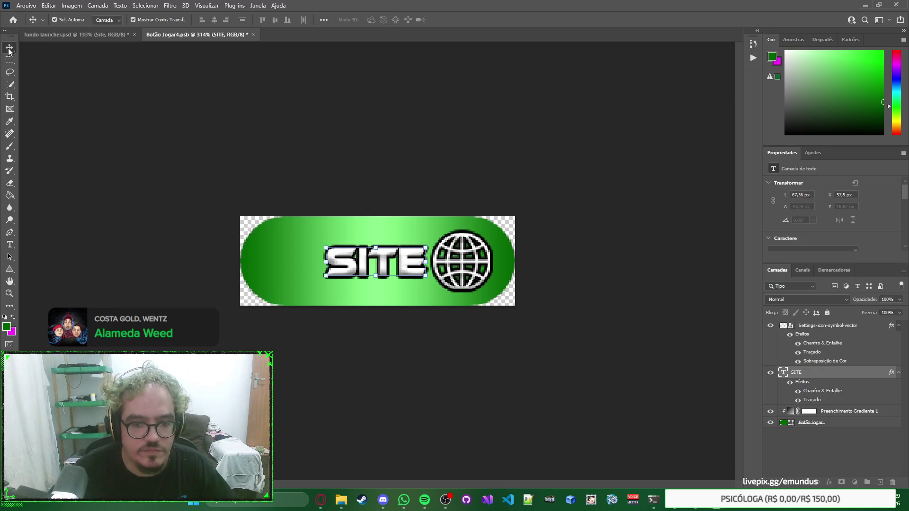
Shift the SITE label and globe left to centre them, then save and close the button.
shift+click(461, 271)
drag(461, 271, 430, 264)
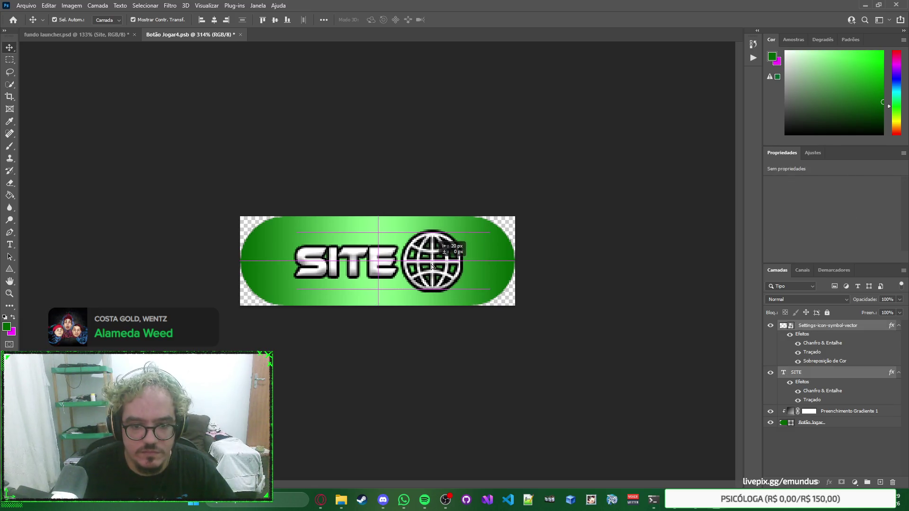
click(572, 251)
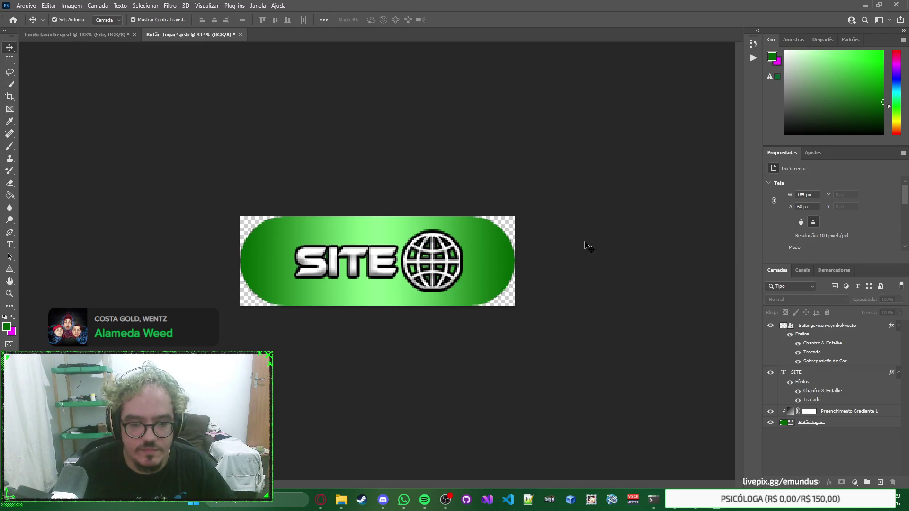
key(ctrl+s)
key(ctrl+w)
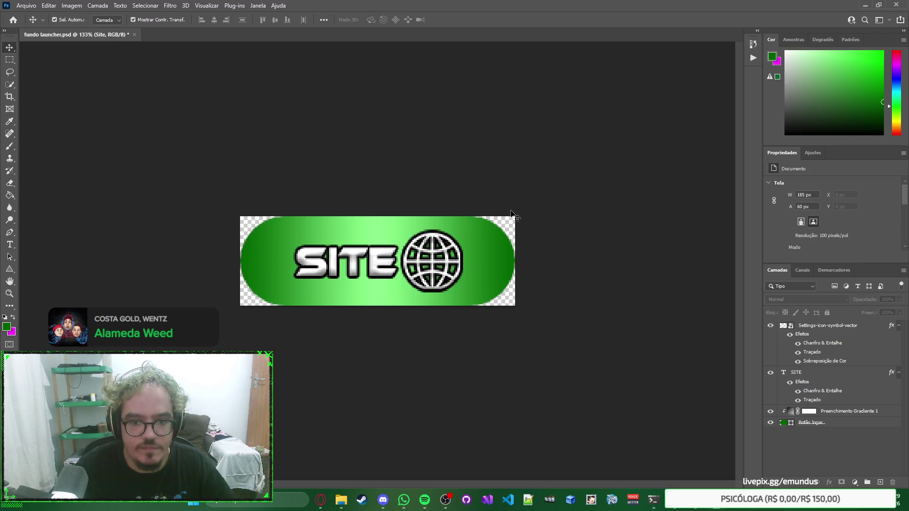
click(677, 282)
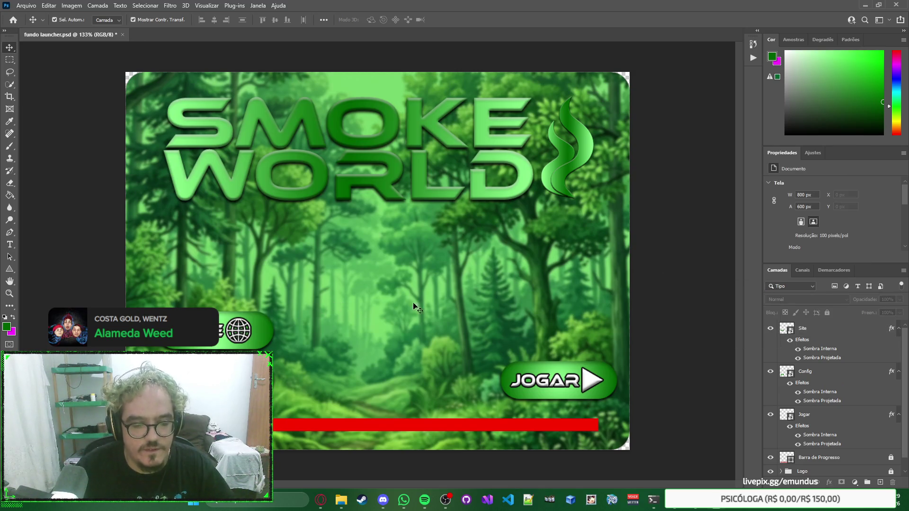
Open the Site, Config and Jogar button contents from the launcher.
click(243, 336)
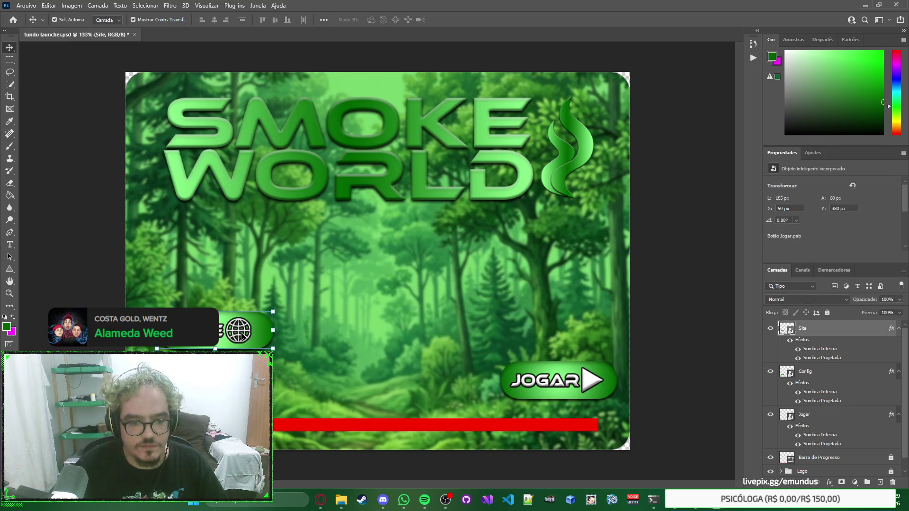
double_click(790, 332)
click(95, 35)
double_click(788, 376)
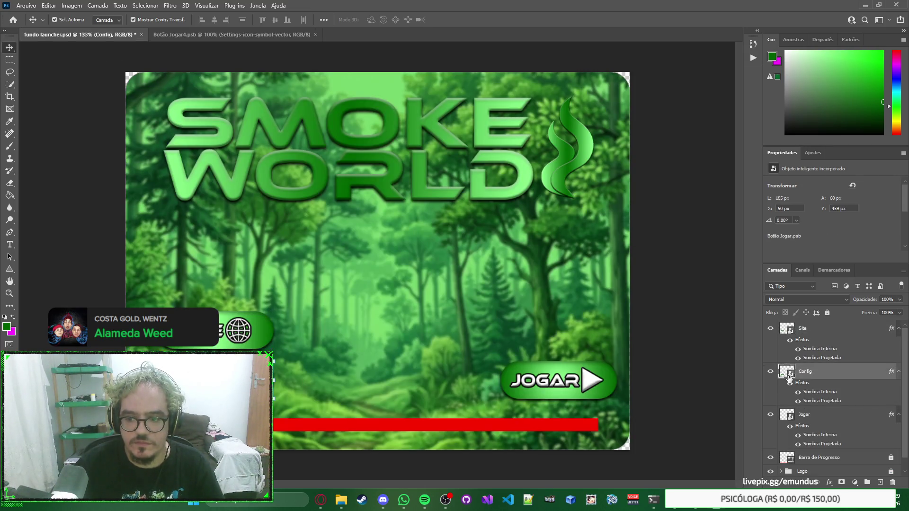
click(74, 33)
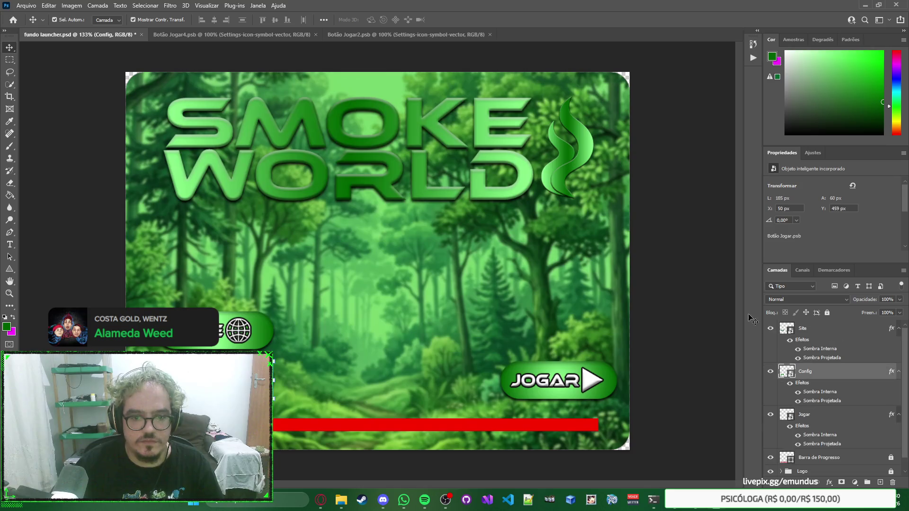
double_click(788, 416)
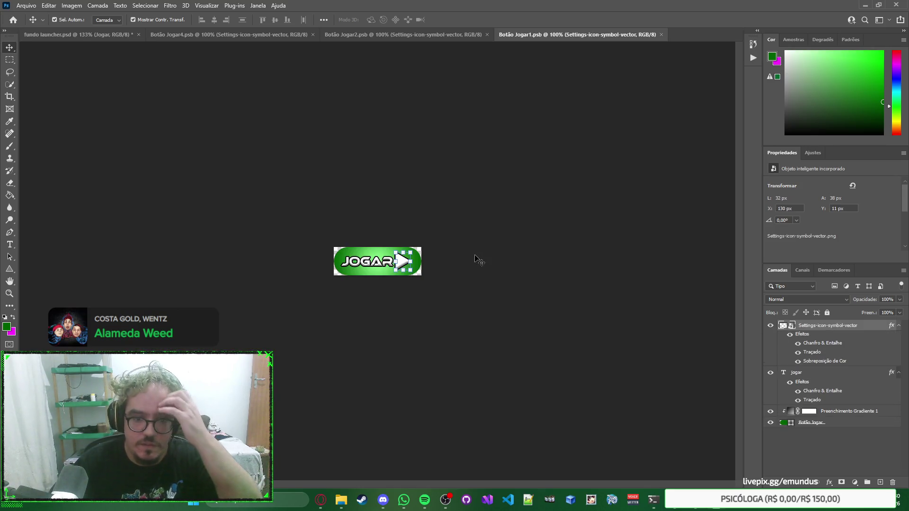
Shorten the JOGAR play arrow slightly by dragging its bottom handle up.
click(403, 261)
scroll(398, 264, up, 3)
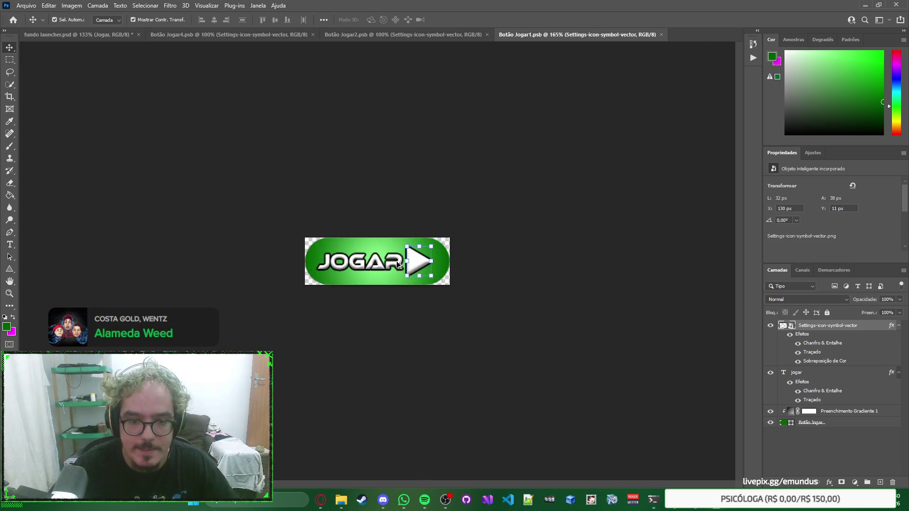
scroll(397, 264, up, 5)
click(505, 306)
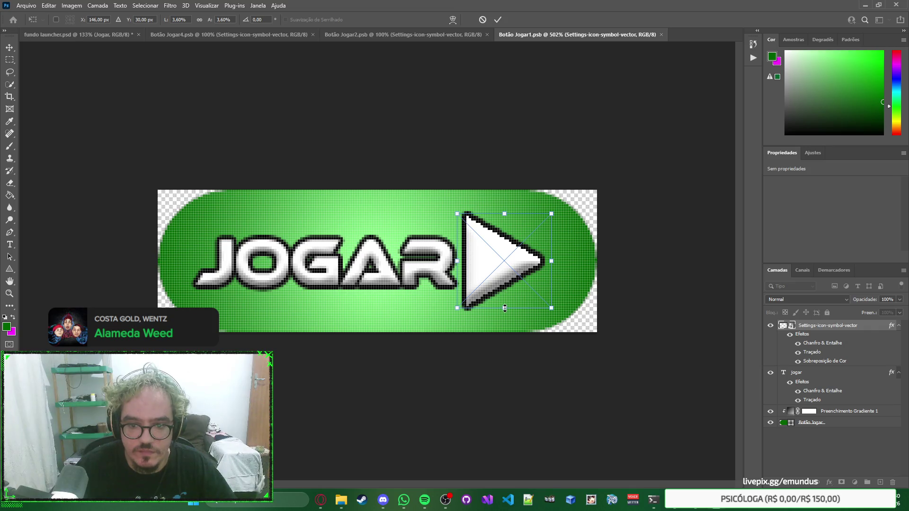
click(503, 306)
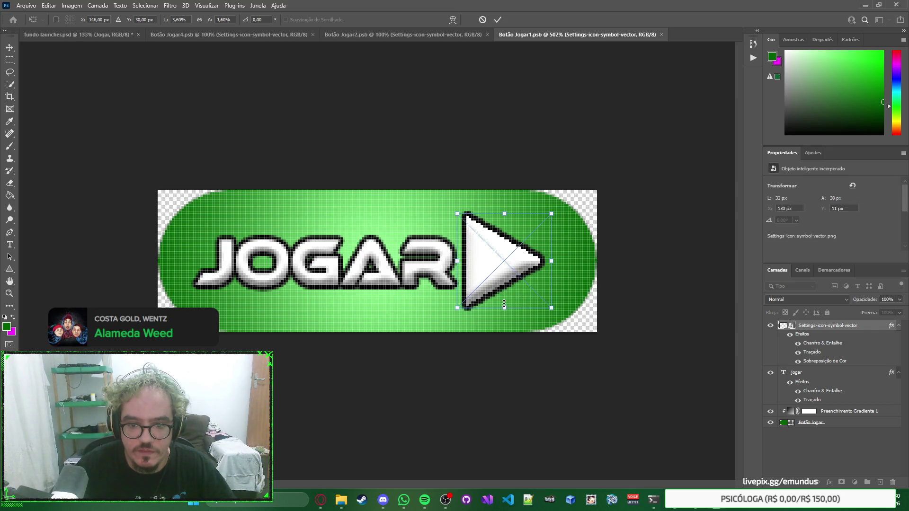
drag(504, 305, 503, 299)
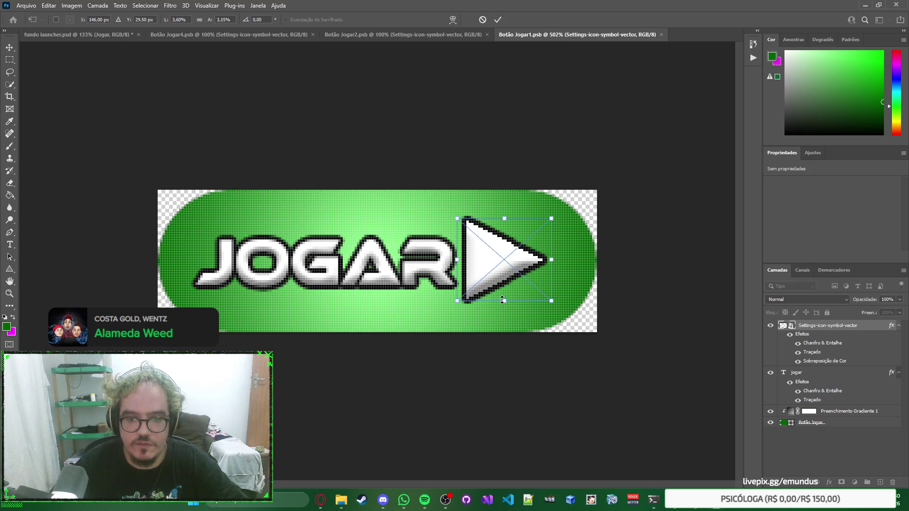
key(Return)
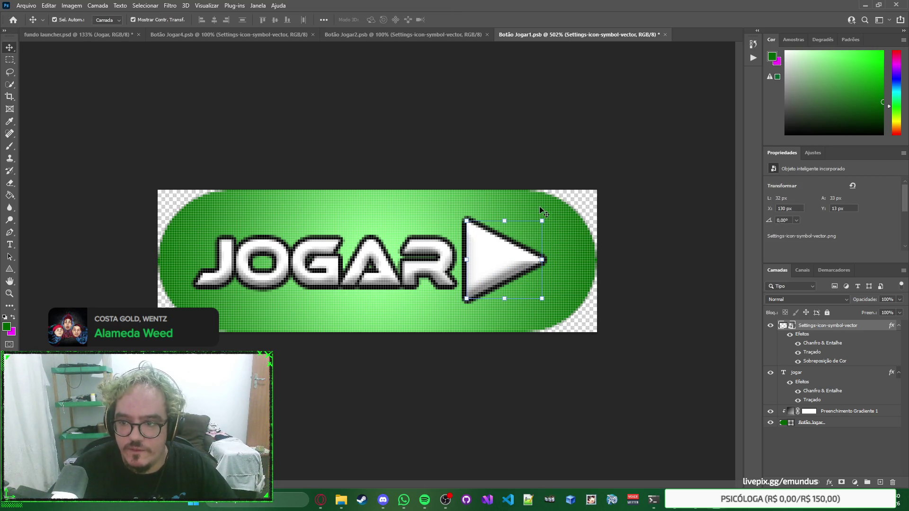
Check the play arrow's source image, then close it and Botão Jogar1.psb to return to fundo launcher.psd.
click(661, 255)
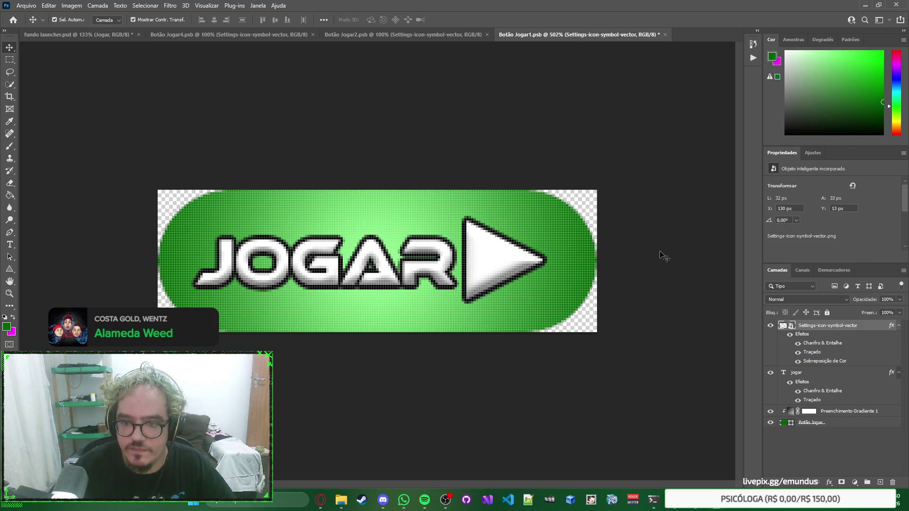
click(498, 271)
right_click(511, 257)
key(Escape)
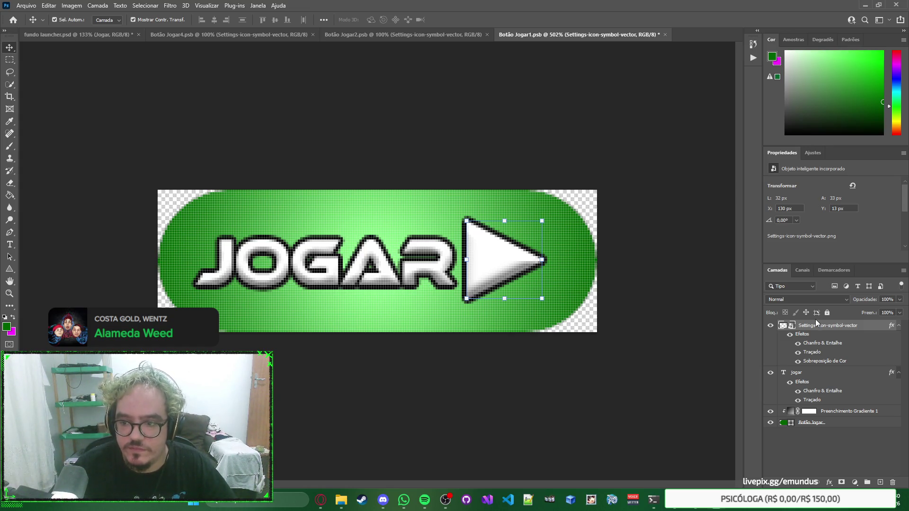
double_click(790, 329)
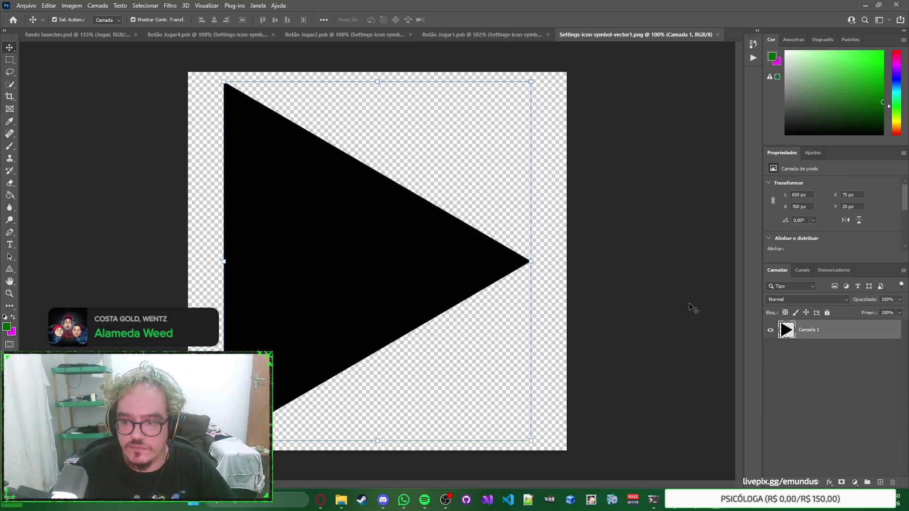
key(ctrl+w)
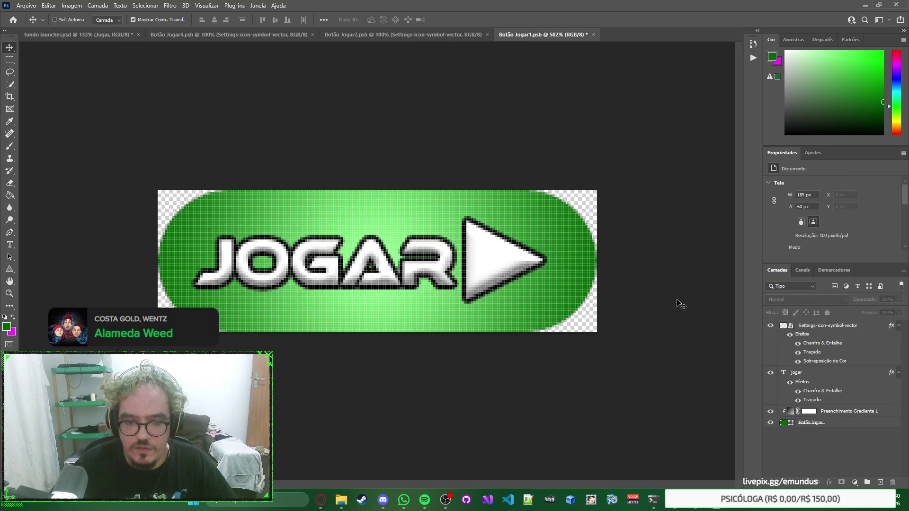
key(ctrl+w)
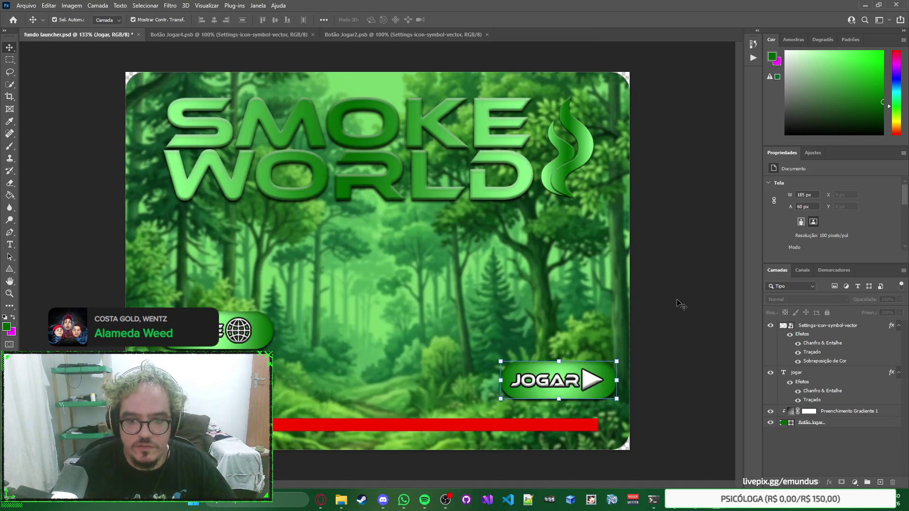
In Botão Jogar2.psb, resize the CONFIG gear to equal width and height, then close it.
click(384, 30)
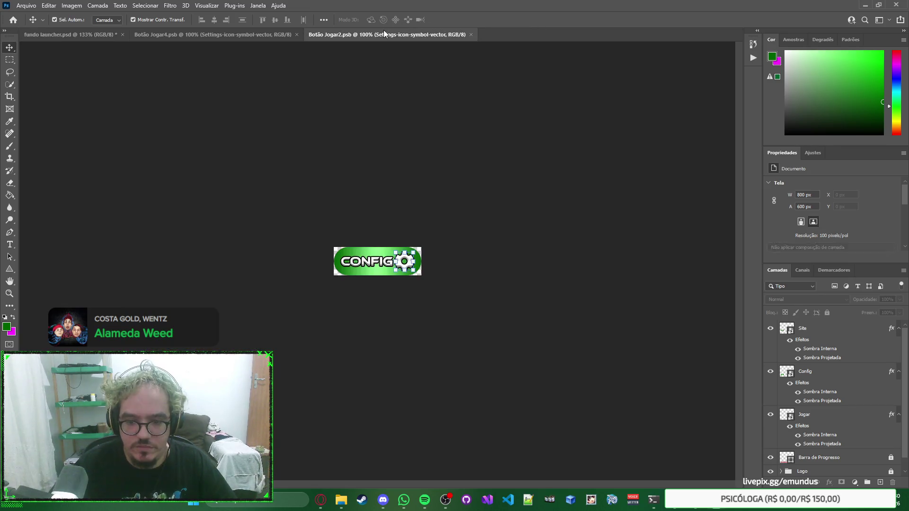
click(485, 237)
click(408, 267)
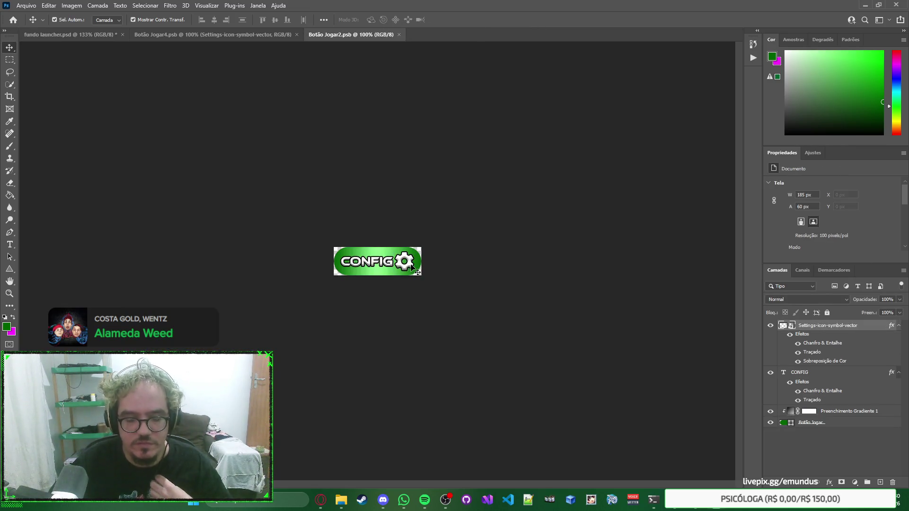
scroll(387, 262, up, 2)
scroll(387, 262, up, 4)
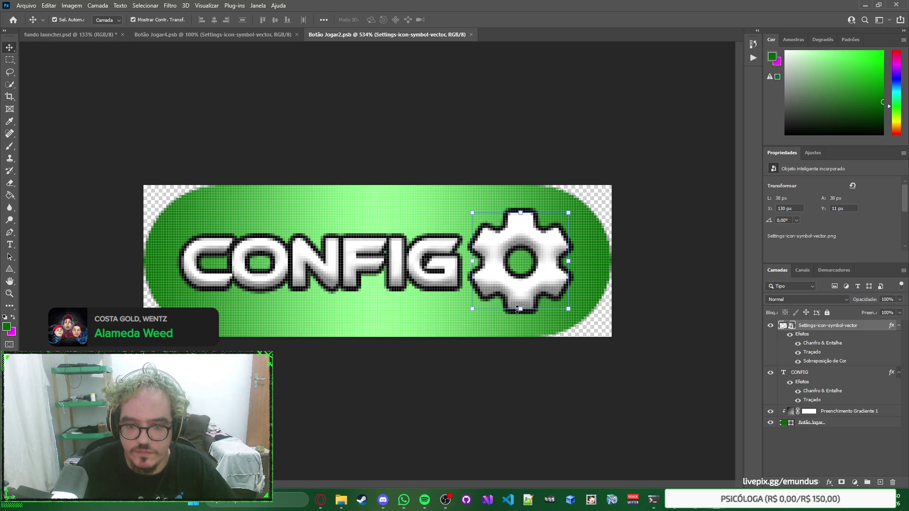
drag(517, 308, 518, 310)
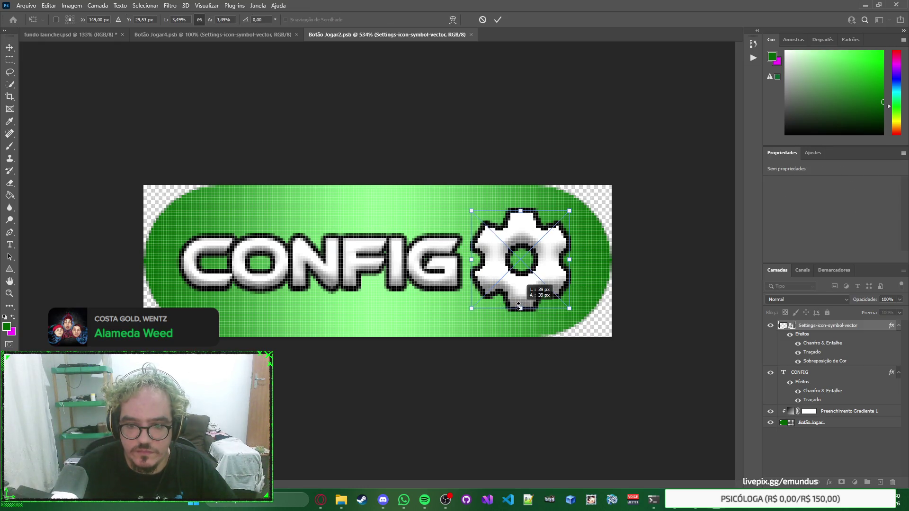
drag(520, 312, 519, 307)
key(ctrl+z)
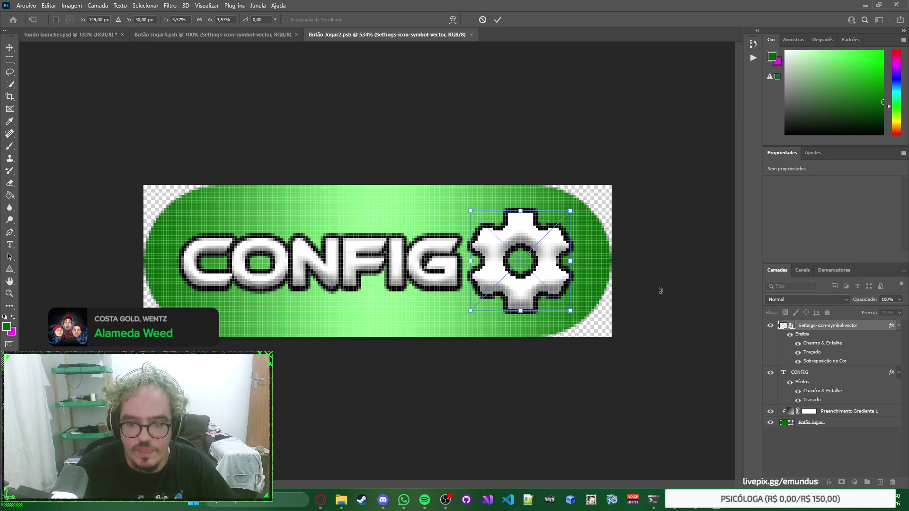
key(Return)
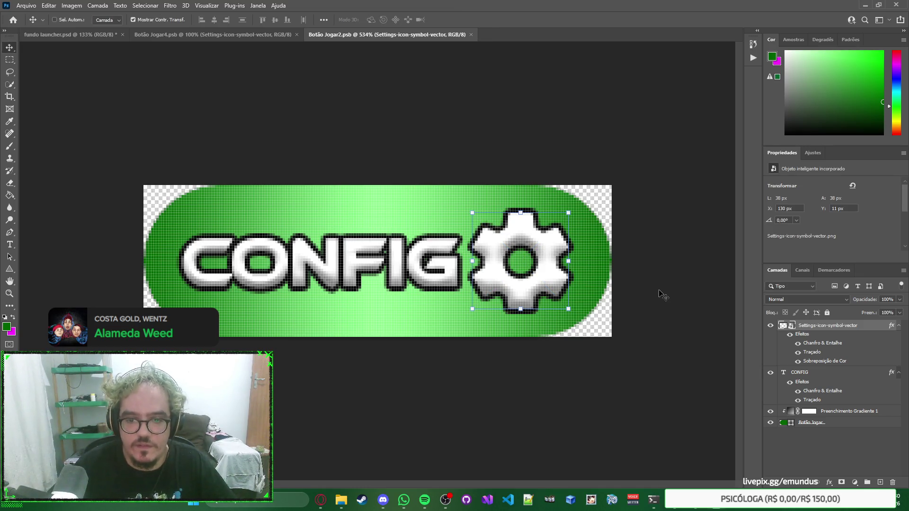
click(471, 35)
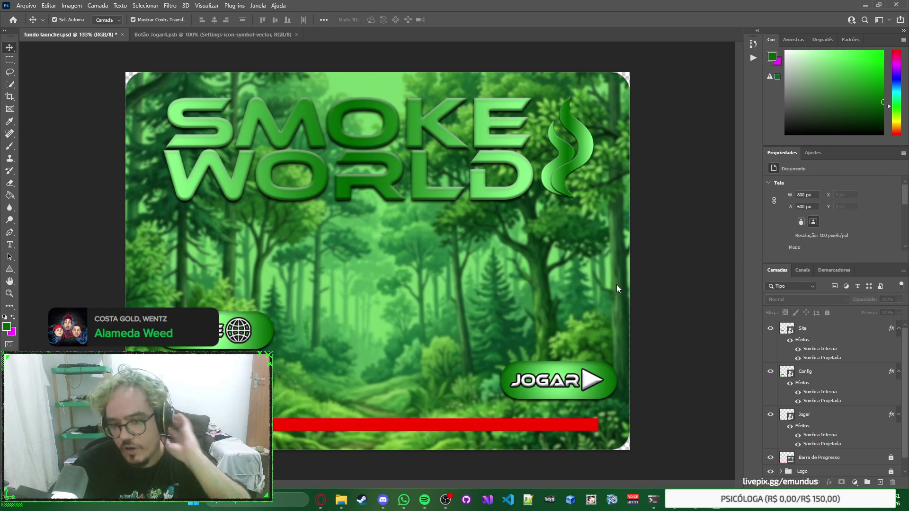
Launch and close the existing Smoke World launcher, then switch to AutoPatch Builder.
click(595, 504)
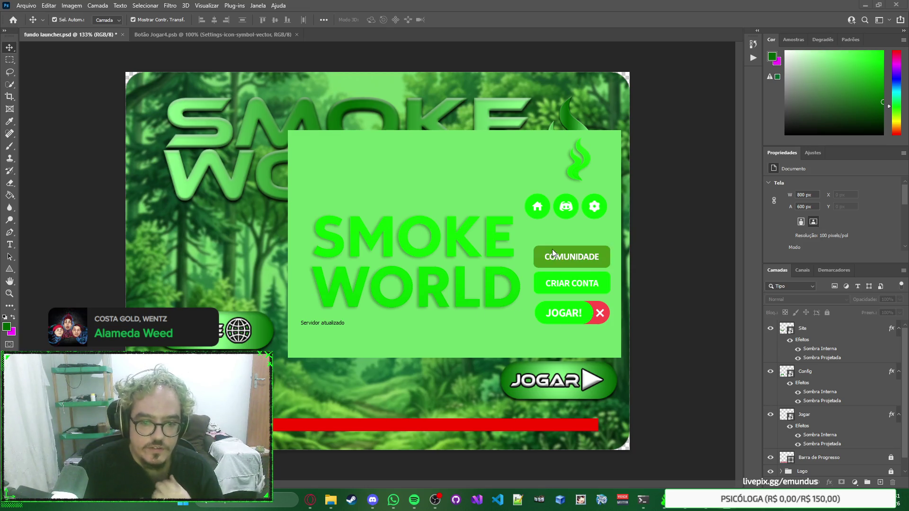
click(599, 314)
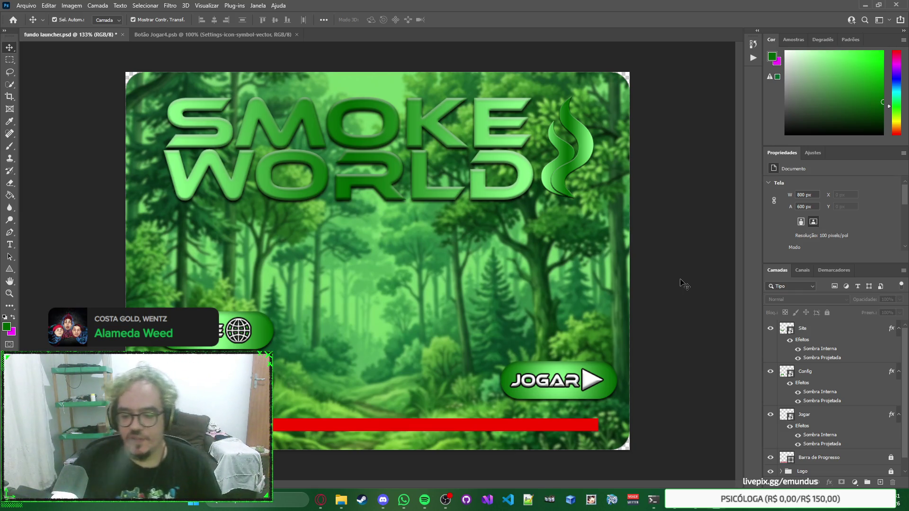
key(alt+Tab)
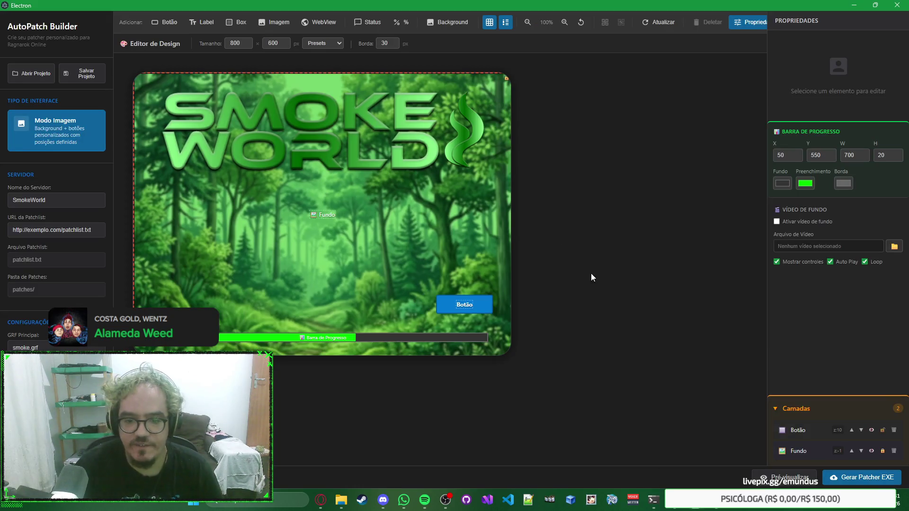
Select the Botão and try its Sair and Fechar actions.
click(477, 305)
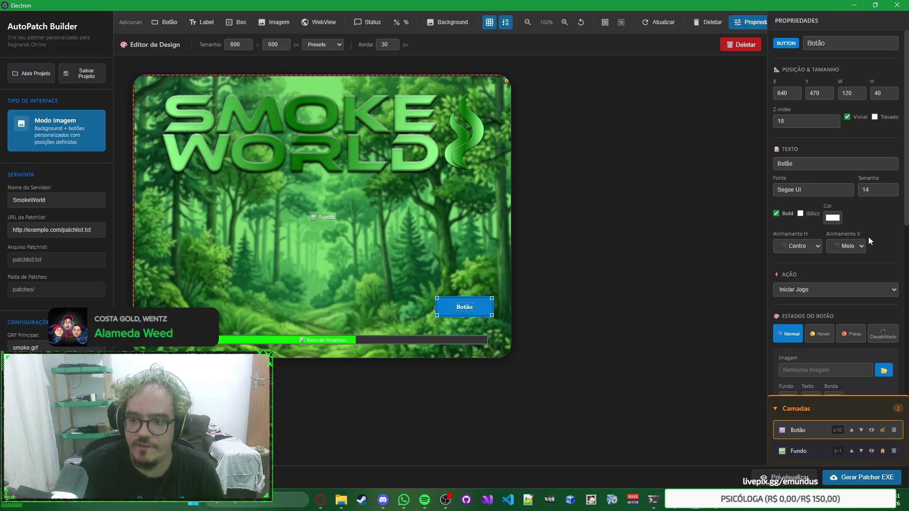
click(868, 289)
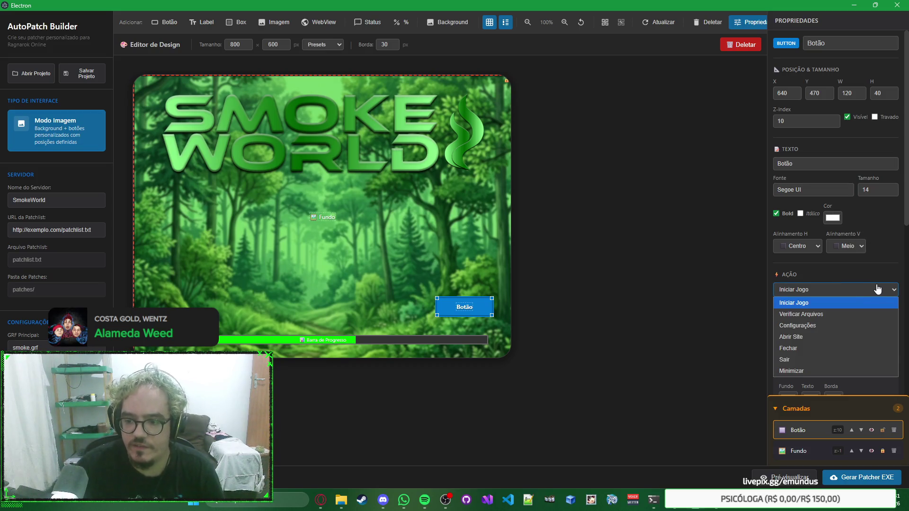
click(880, 276)
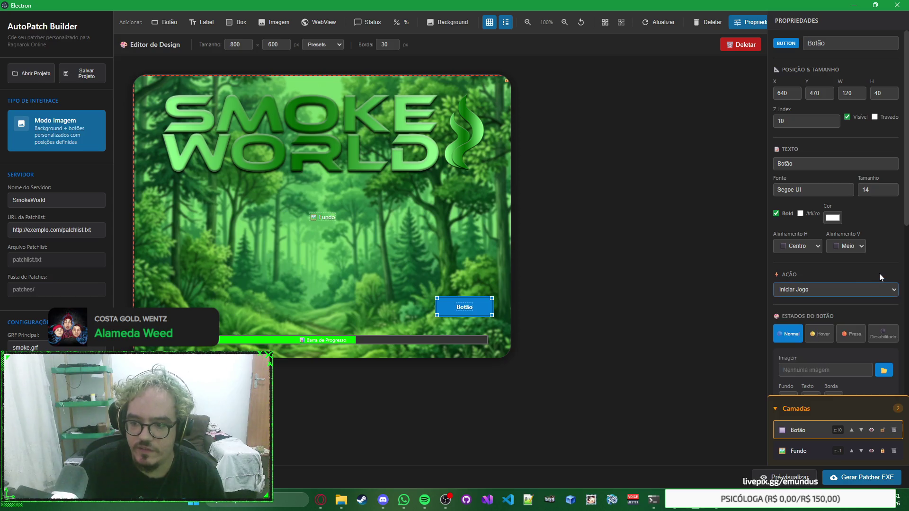
click(860, 293)
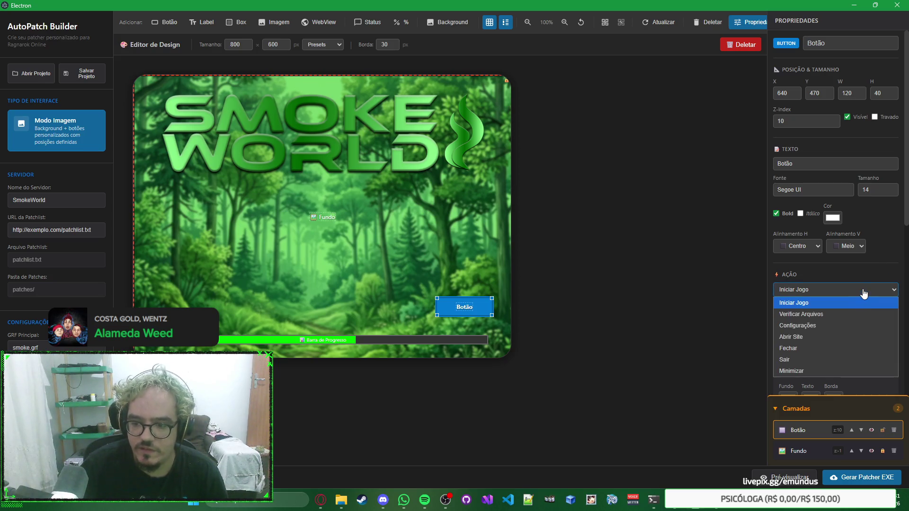
click(807, 359)
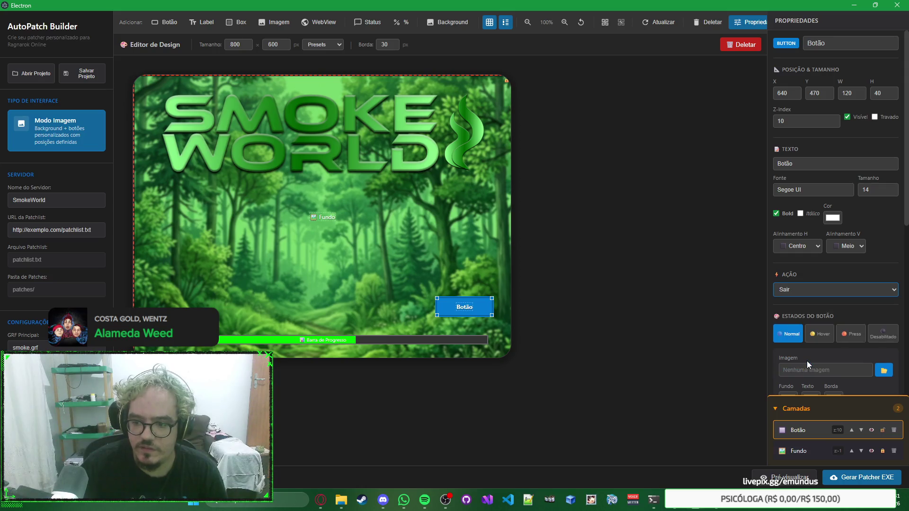
click(842, 294)
click(806, 348)
click(847, 291)
click(794, 359)
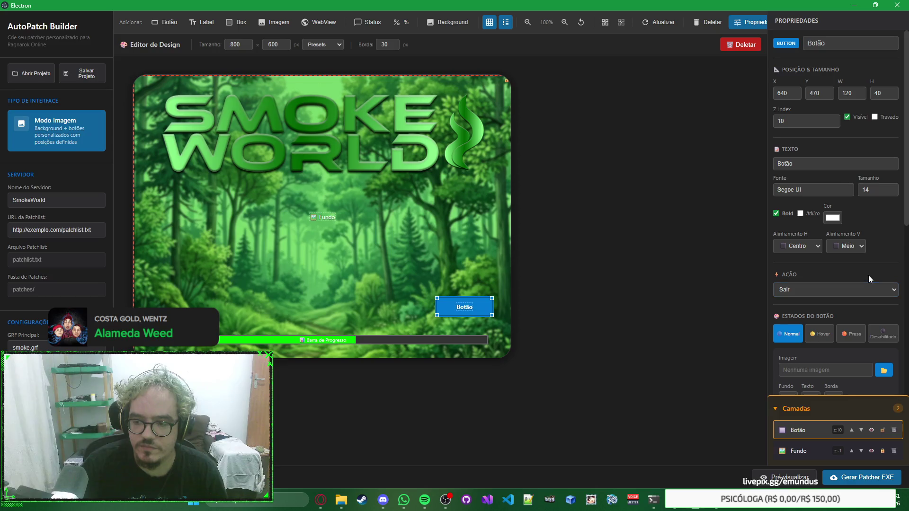
Keep browsing the action list, then set the action to Verificar Arquivos.
click(837, 293)
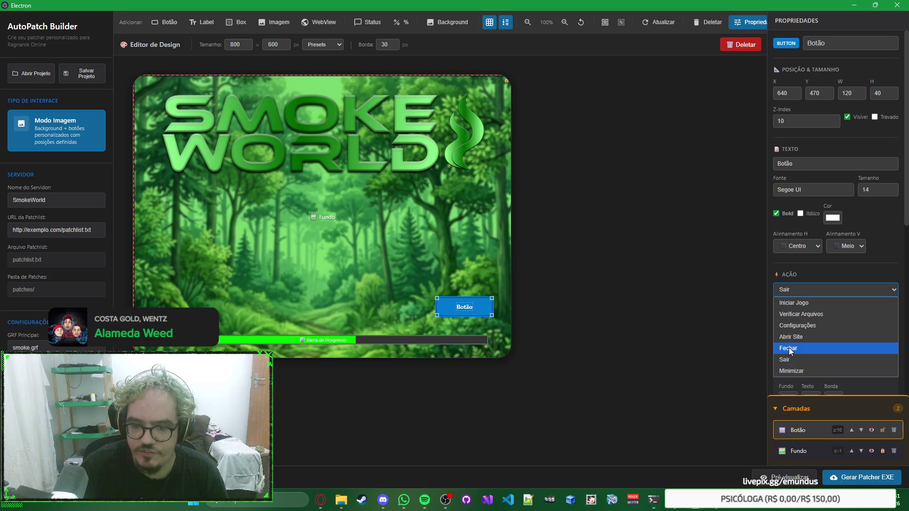
click(789, 348)
click(836, 291)
click(814, 359)
click(841, 291)
click(875, 270)
click(846, 289)
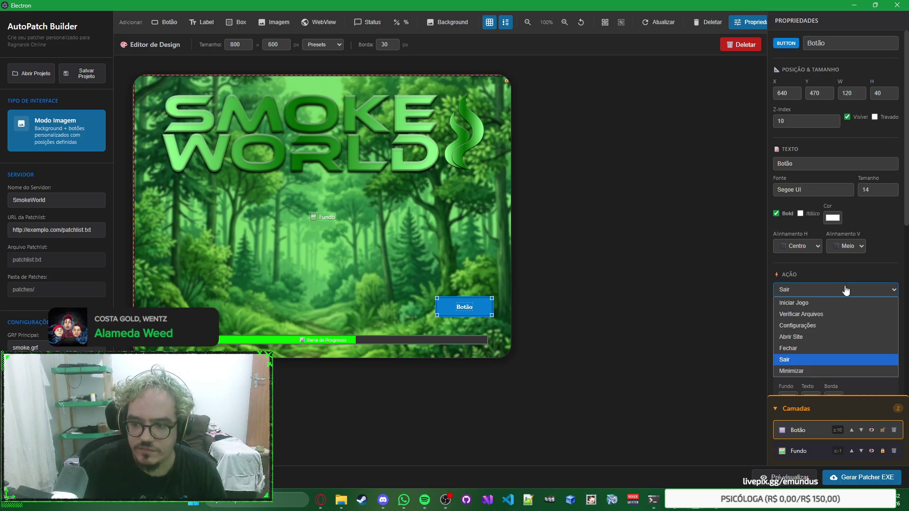
click(821, 312)
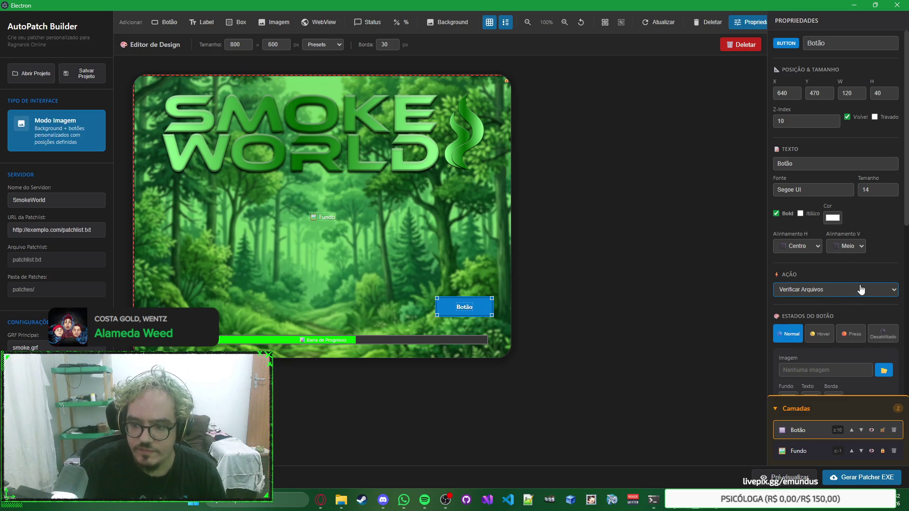
scroll(870, 268, down, 7)
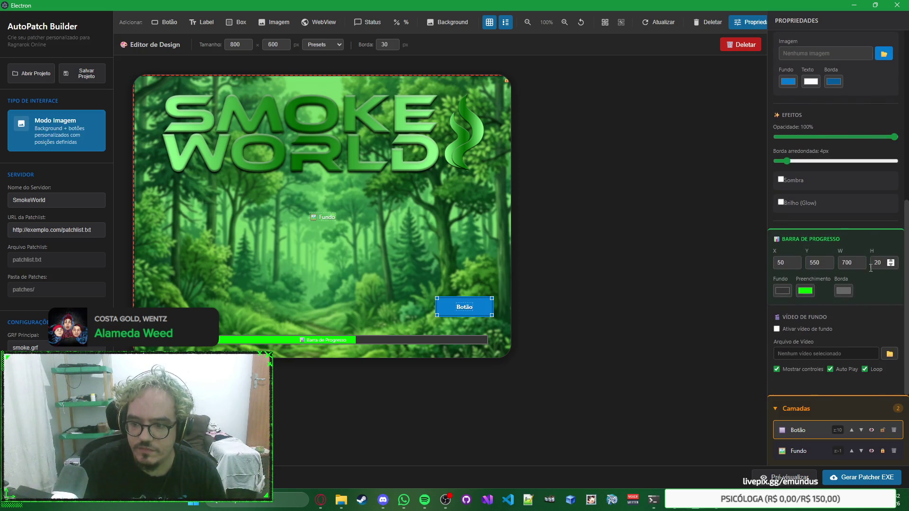
scroll(870, 268, up, 10)
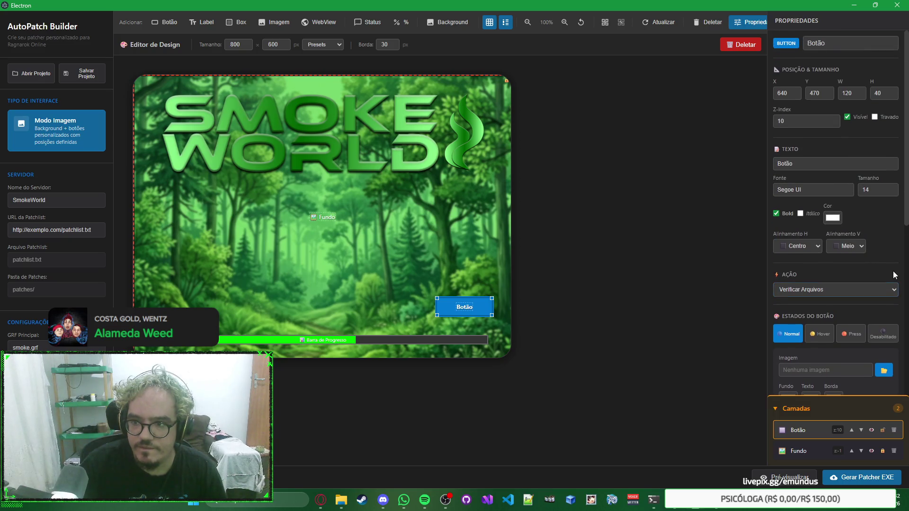
Try Abrir Site and Sair, restore Iniciar Jogo, and return to Photoshop.
click(868, 289)
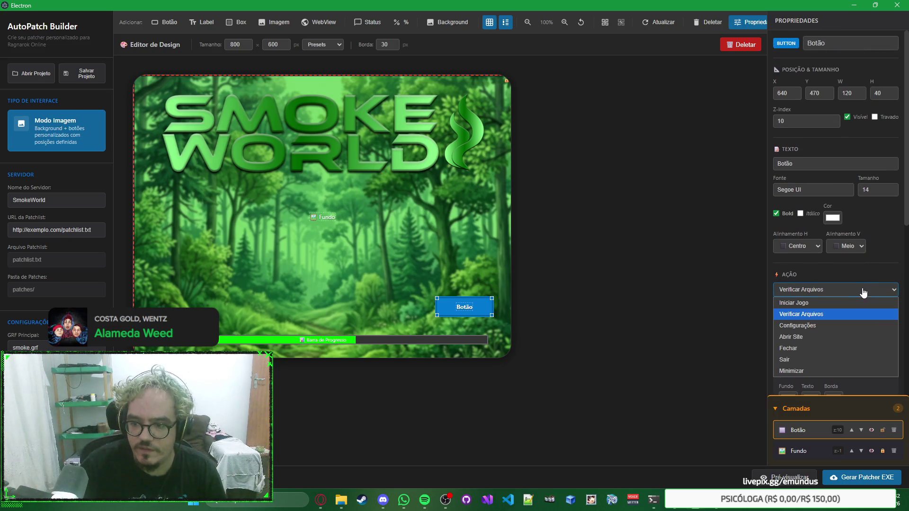
click(819, 326)
click(828, 290)
click(814, 336)
click(835, 292)
click(800, 358)
click(831, 293)
click(818, 308)
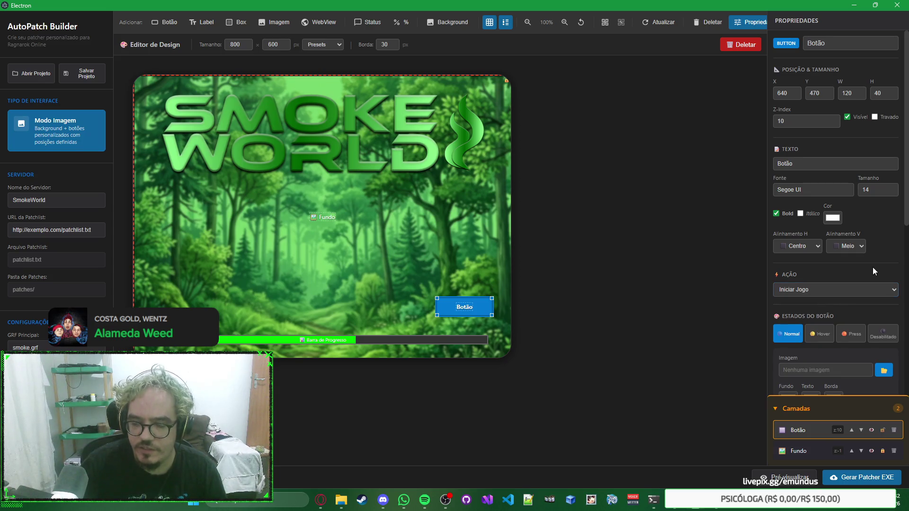
key(alt+Tab)
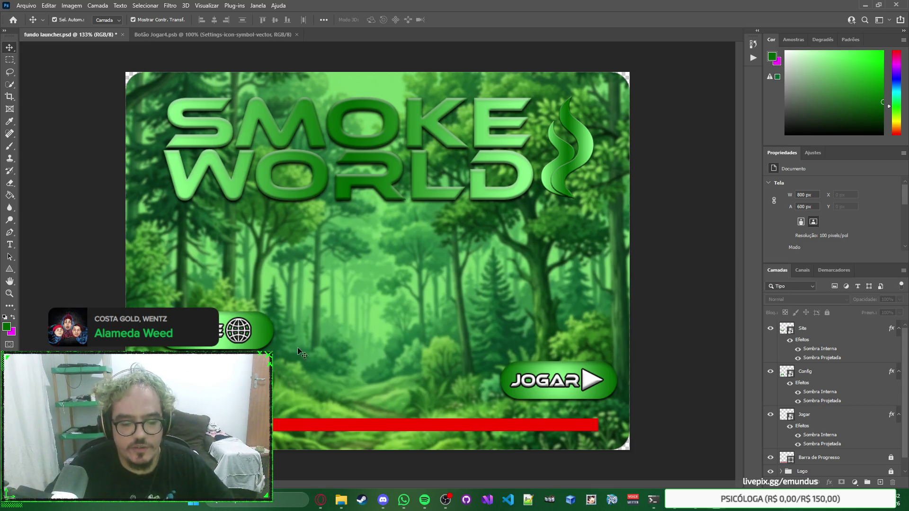
Search Google Images for 'leave png'.
mouse_move(321, 498)
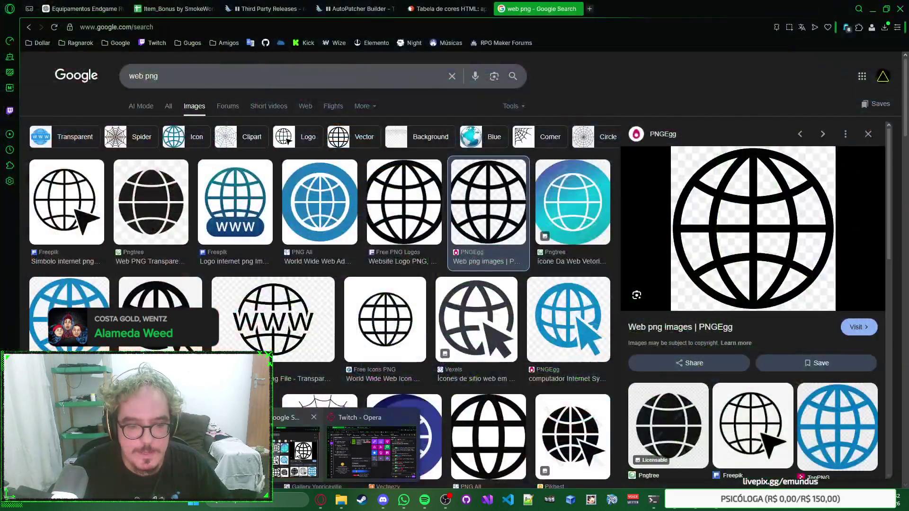
click(295, 454)
click(334, 81)
key(ctrl+a)
key(BackSpace)
text(leave png)
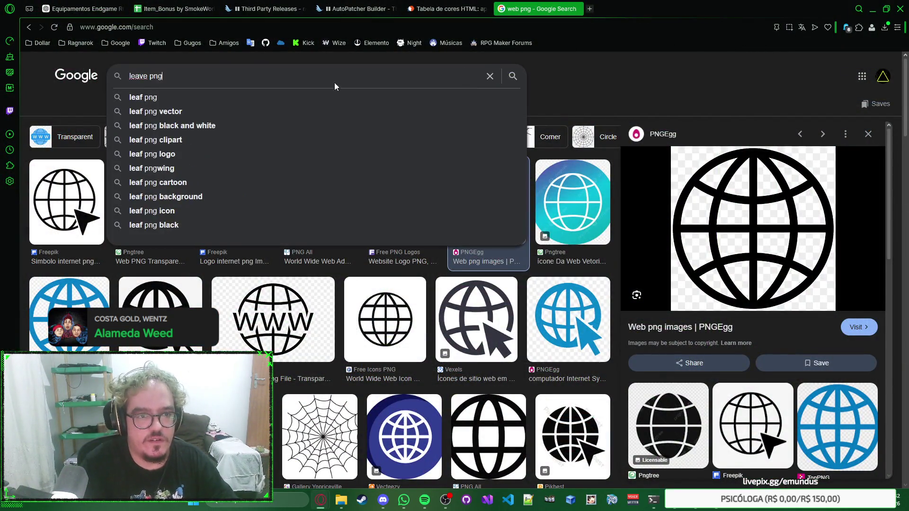
key(Return)
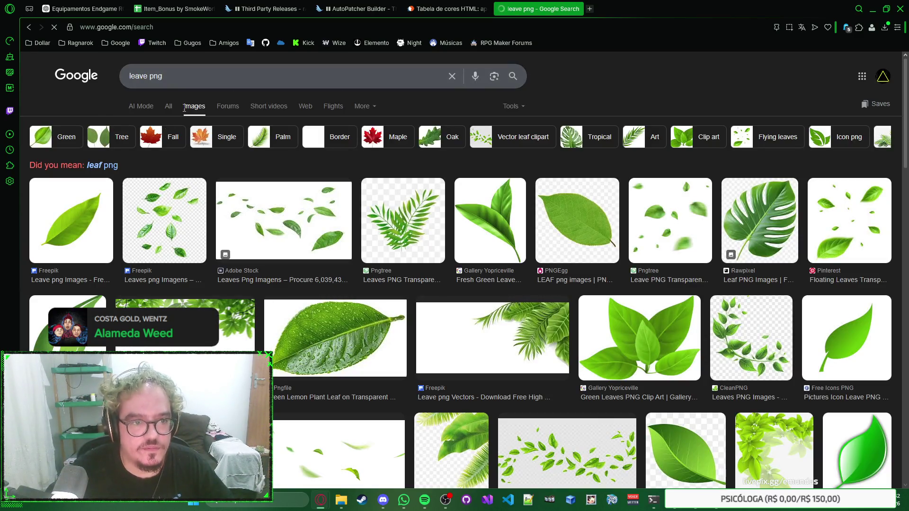
Search for 'exit png' and open the Pngtree exit-door icon page.
click(207, 81)
key(ctrl+a)
text(exit png)
key(Return)
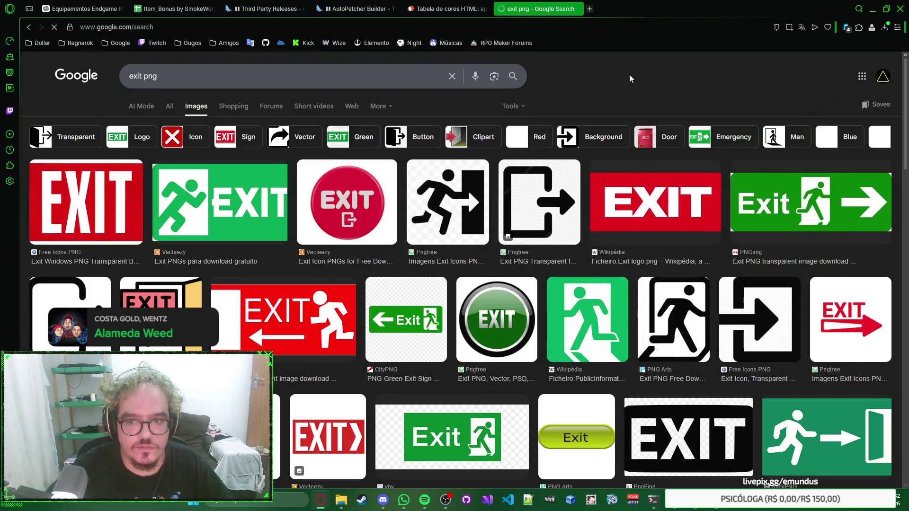
click(536, 197)
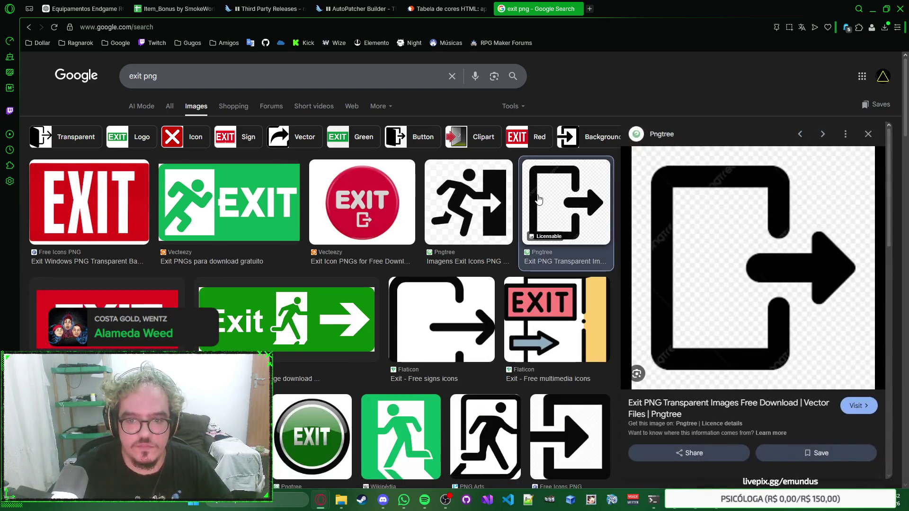
click(767, 263)
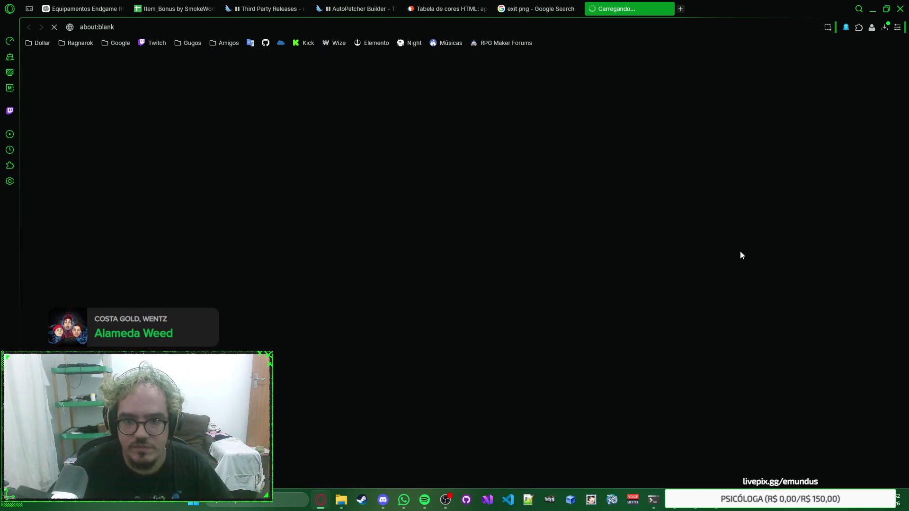
Sign in to Pngtree with a Google account.
click(546, 10)
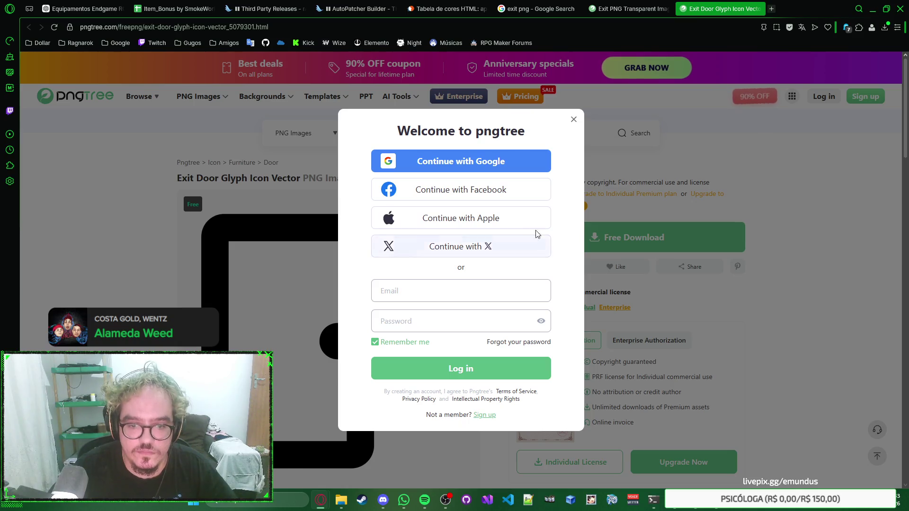
click(490, 167)
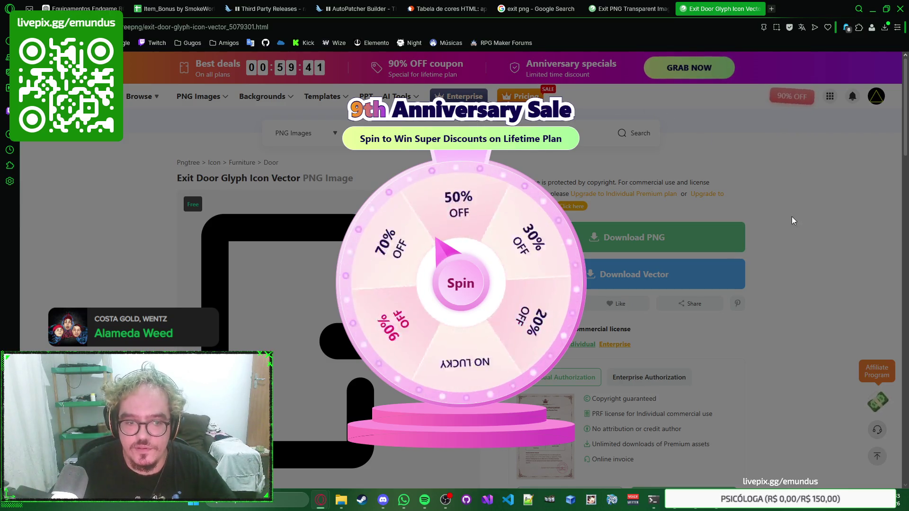
right_click(808, 209)
key(Escape)
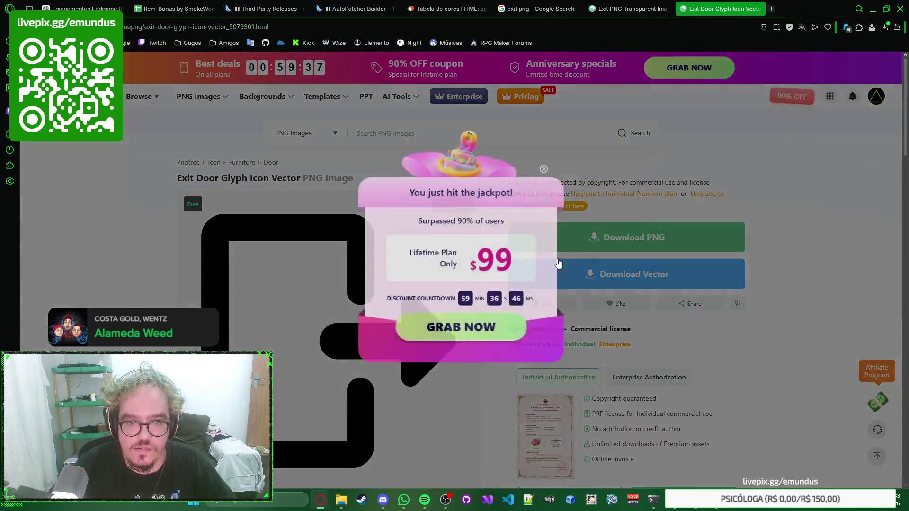
Download the Exit Door Glyph Icon PNG for free into the rascunho folder.
click(558, 149)
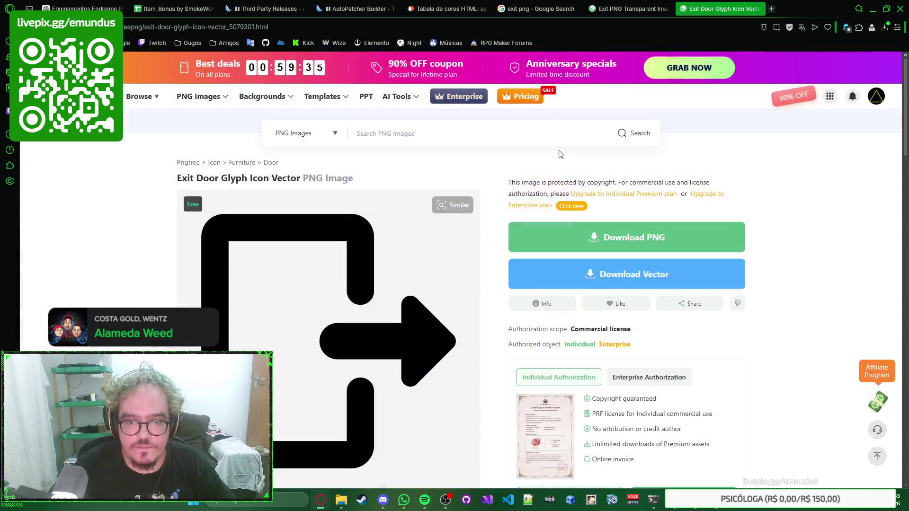
click(603, 235)
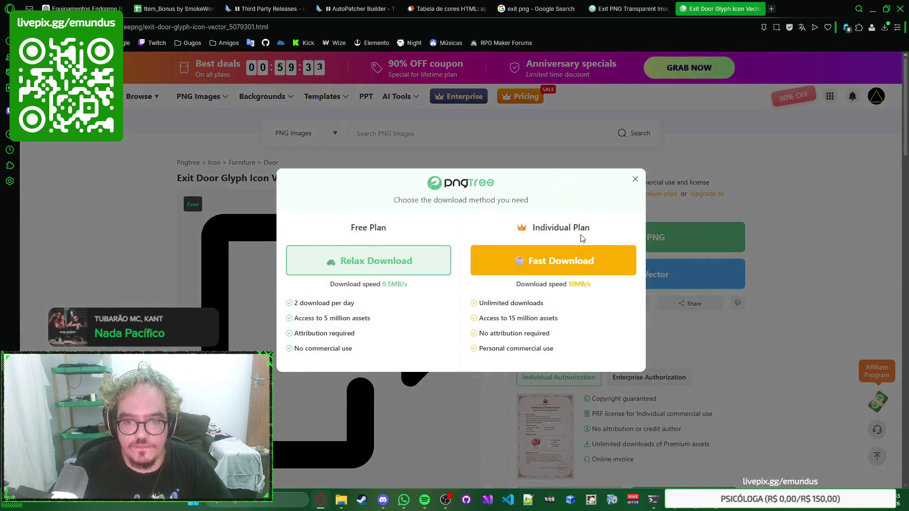
click(396, 261)
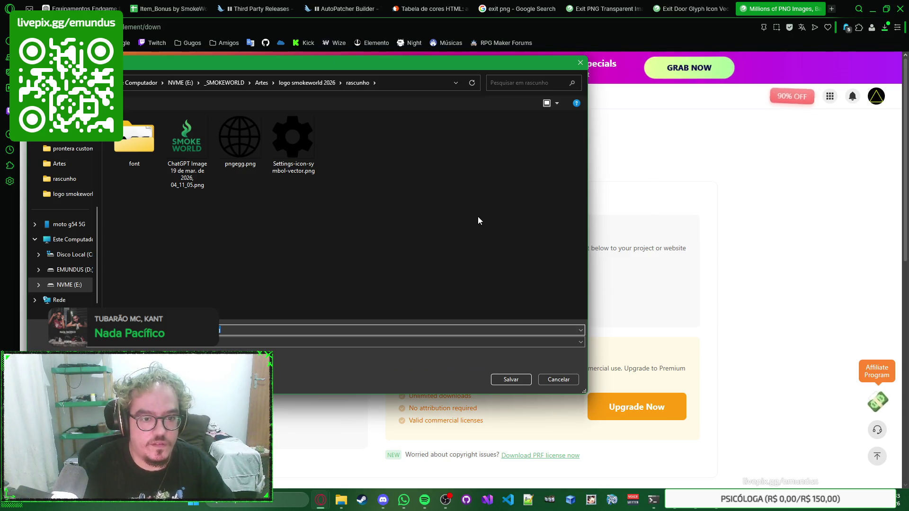
key(Return)
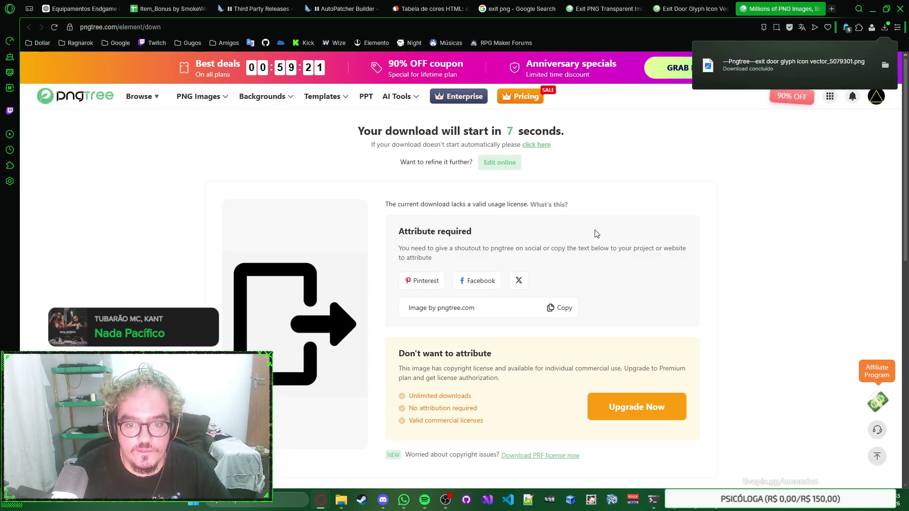
Close the Pngtree download and result pages and return to the Photoshop mockup.
right_click(649, 223)
right_click(662, 220)
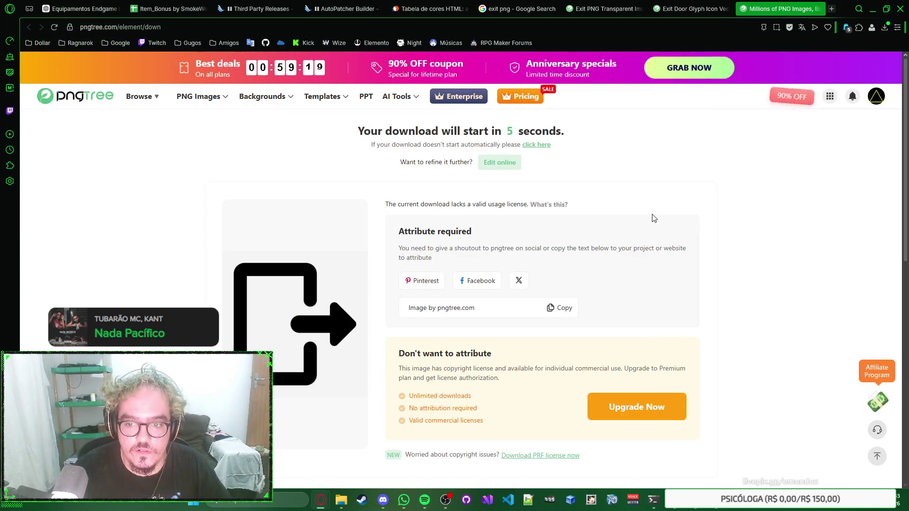
key(ctrl+w)
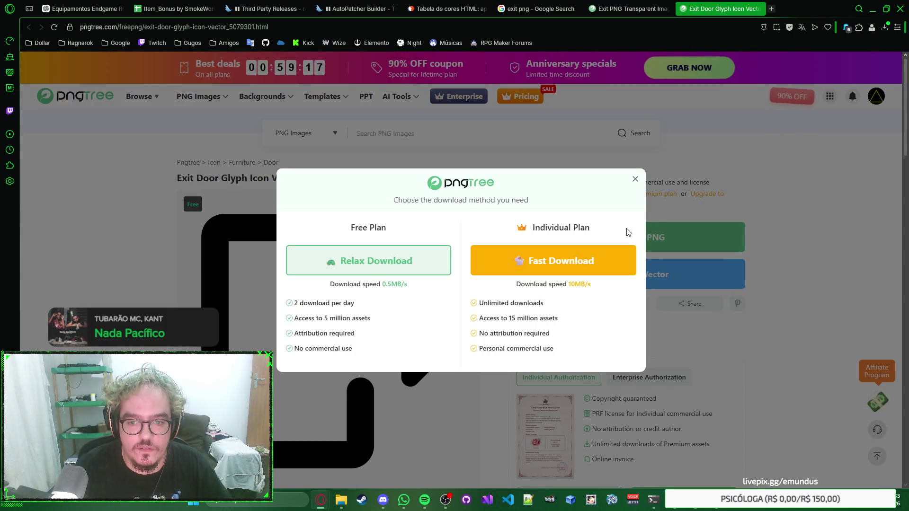
click(636, 181)
key(ctrl+w)
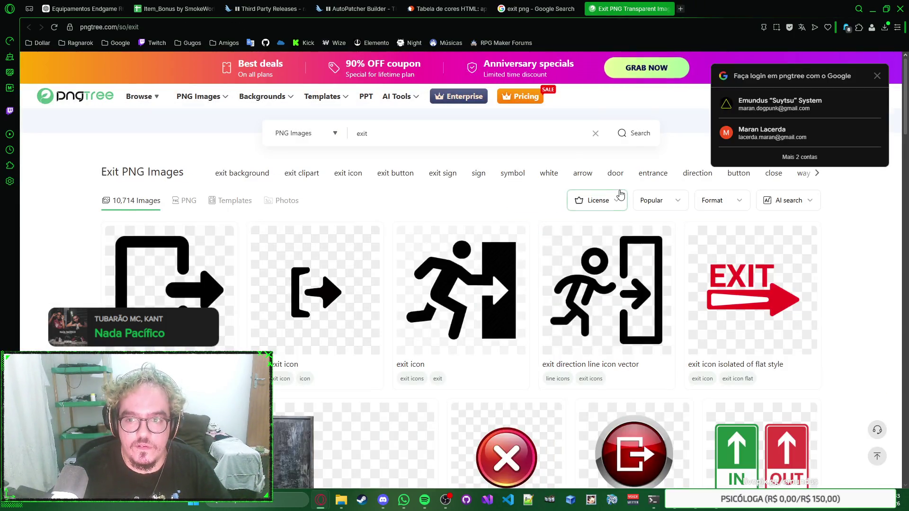
key(ctrl+w)
key(alt+Tab)
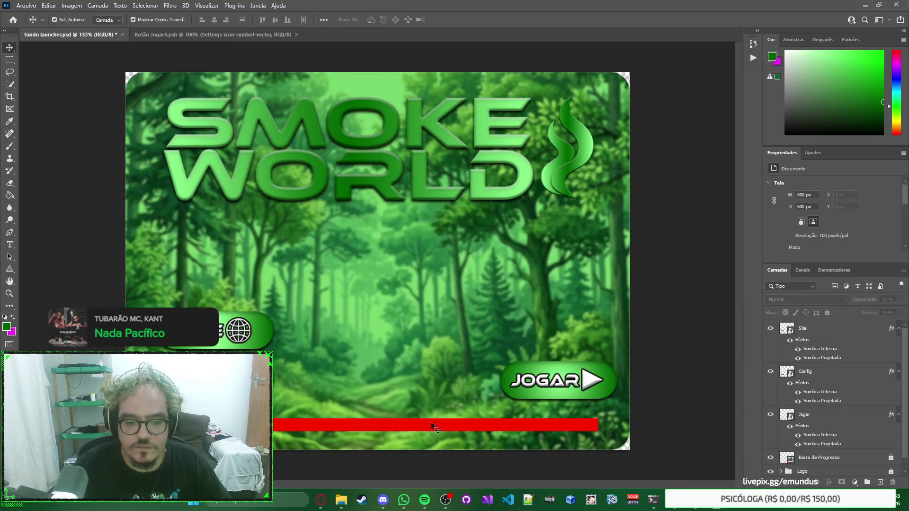
Duplicate the Site button layer and name the copy Sair.
mouse_move(259, 329)
mouse_down()
mouse_move(413, 275)
mouse_move(382, 261)
mouse_move(535, 141)
mouse_move(571, 95)
mouse_up()
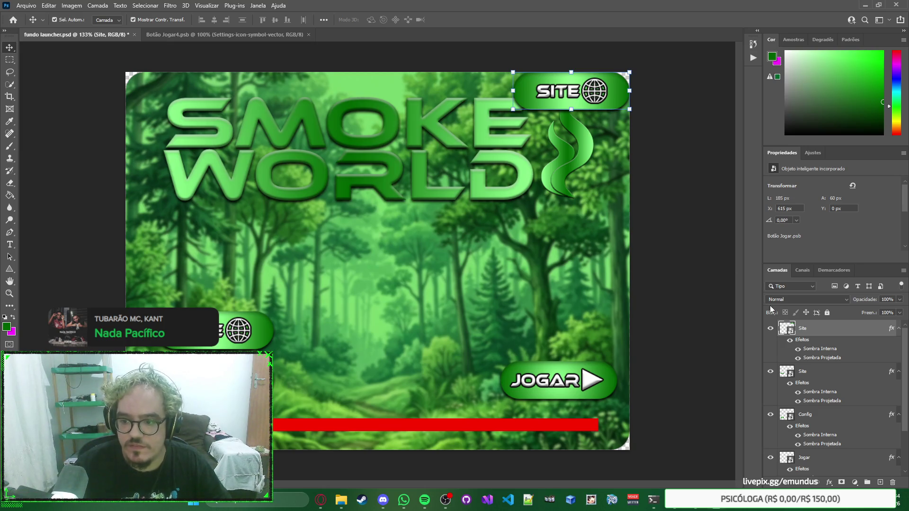
double_click(802, 329)
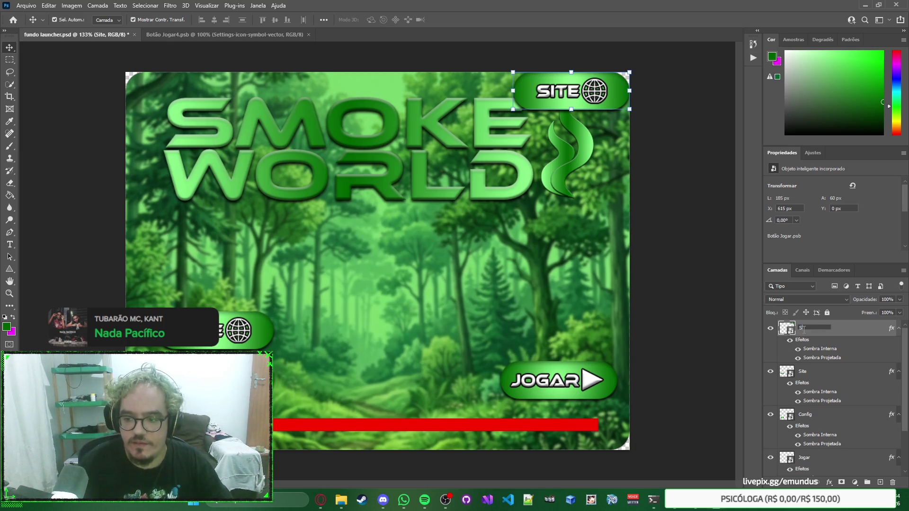
key(Return)
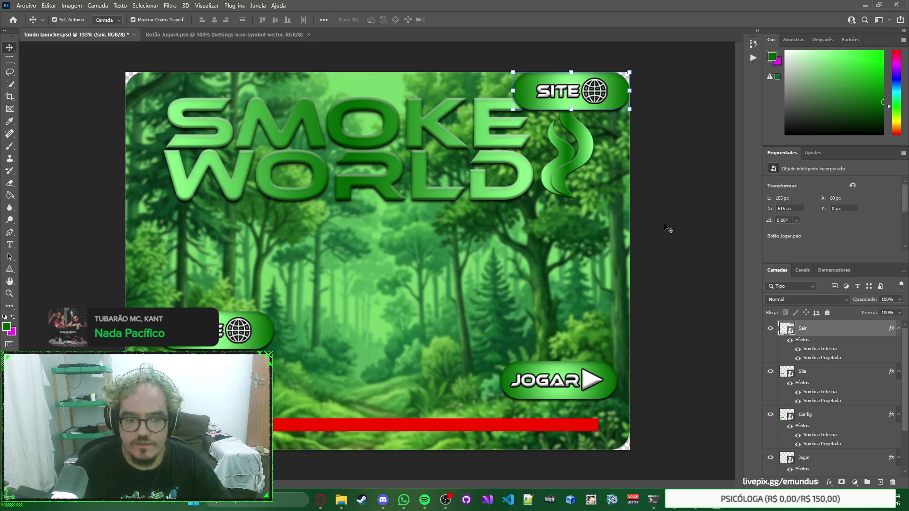
Change the copy's label from SITE to SAIR, then close Botão Jogar4.psb.
double_click(794, 335)
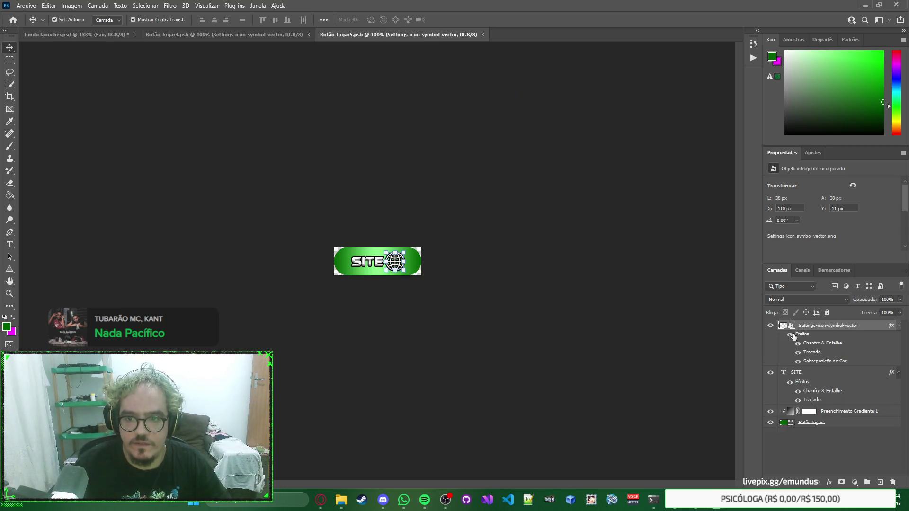
double_click(367, 262)
text(SAIR)
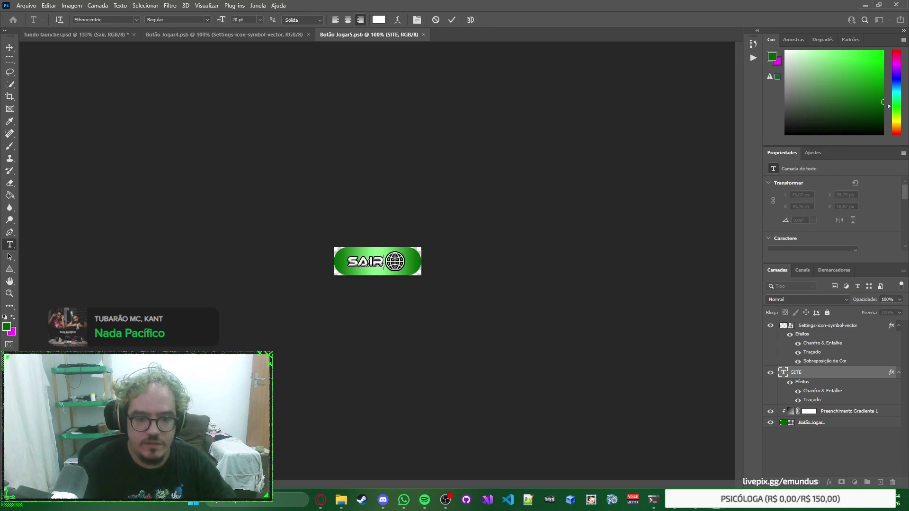
key(BackSpace)
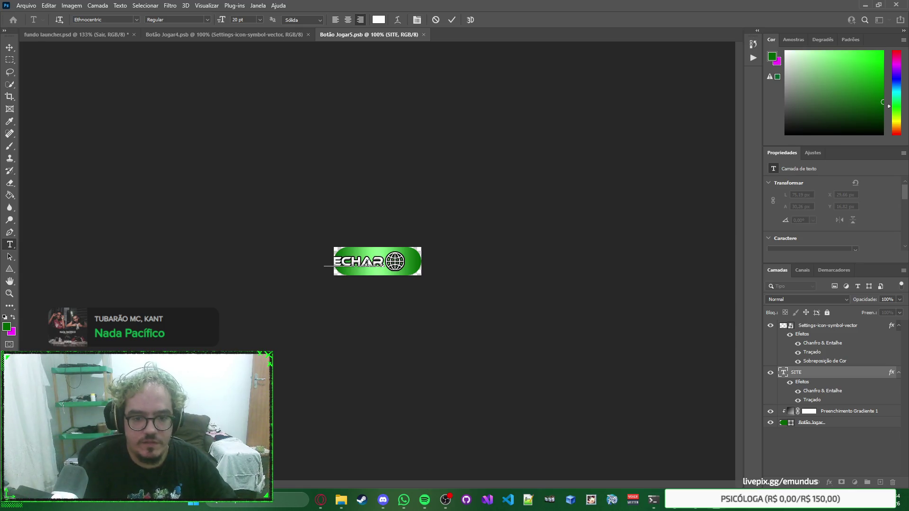
text(R)
click(10, 48)
scroll(358, 239, up, 3)
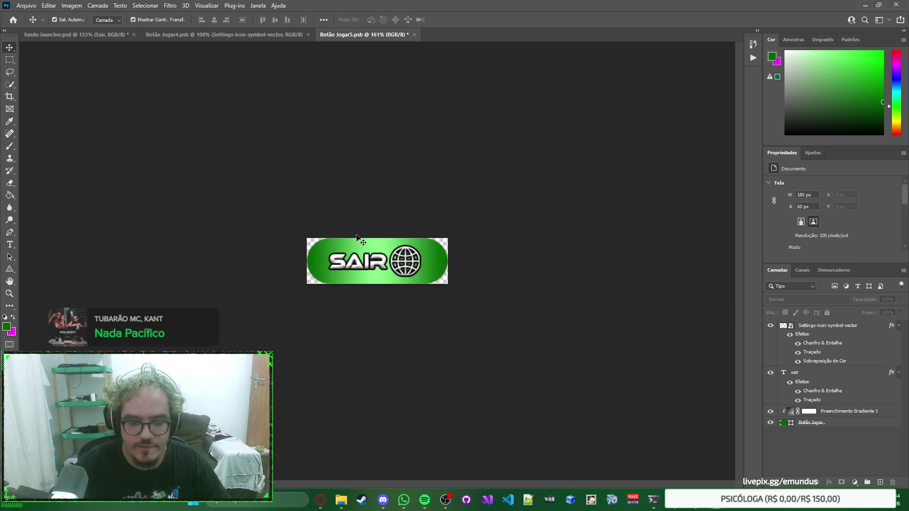
scroll(463, 256, up, 3)
click(275, 34)
key(ctrl)
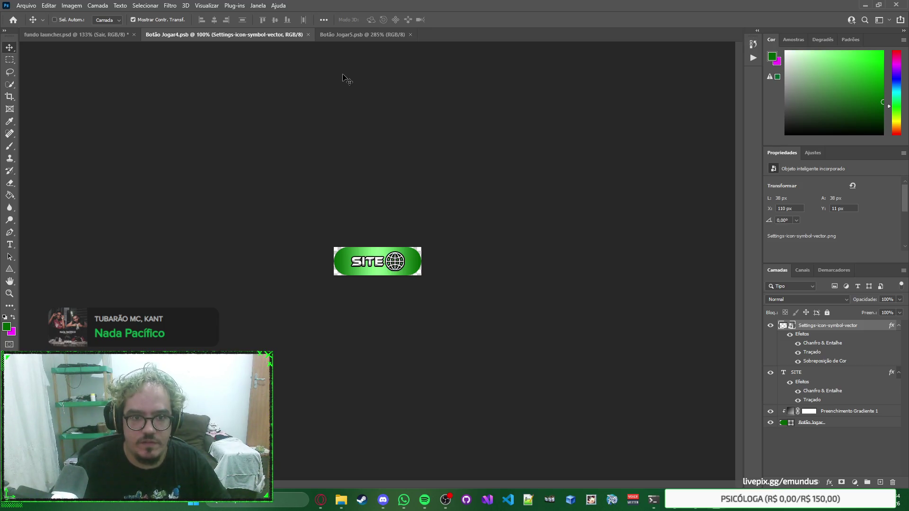
key(ctrl+w)
Place the downloaded exit-door PNG into the Sair button's icon document.
click(109, 34)
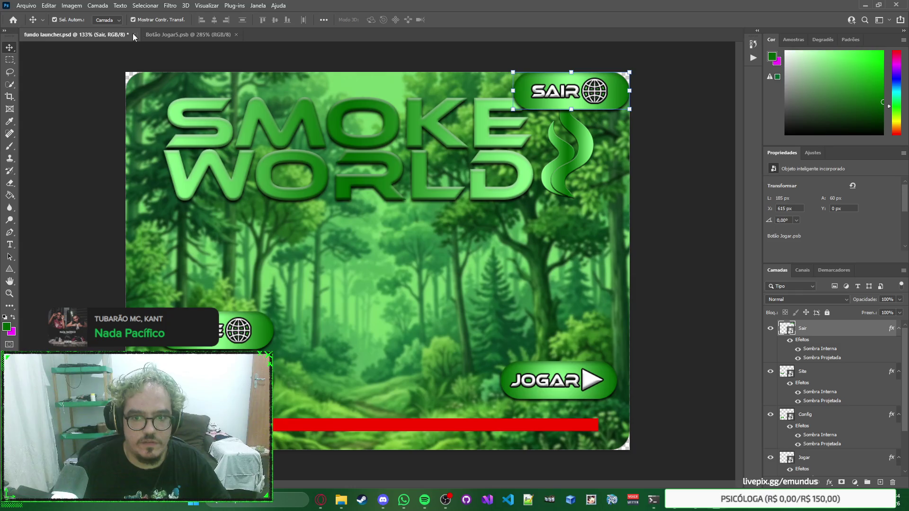
click(190, 36)
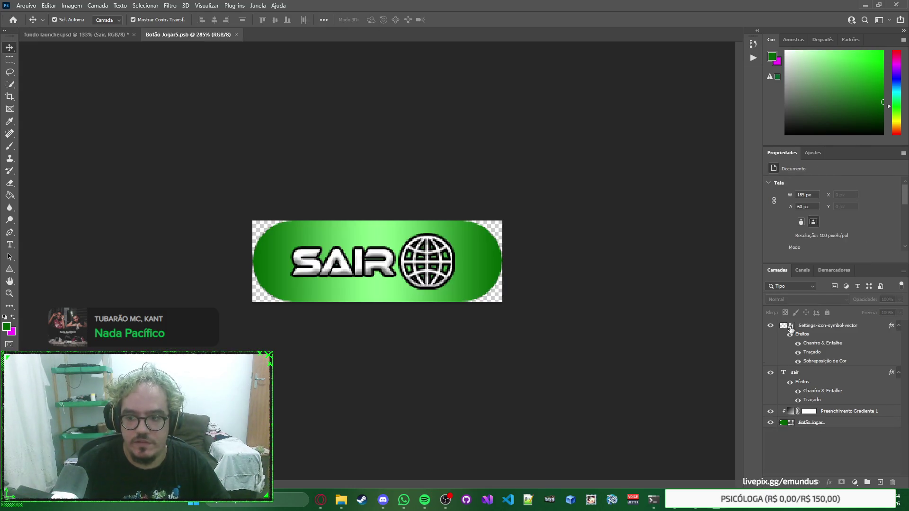
double_click(790, 327)
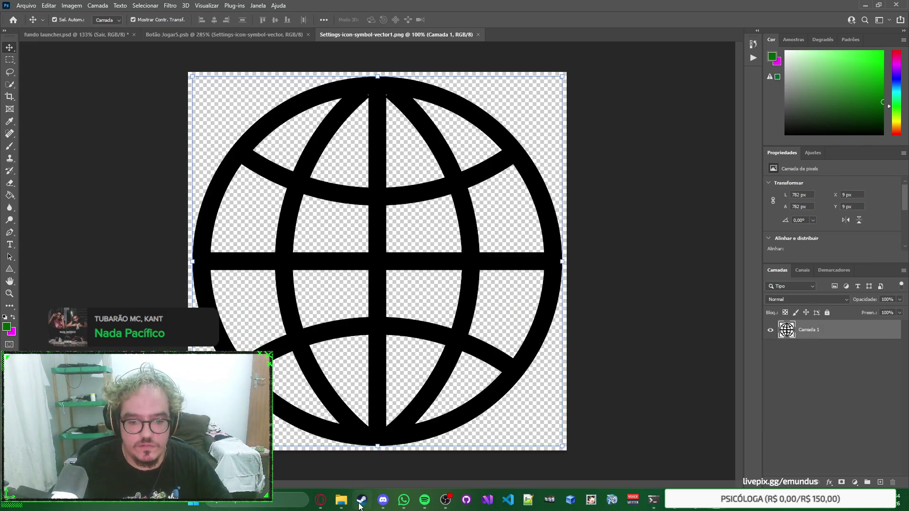
mouse_move(347, 507)
click(509, 447)
mouse_move(701, 241)
mouse_down()
mouse_move(647, 226)
mouse_move(471, 120)
mouse_up()
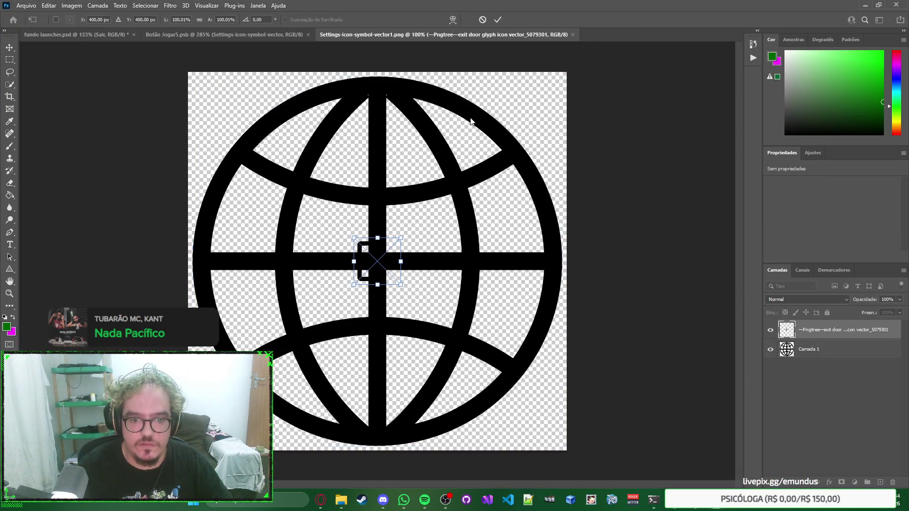
key(Return)
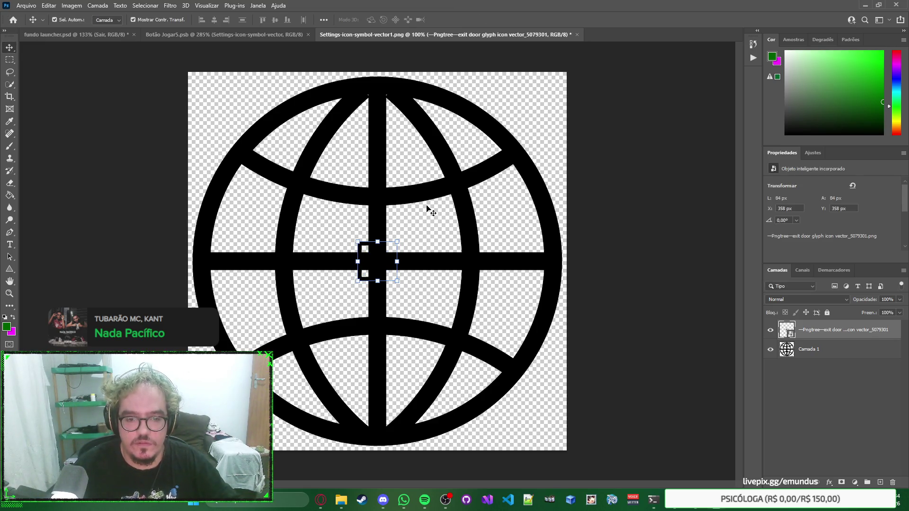
Scale the exit-door glyph up to 668 × 668 px so it covers the globe.
drag(397, 286, 449, 337)
key(ctrl+z)
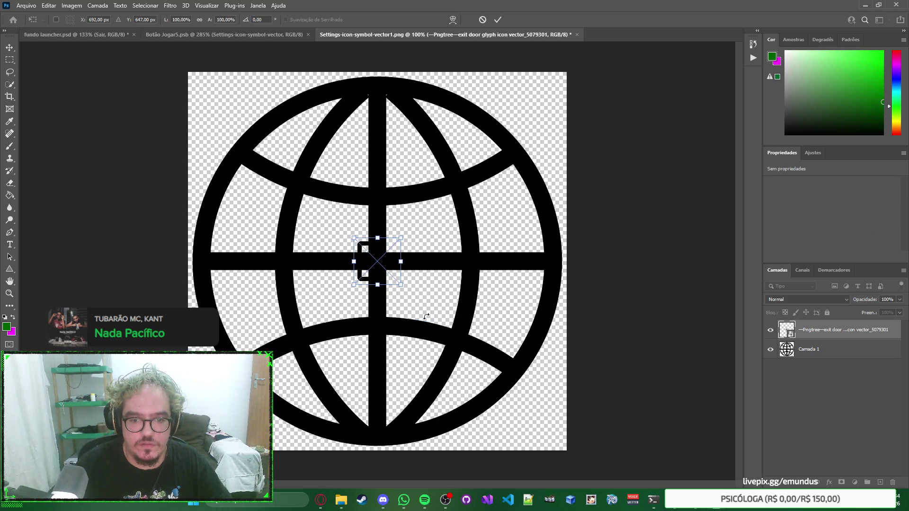
key(Escape)
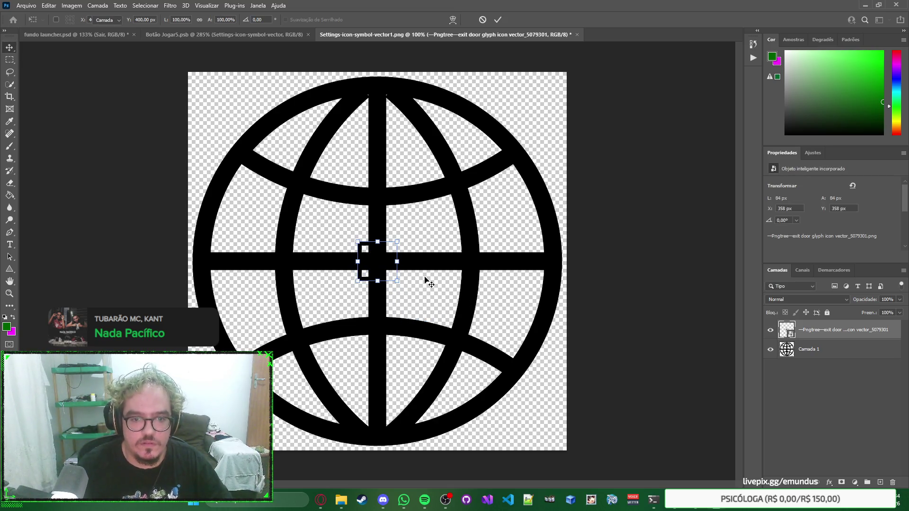
mouse_move(398, 284)
mouse_down()
mouse_move(507, 374)
mouse_move(520, 405)
mouse_move(566, 430)
mouse_move(564, 449)
mouse_up()
key(Return)
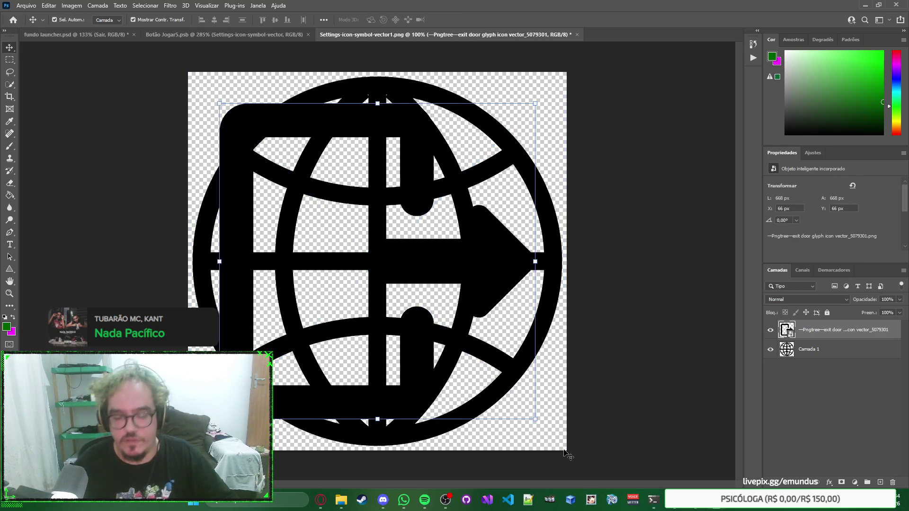
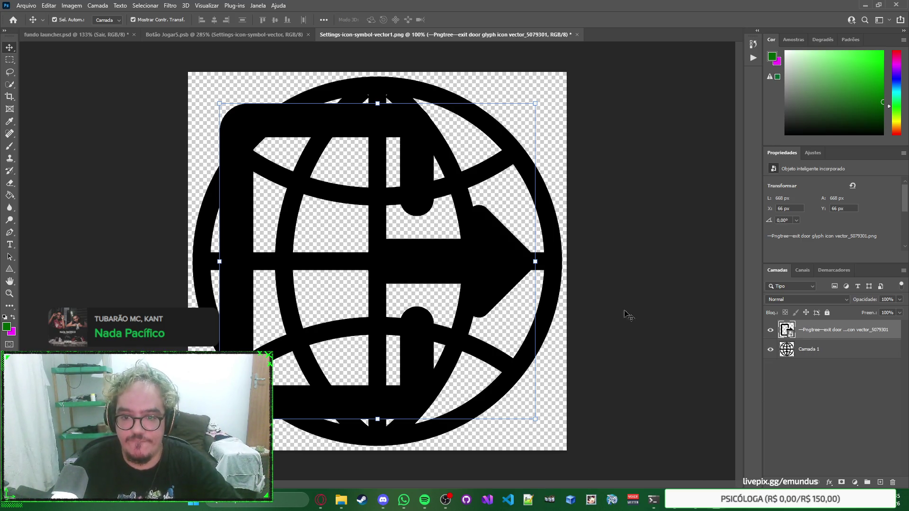
Delete the globe layer and open the placed exit-door smart object's contents.
click(826, 354)
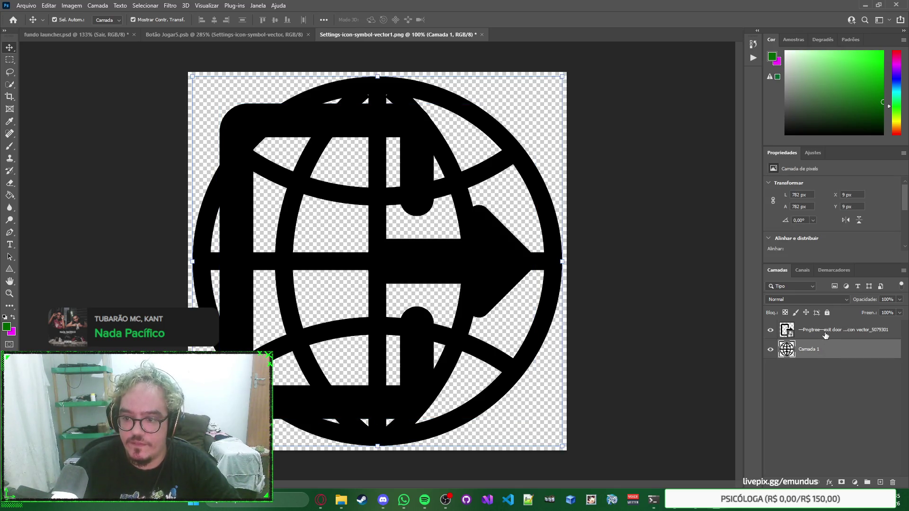
click(824, 335)
click(812, 355)
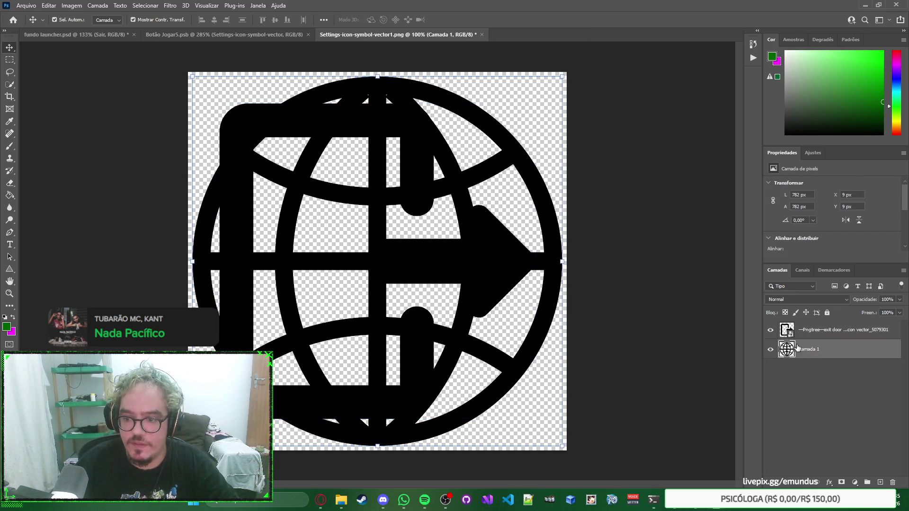
key(Delete)
double_click(787, 331)
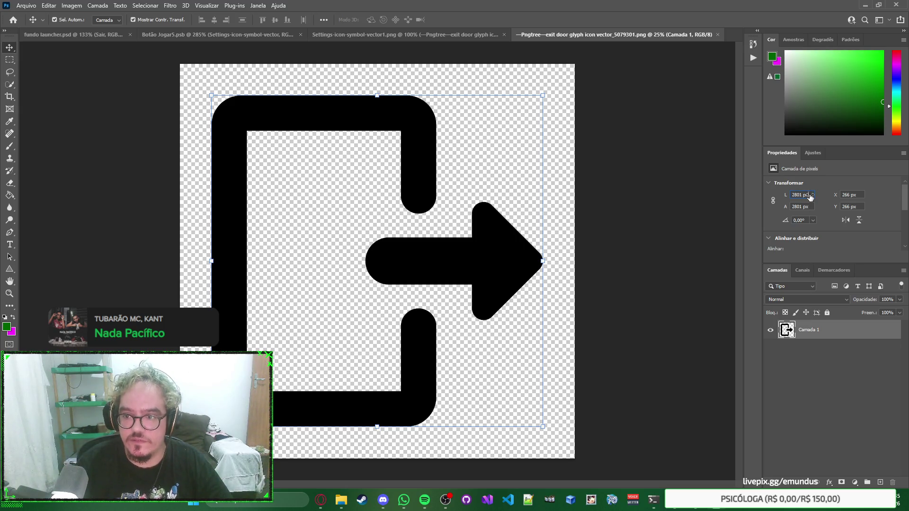
Restore the globe layer, then resize the exit-door image to 782 × 782 px.
click(810, 194)
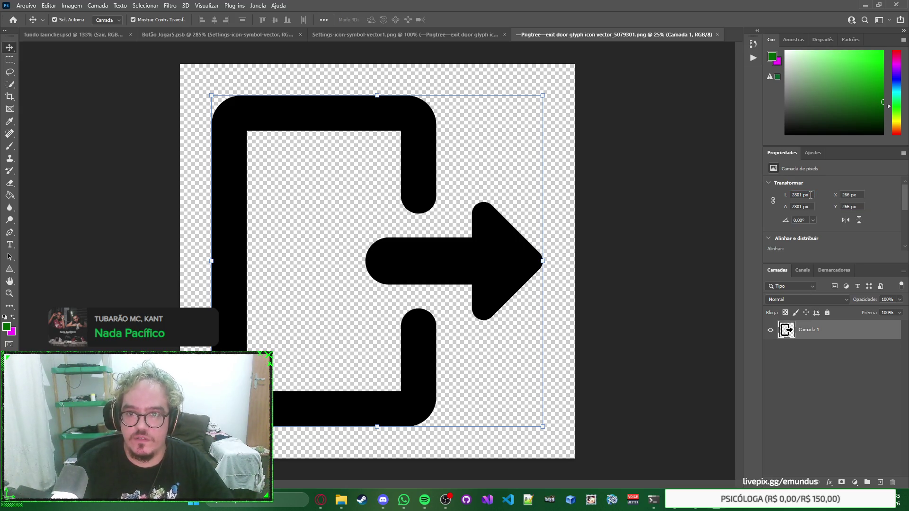
click(458, 30)
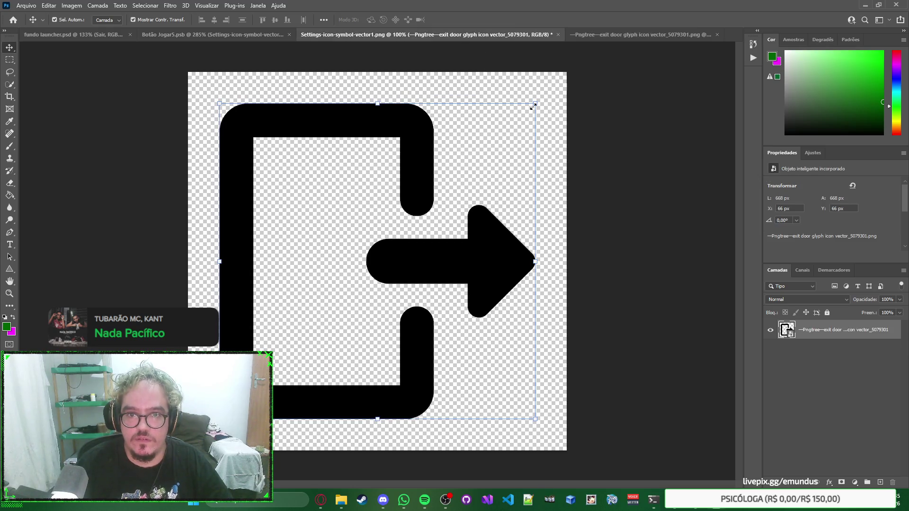
key(ctrl+z)
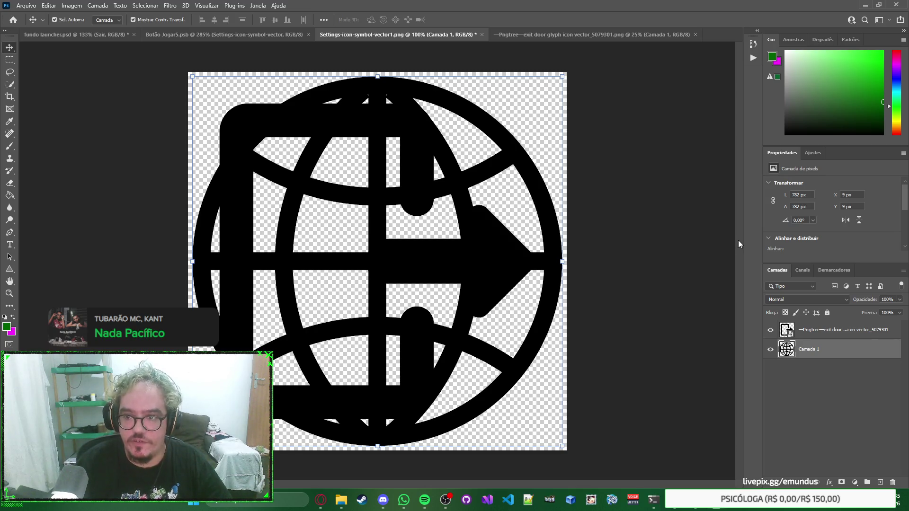
click(619, 37)
triple_click(814, 196)
text(7)
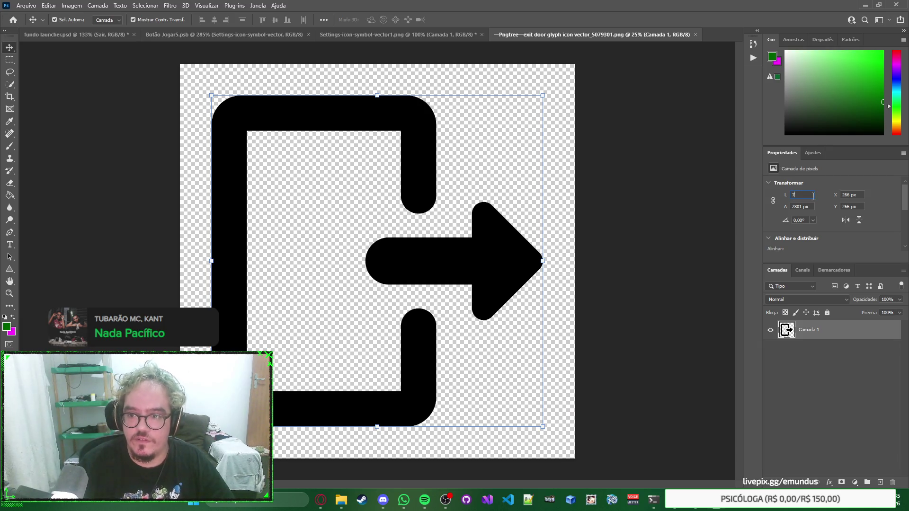
key(Tab)
text(7)
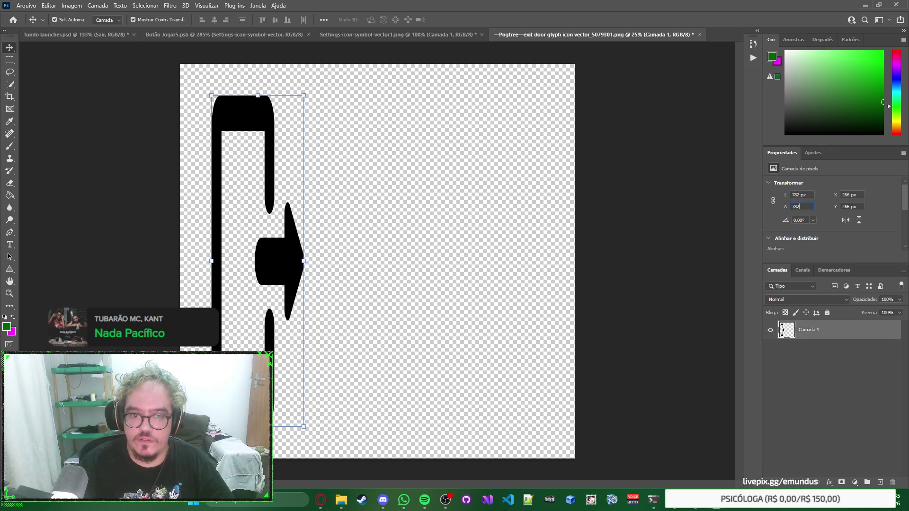
key(Return)
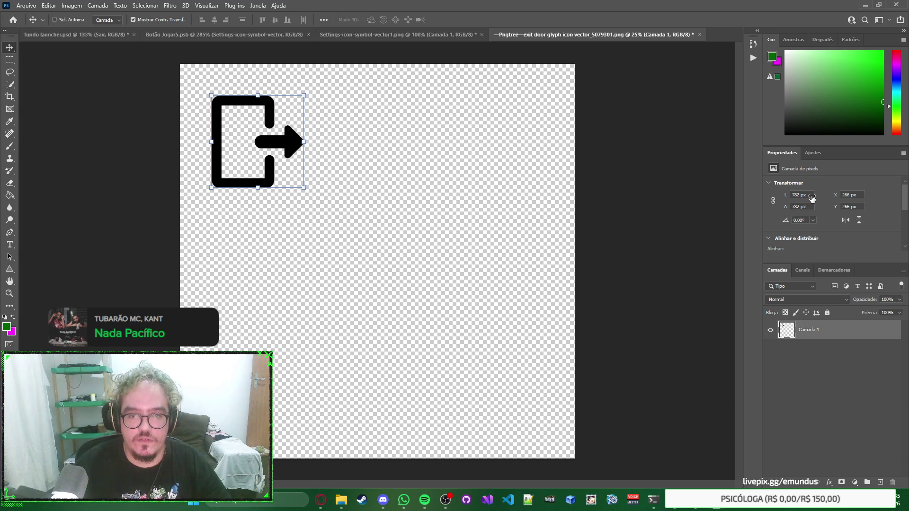
Close the exit-door document without saving and undo the placed exit-door layer.
click(697, 265)
click(814, 331)
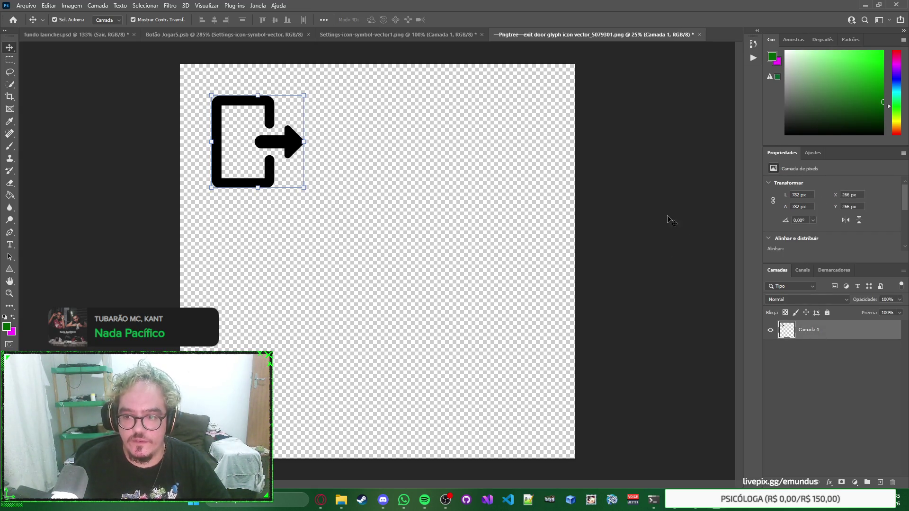
key(ctrl+w)
click(460, 186)
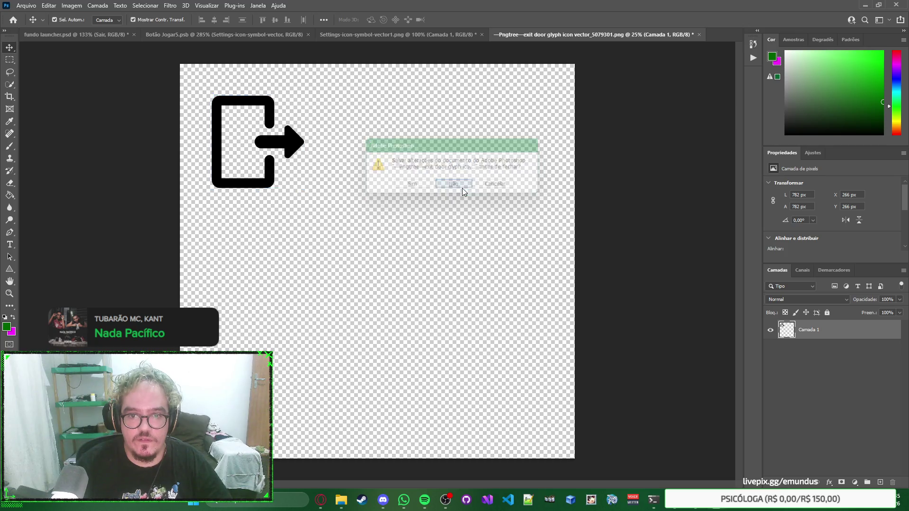
key(ctrl+z)
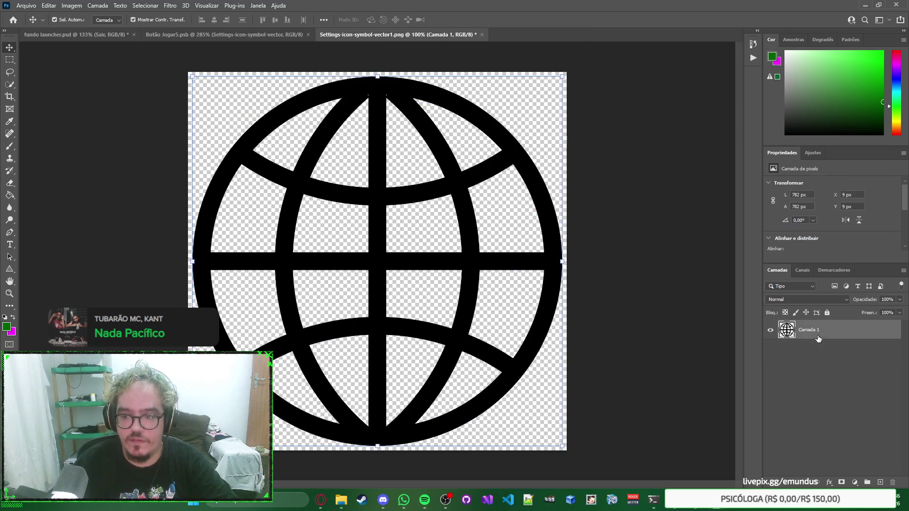
Paste the door icon as a new layer and delete the globe layer.
key(ctrl+v)
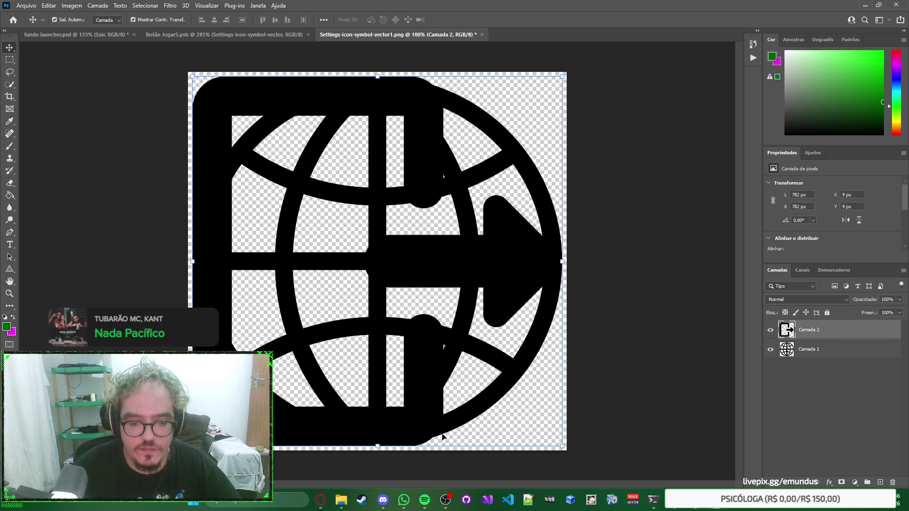
mouse_move(341, 499)
click(475, 449)
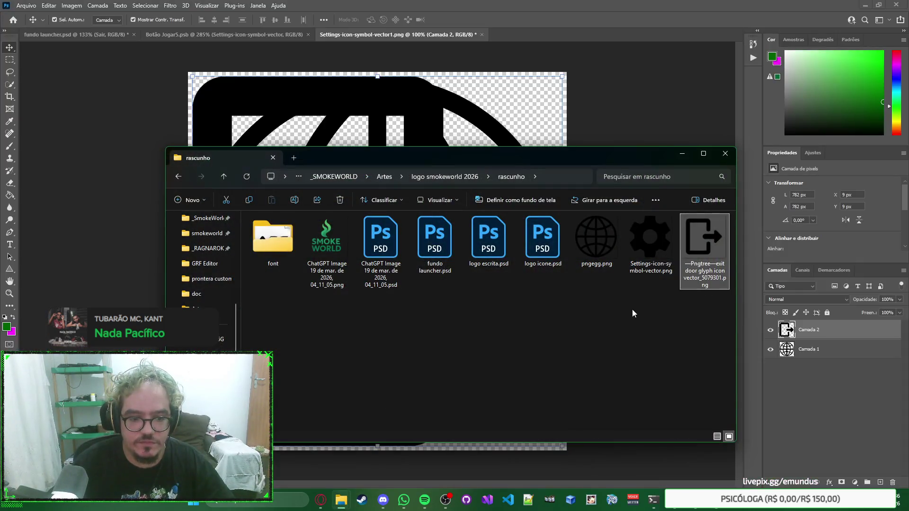
click(657, 145)
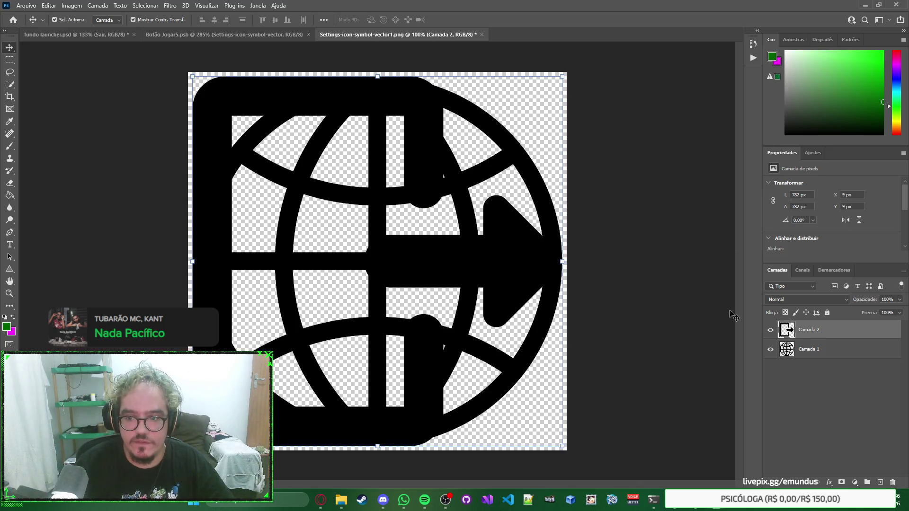
click(808, 349)
key(Delete)
drag(431, 263, 432, 265)
Save the settings icon file and close it, returning to fundo launcher.psd.
key(ctrl+s)
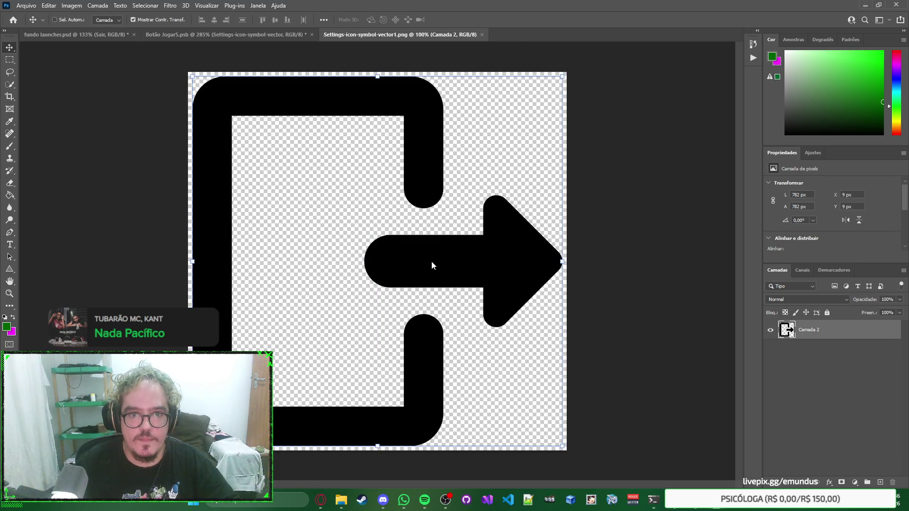
key(w)
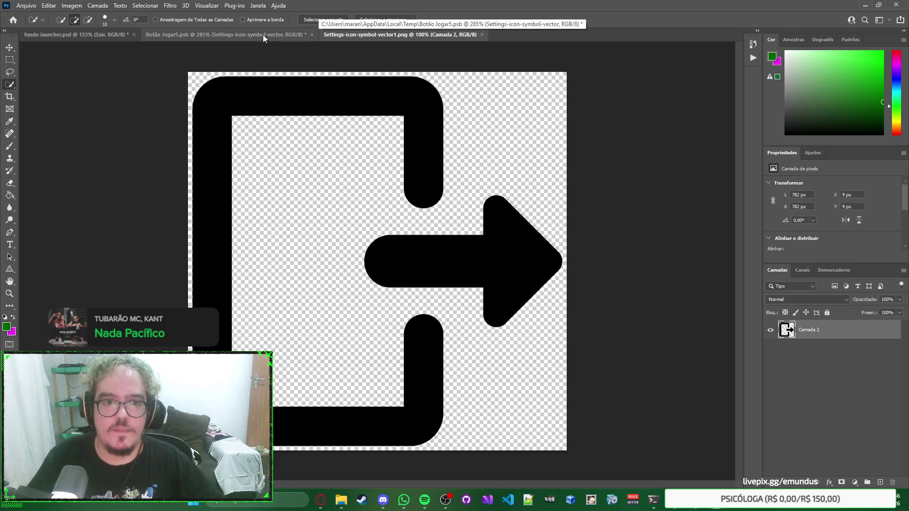
click(107, 37)
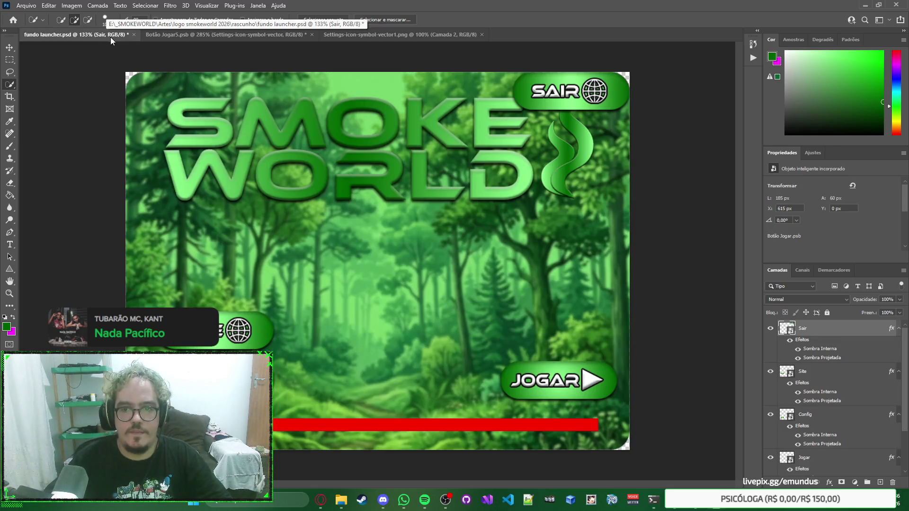
click(395, 36)
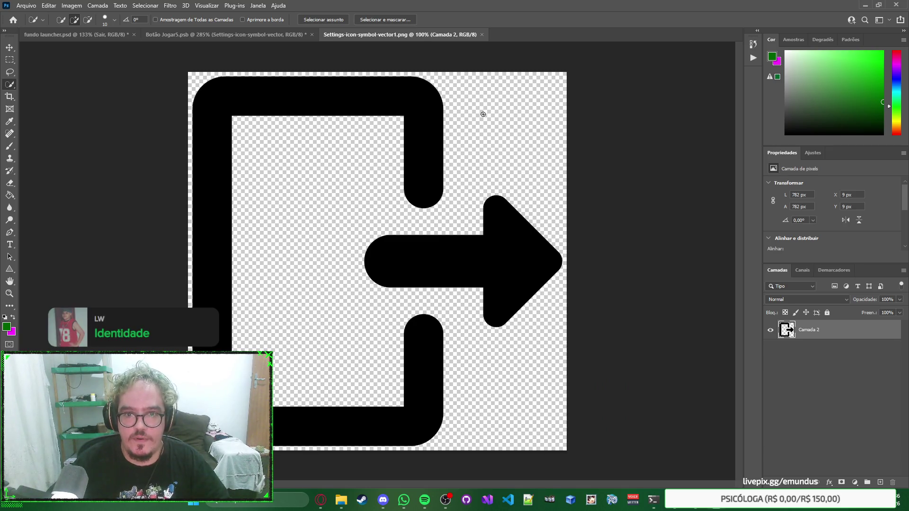
key(ctrl+w)
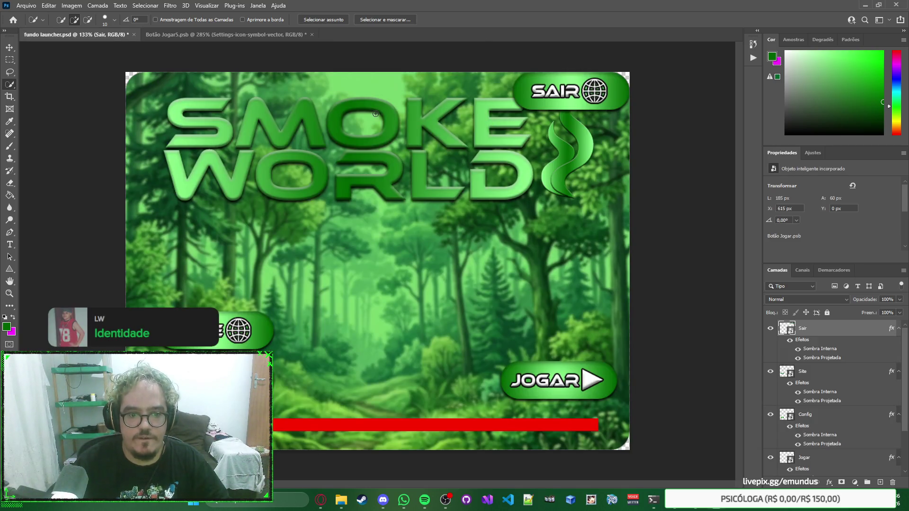
Center the SAIR text and exit-door icon together on the green button in Botão Jogar5.psb.
click(253, 36)
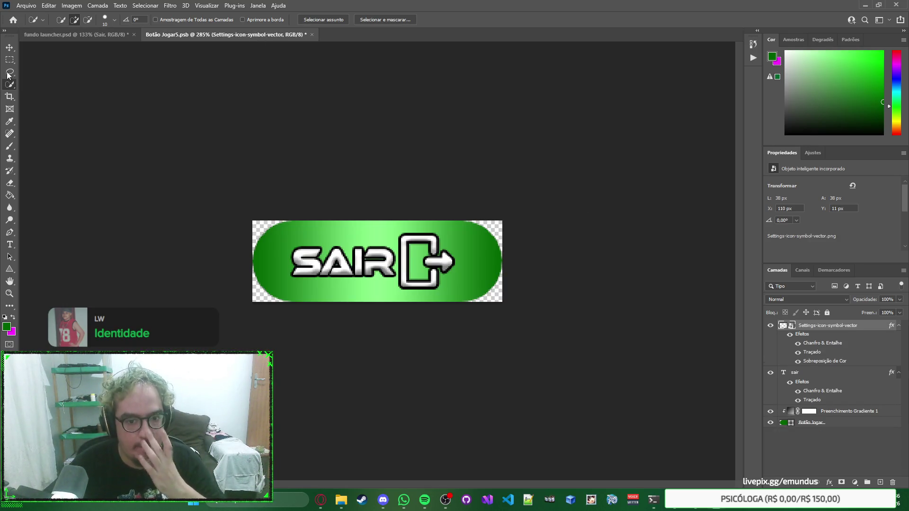
click(10, 48)
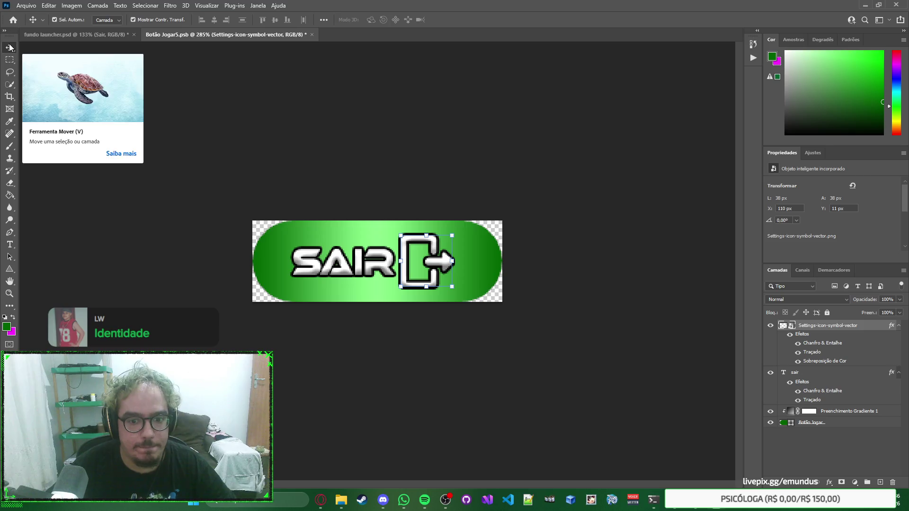
shift+click(384, 264)
mouse_move(384, 264)
mouse_down()
mouse_move(426, 264)
mouse_move(382, 264)
mouse_move(444, 302)
mouse_move(403, 264)
mouse_move(382, 259)
mouse_up()
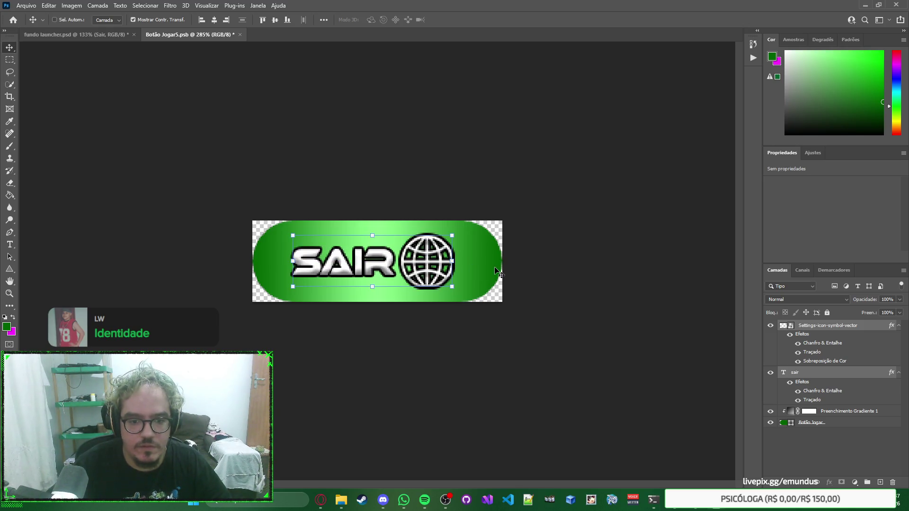
key(ctrl+shift+z)
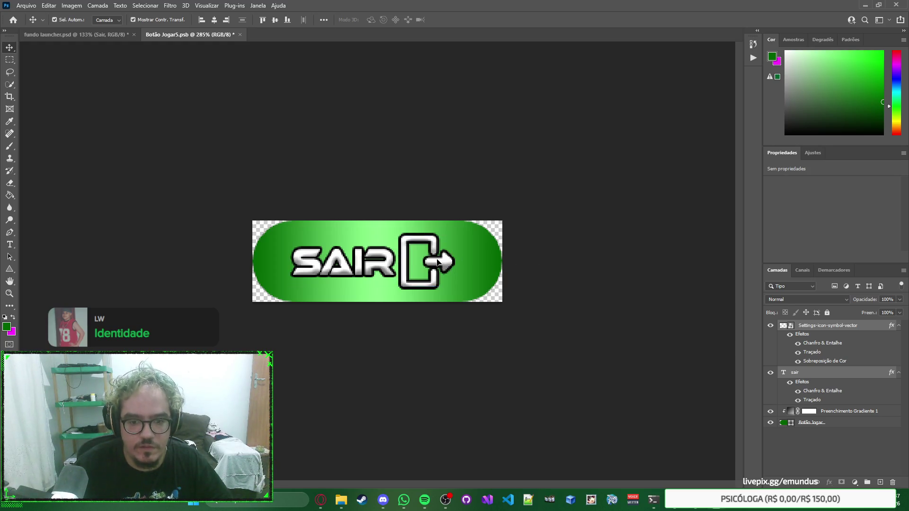
key(Right)
key(Right)
key(Right)
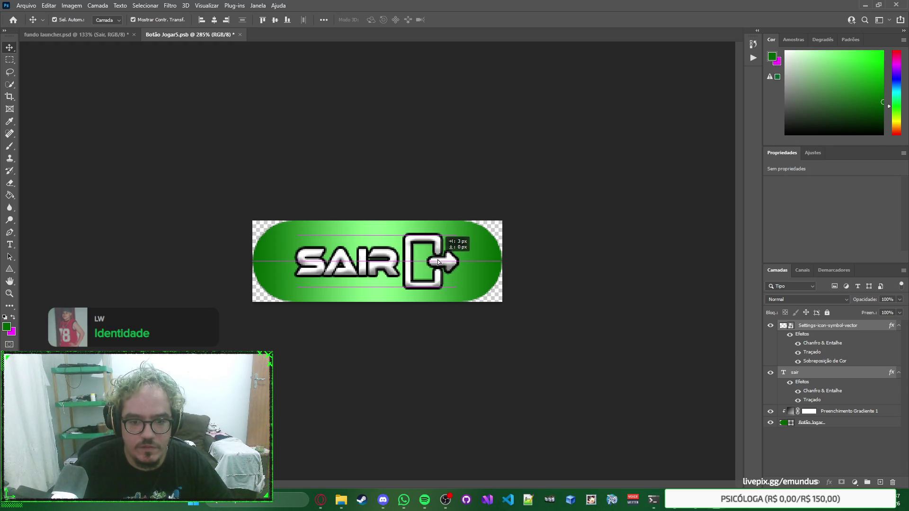
key(Left)
key(Left)
key(Left)
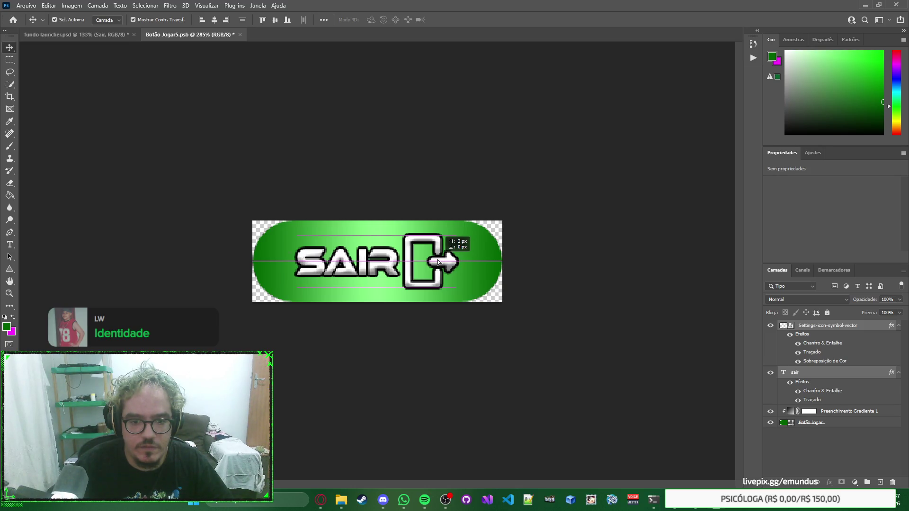
drag(433, 261, 381, 260)
click(382, 263)
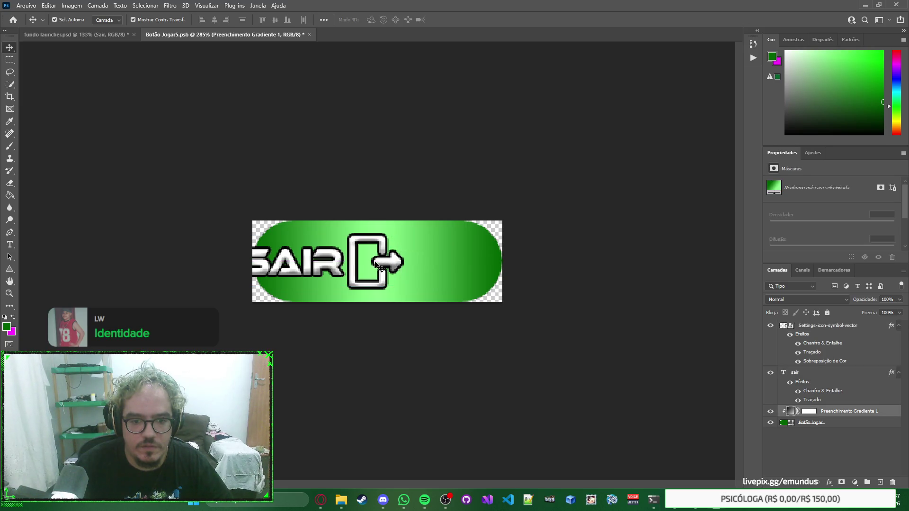
shift+click(331, 265)
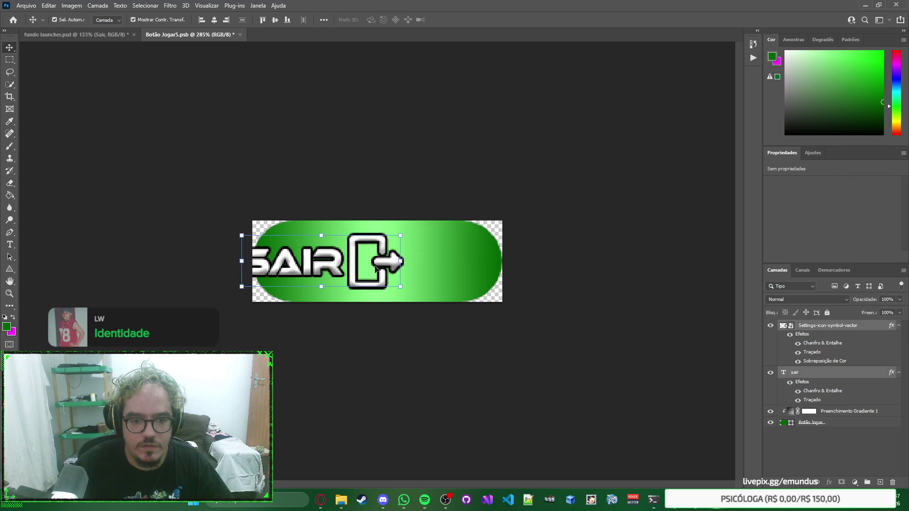
mouse_move(381, 266)
mouse_down()
mouse_move(478, 258)
mouse_move(433, 264)
mouse_up()
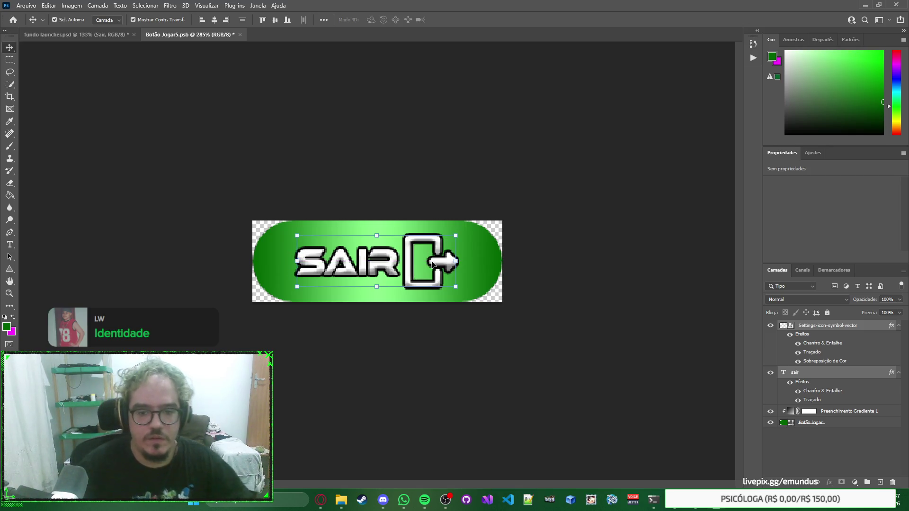
click(605, 262)
Save and close the SAIR button file, then select the SAIR button in the launcher.
key(ctrl+s)
key(ctrl+w)
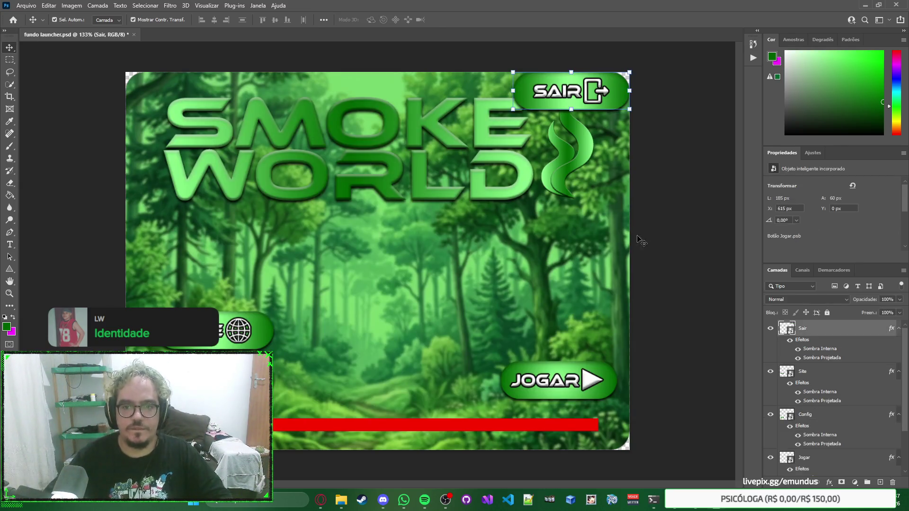
click(573, 96)
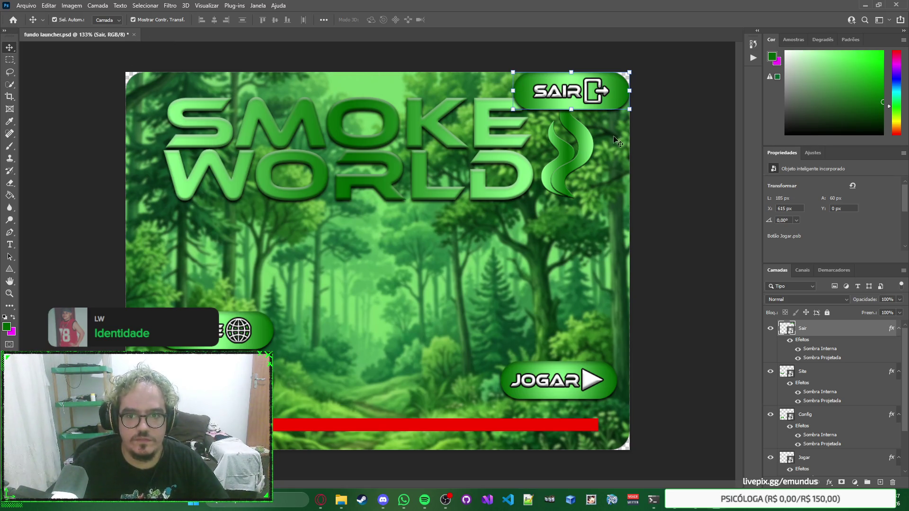
click(643, 156)
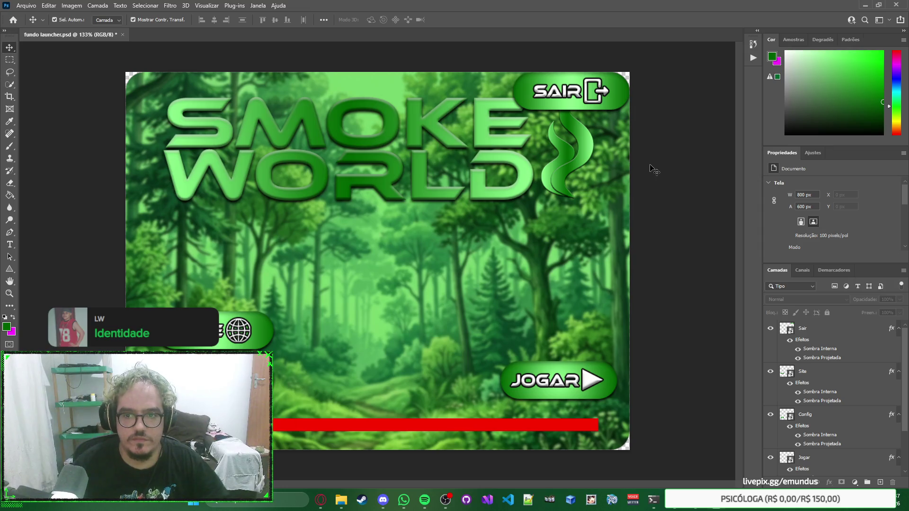
click(574, 97)
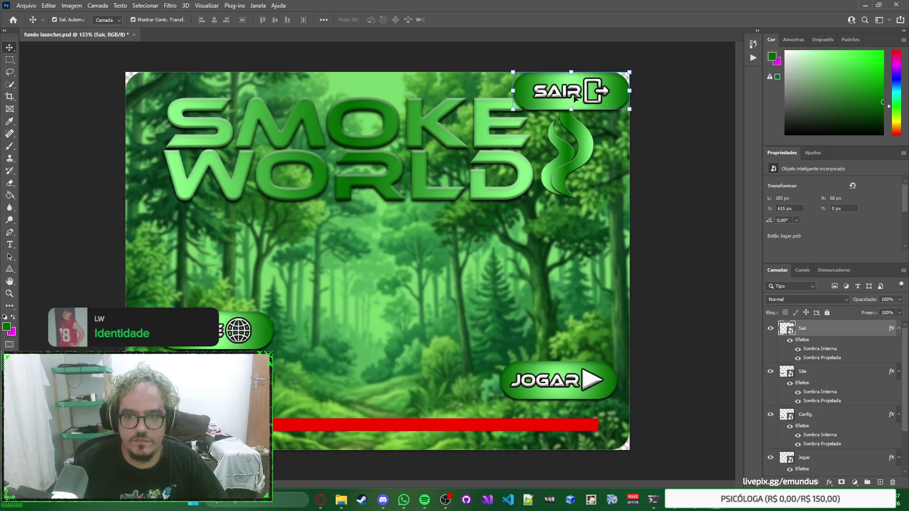
Try the SAIR button above JOGAR, then return it to the top right at Y 8.
mouse_move(575, 91)
mouse_down()
mouse_move(544, 175)
mouse_move(561, 337)
mouse_move(562, 297)
mouse_up()
key(ctrl+z)
mouse_move(572, 105)
mouse_down()
mouse_move(547, 352)
mouse_move(557, 335)
mouse_up()
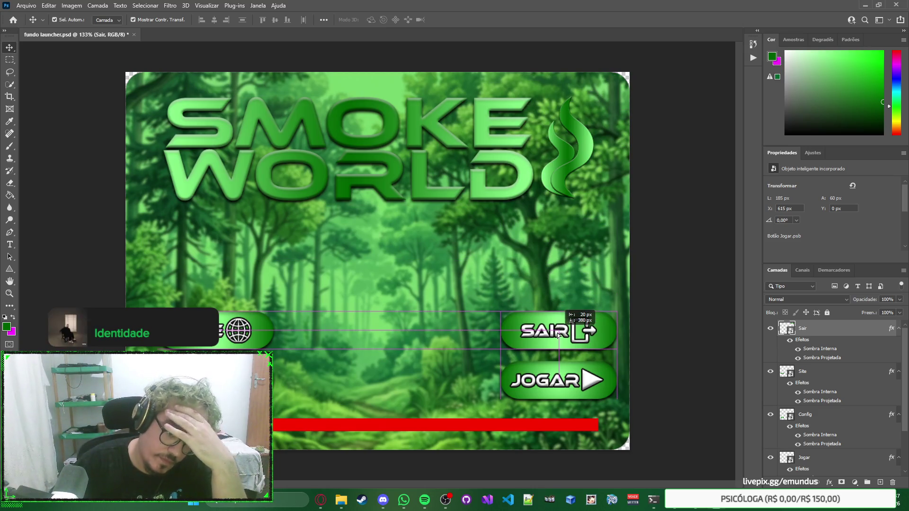
drag(558, 335, 558, 335)
click(627, 284)
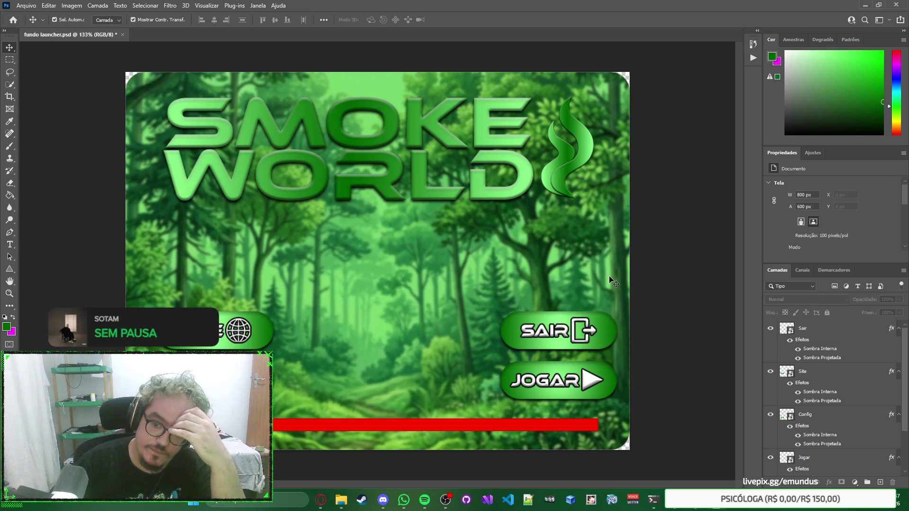
click(564, 339)
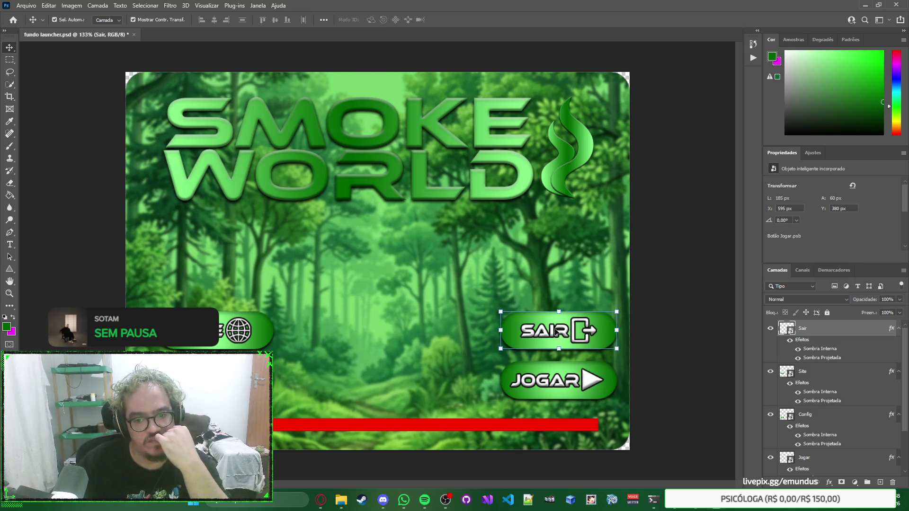
drag(556, 331, 556, 99)
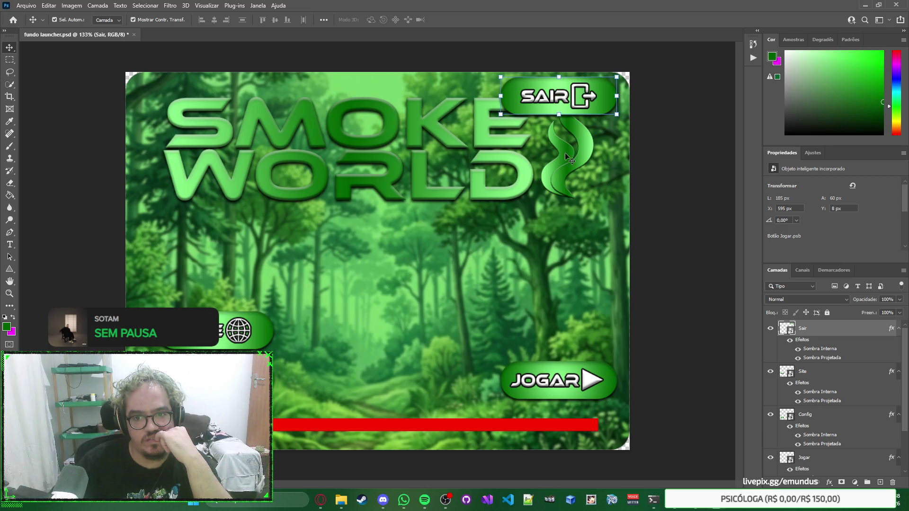
click(623, 182)
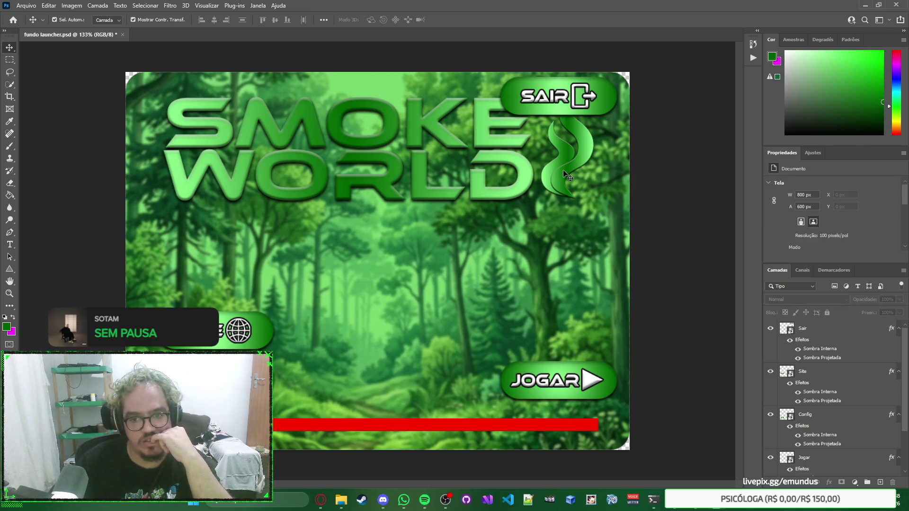
click(843, 327)
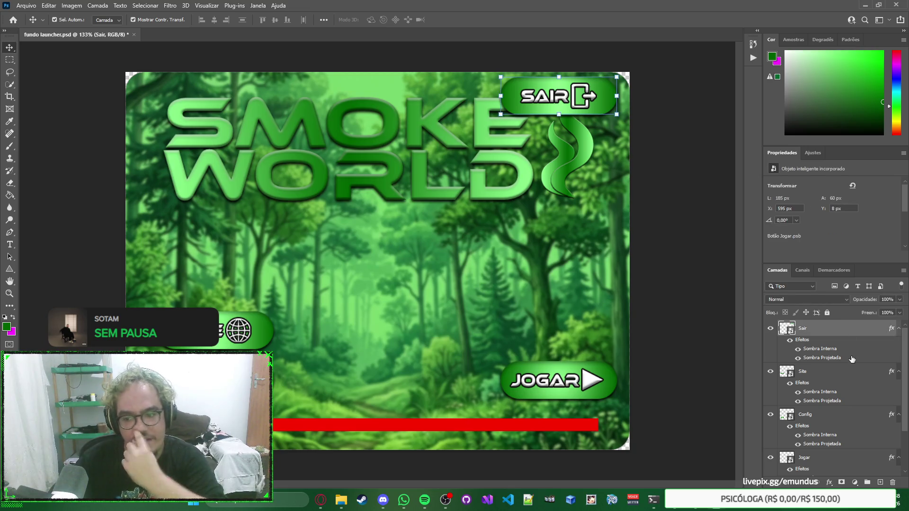
Group the Sair through Jogar button layers and name the group Botões.
scroll(852, 359, down, 2)
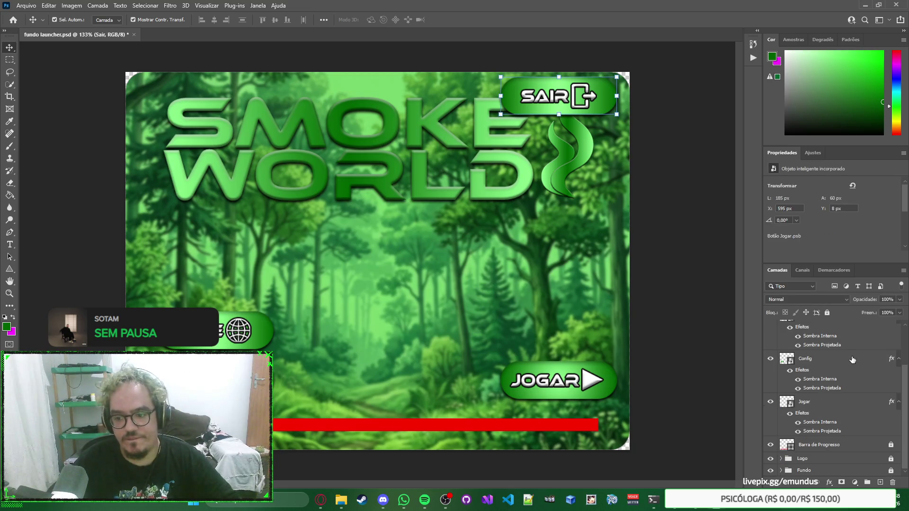
shift+click(848, 410)
key(ctrl+g)
double_click(806, 326)
text(Botões)
key(Return)
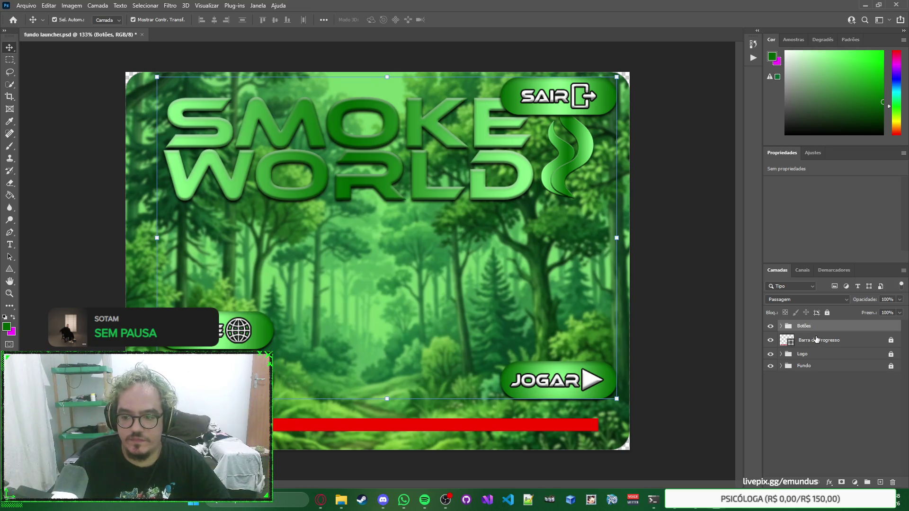
key(alt+bracketleft)
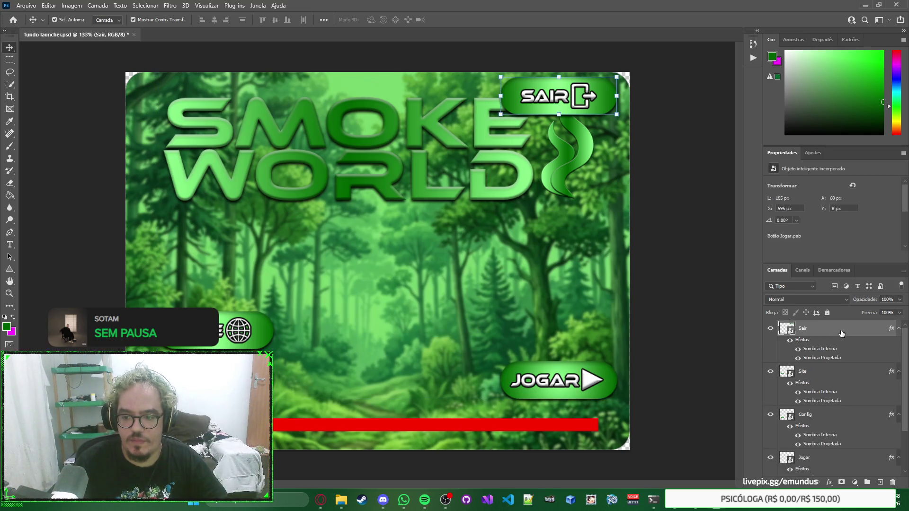
Expand the Logo group and select its logo icone and logo escrita layers.
scroll(840, 334, down, 1)
click(780, 458)
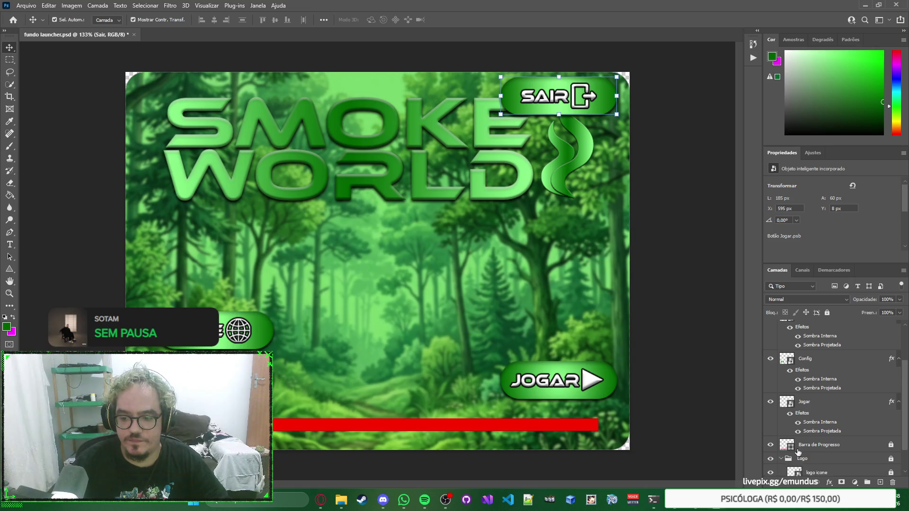
scroll(834, 402, down, 1)
click(850, 431)
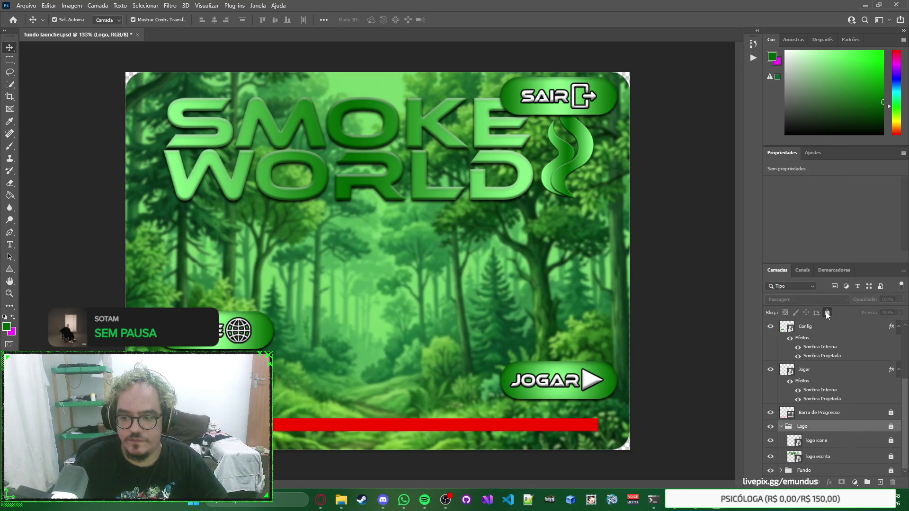
click(886, 442)
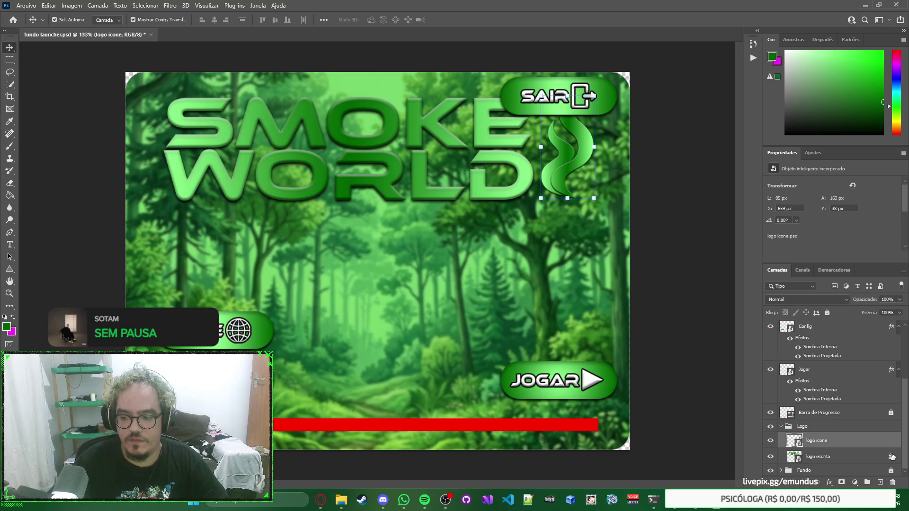
click(857, 457)
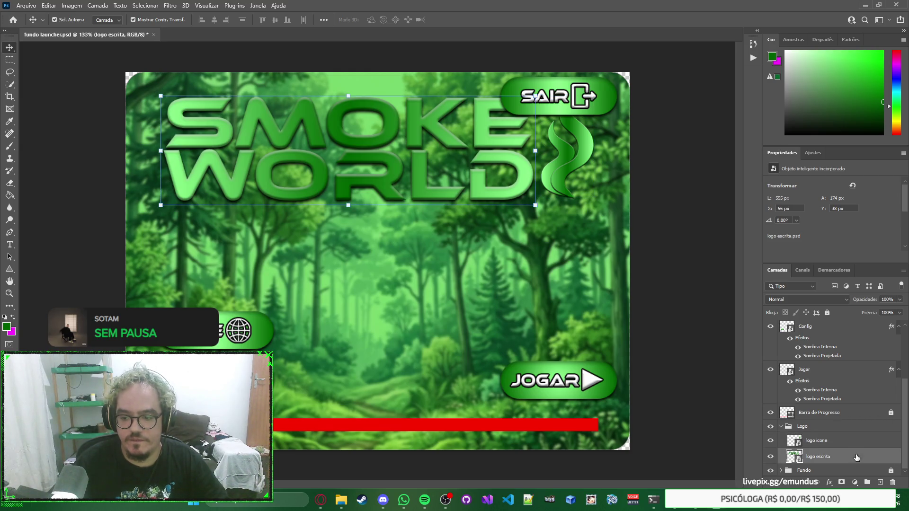
shift+click(851, 442)
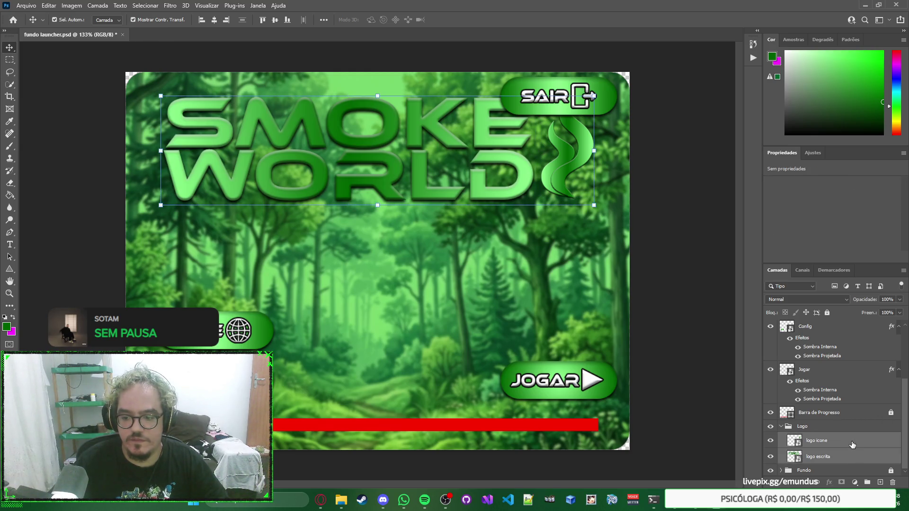
Scale the SMOKE WORLD logo to about 84% and place it at the top left, nudged inward.
click(593, 207)
mouse_move(595, 208)
mouse_down()
mouse_move(579, 202)
mouse_move(517, 97)
mouse_up()
drag(437, 126, 388, 110)
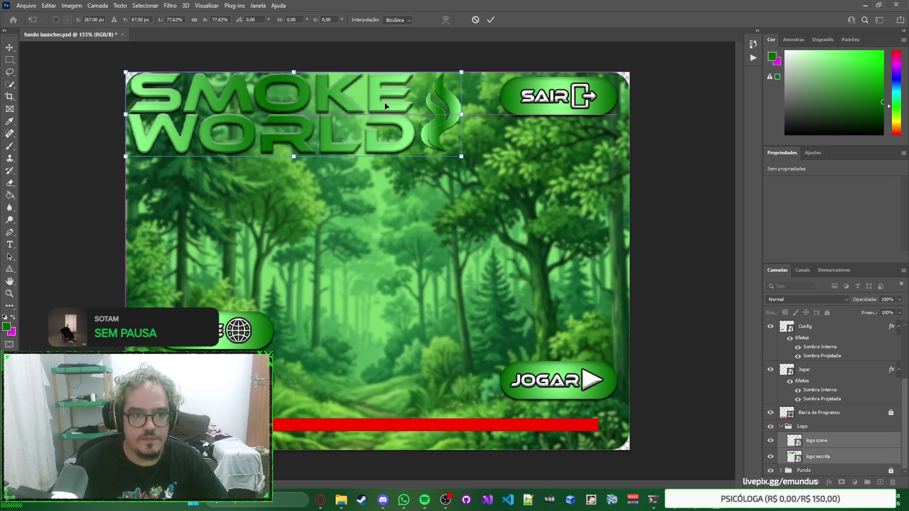
mouse_move(461, 158)
mouse_down()
mouse_move(511, 159)
mouse_move(486, 173)
mouse_move(482, 164)
mouse_up()
key(Return)
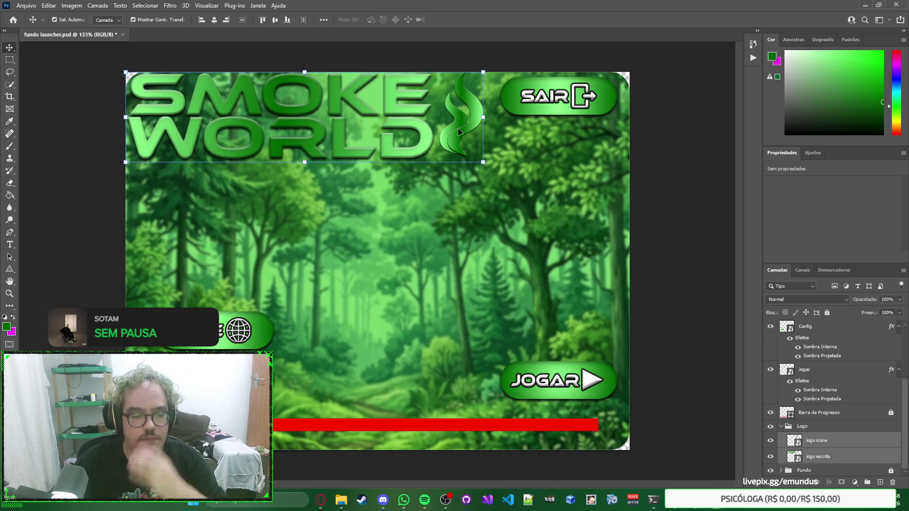
key(Down)
key(Down)
key(Down)
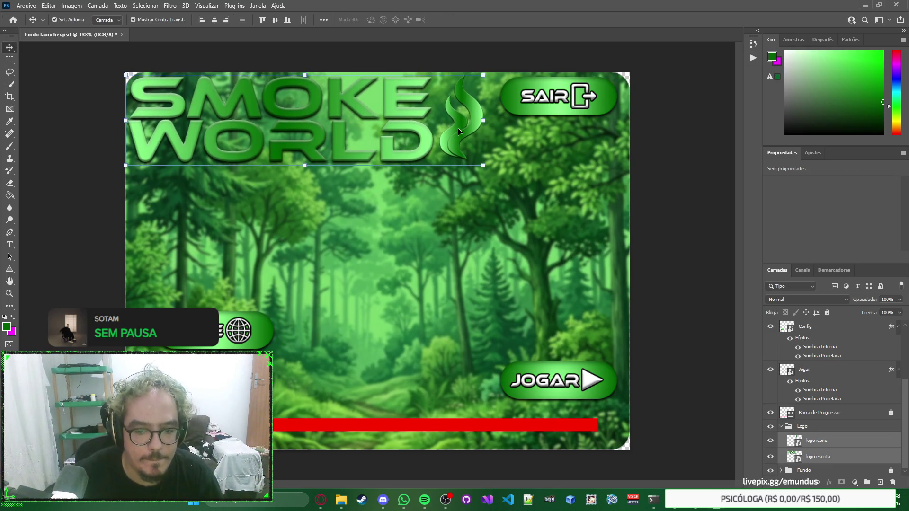
key(Down)
key(Down)
key(Down)
key(Right)
key(Right)
key(Right)
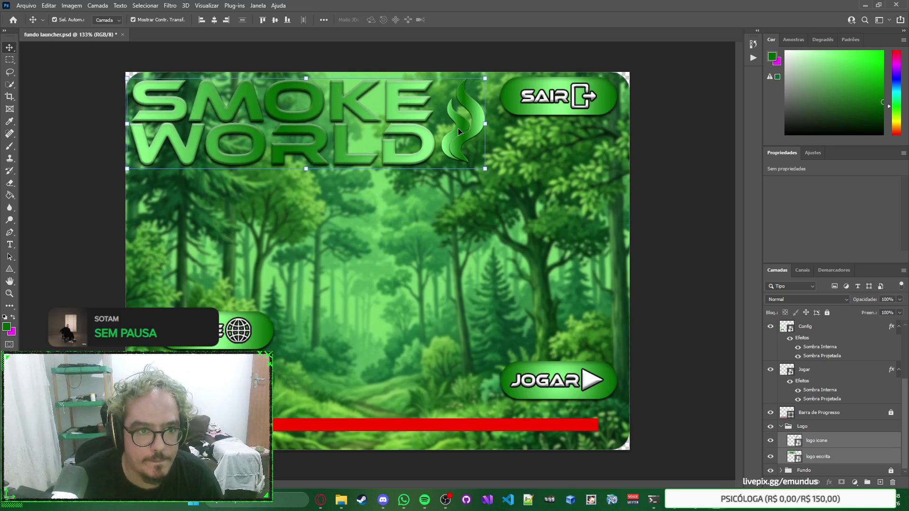
key(Right)
key(Right)
key(Right)
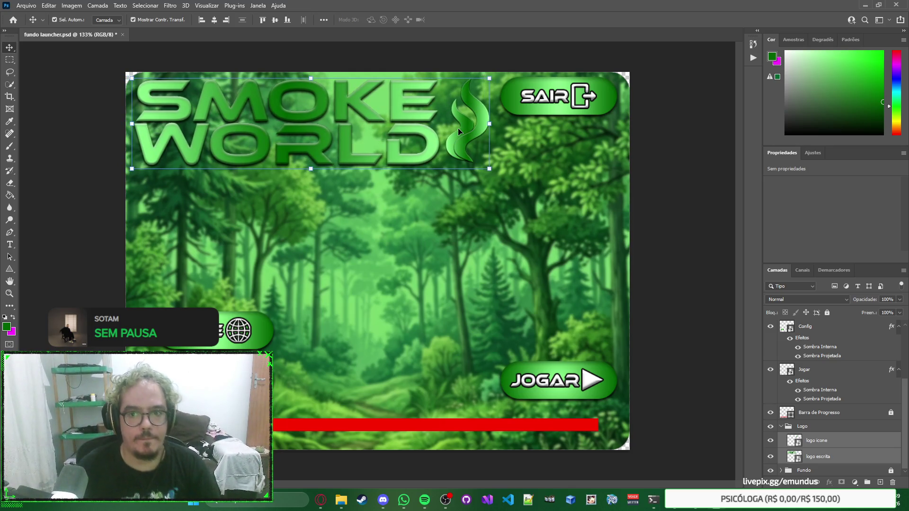
click(540, 117)
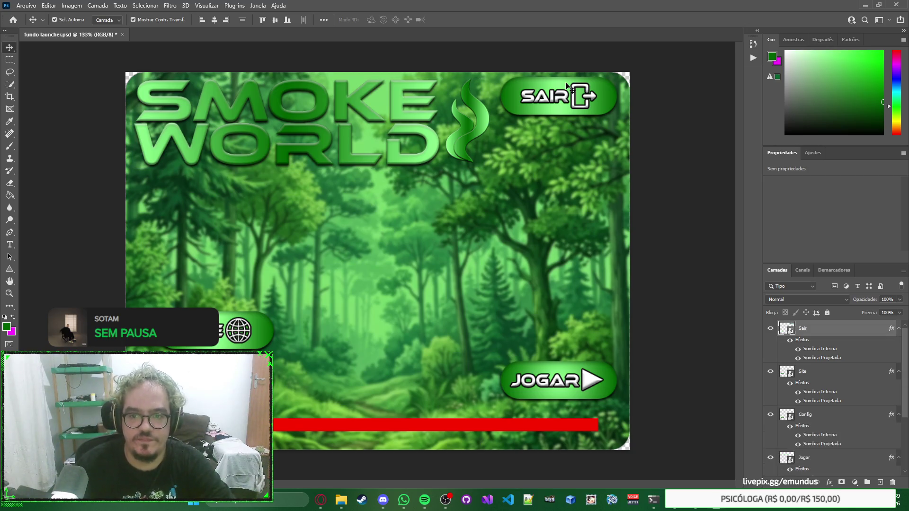
drag(564, 98, 573, 91)
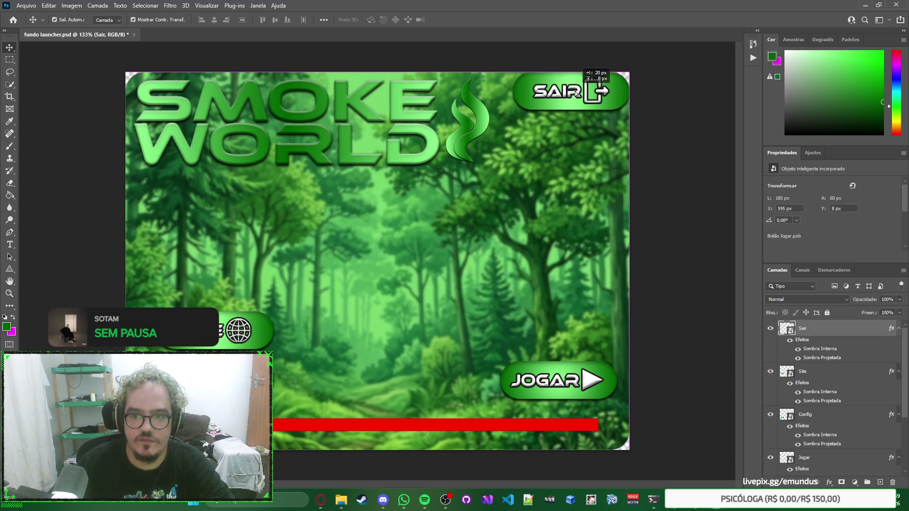
key(Left)
key(Left)
key(Left)
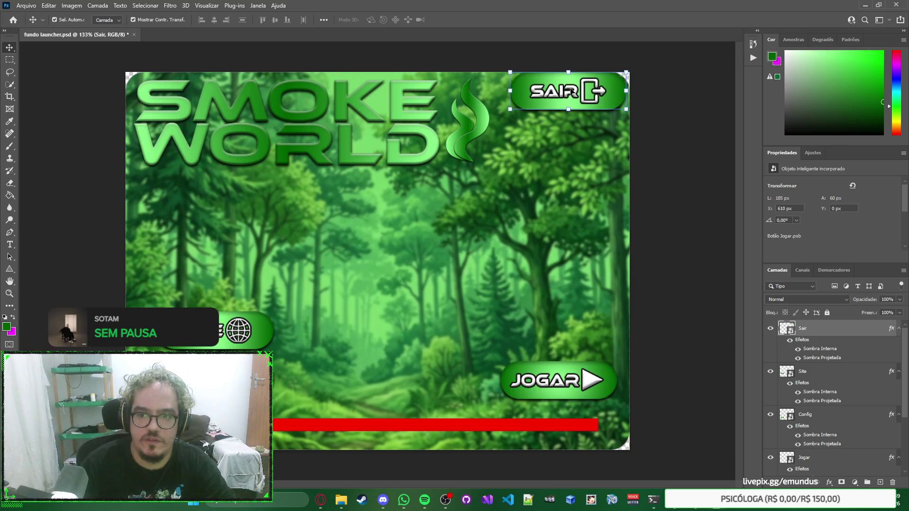
key(Down)
key(Down)
key(Down)
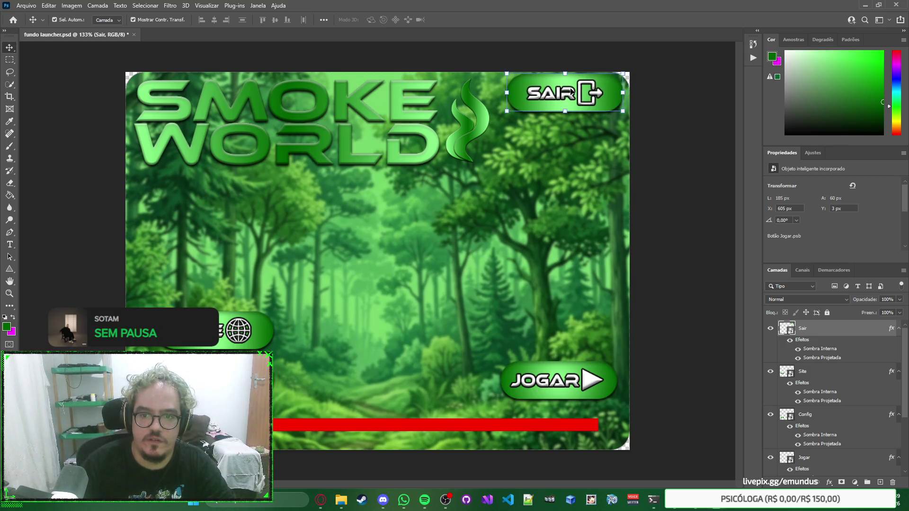
key(Down)
key(Down)
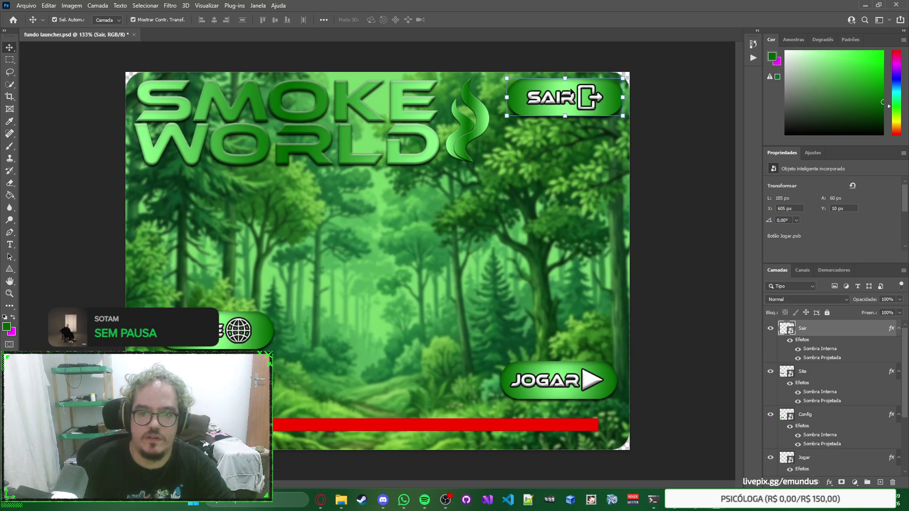
click(569, 132)
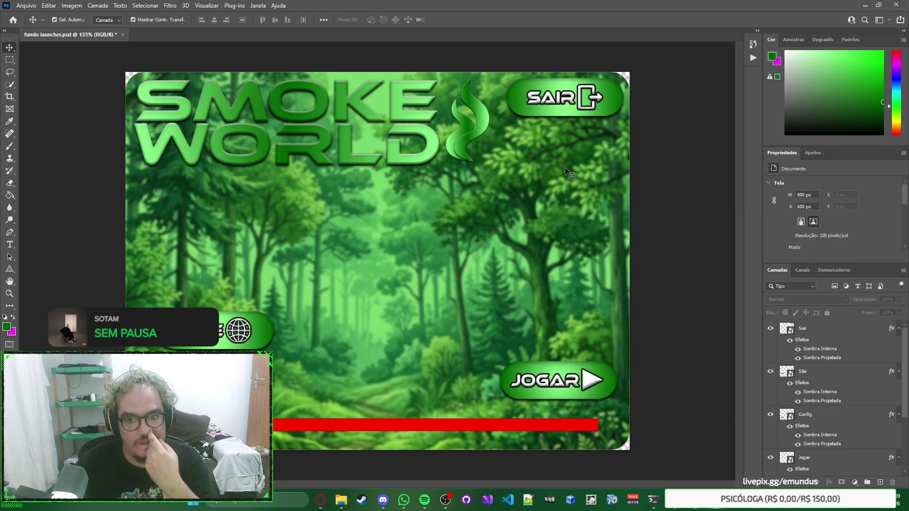
click(424, 154)
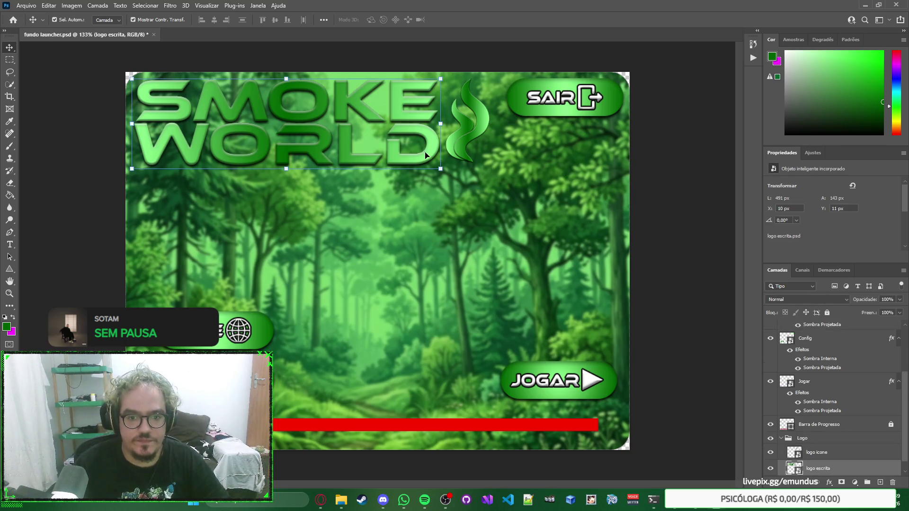
click(285, 173)
drag(287, 174, 287, 207)
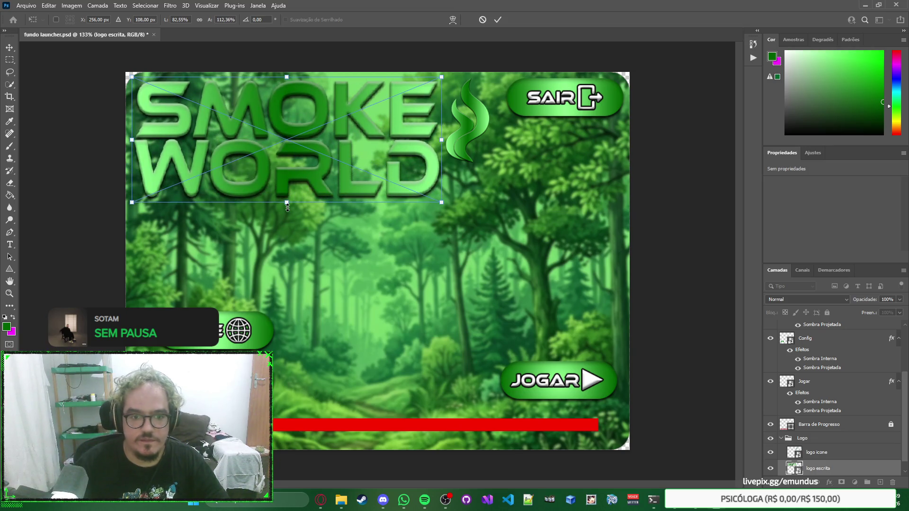
key(Escape)
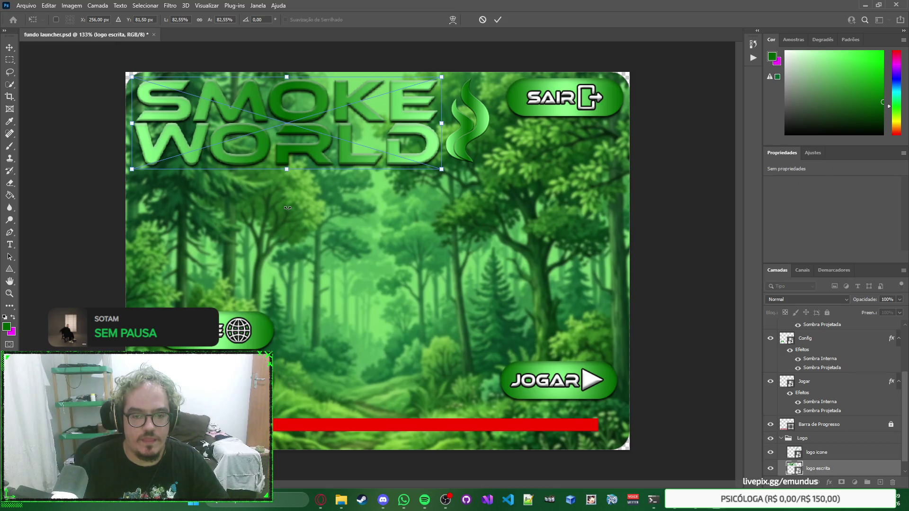
click(503, 247)
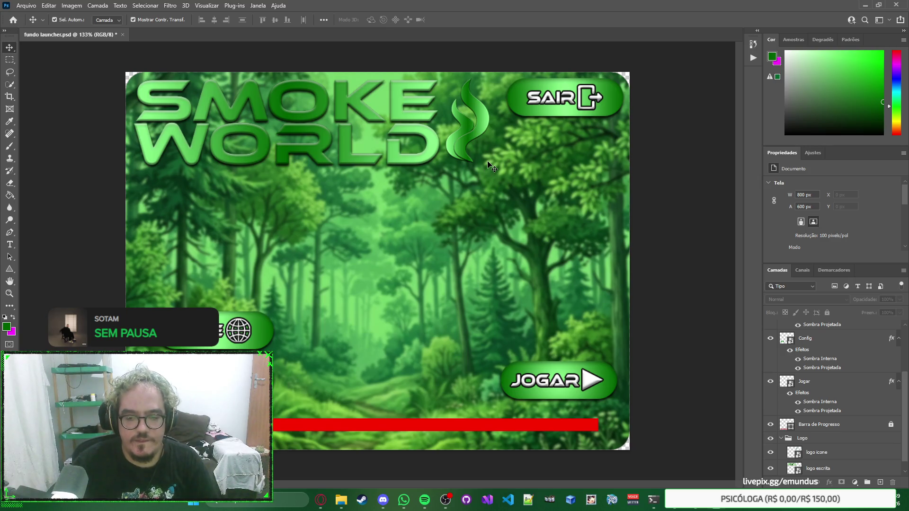
click(580, 106)
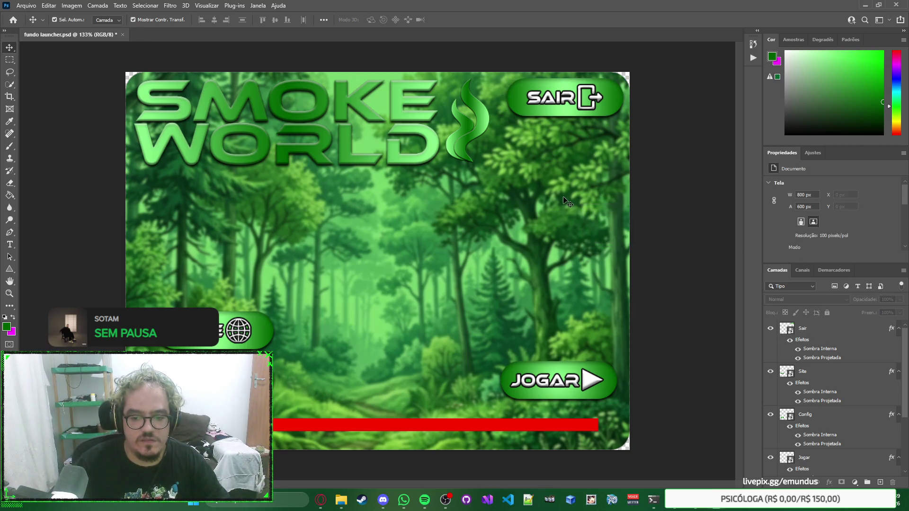
click(414, 135)
click(474, 131)
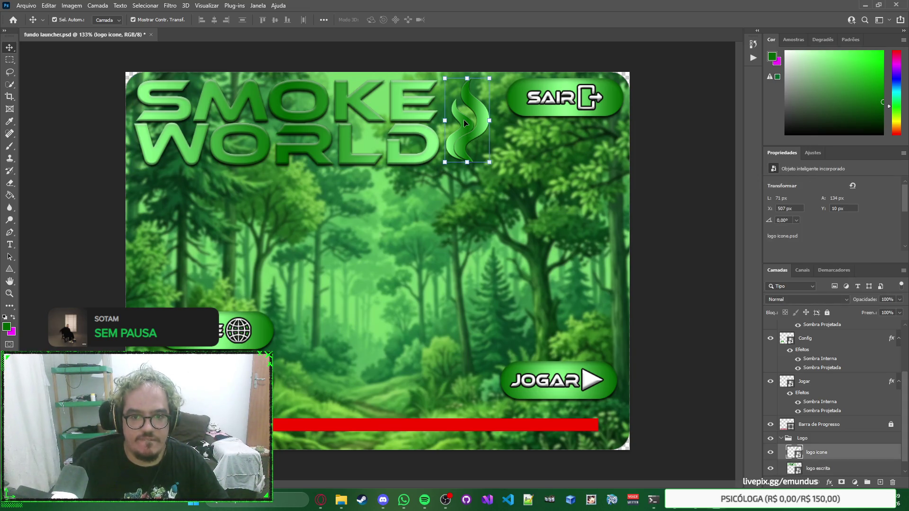
shift+click(423, 140)
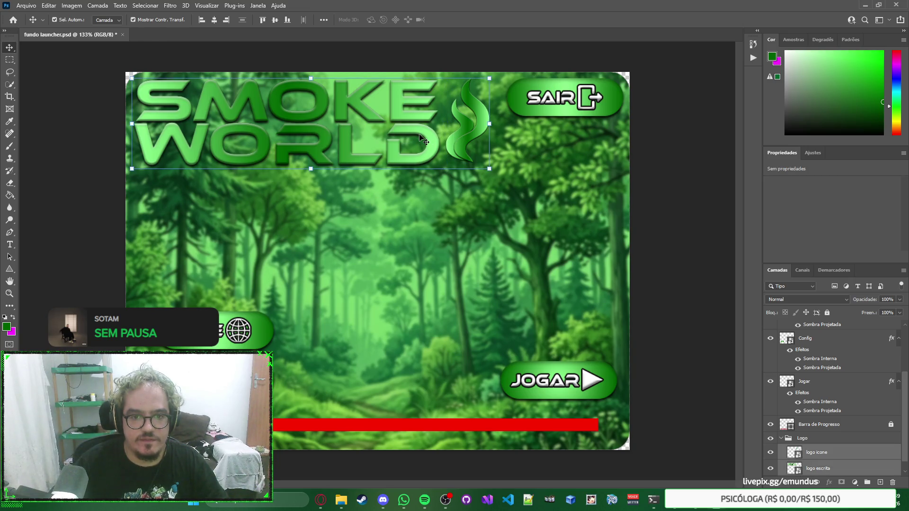
shift+click(458, 131)
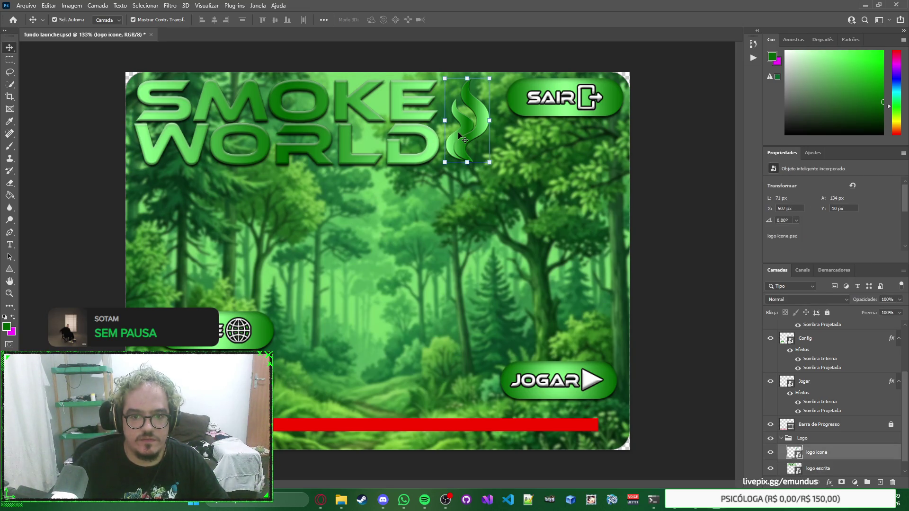
click(508, 201)
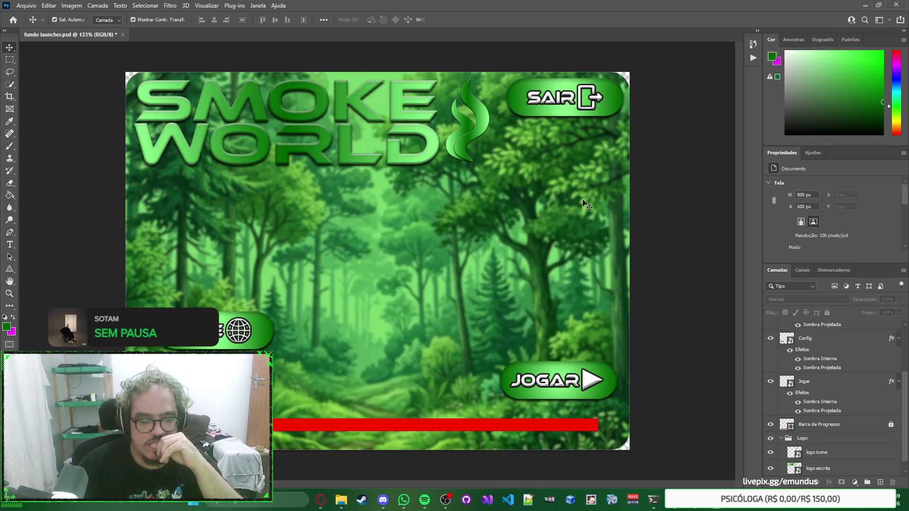
click(405, 120)
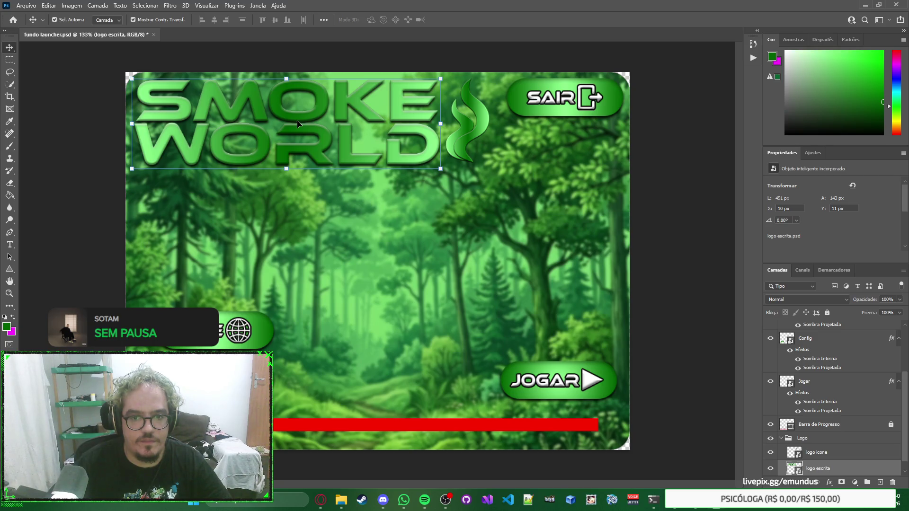
shift+click(468, 135)
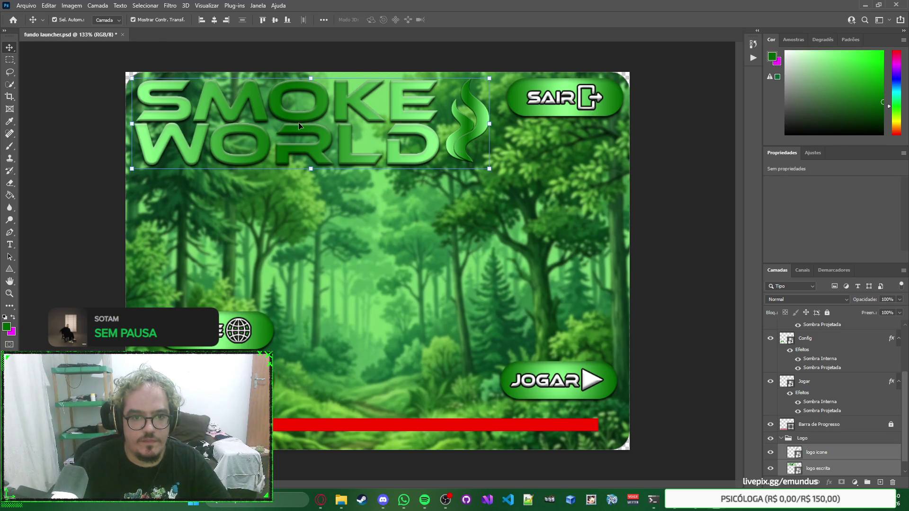
mouse_move(306, 121)
mouse_down()
mouse_move(382, 262)
mouse_move(393, 262)
mouse_move(378, 253)
mouse_move(390, 259)
mouse_move(382, 259)
mouse_move(381, 114)
mouse_move(386, 201)
mouse_move(385, 128)
mouse_up()
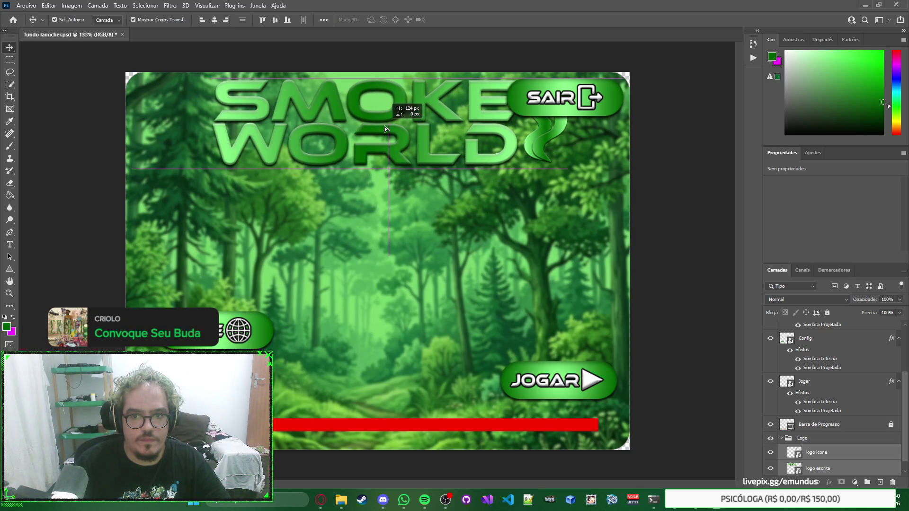
Move the logo further right toward the top centre, then pick the Sair layer on the canvas.
drag(384, 127, 385, 126)
click(639, 197)
right_click(612, 189)
click(591, 183)
click(583, 109)
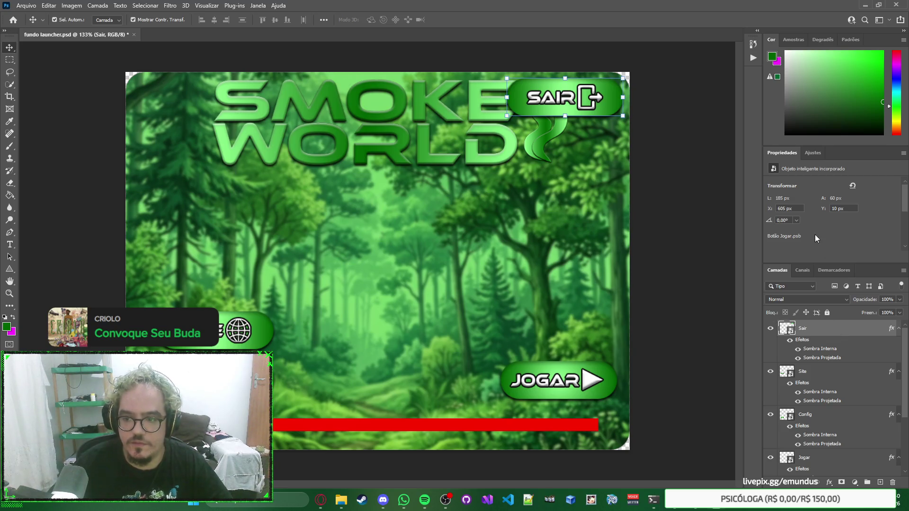
Rotate the SAIR button 90° through the Properties angle field and move it onto the canvas.
text(90)
key(Return)
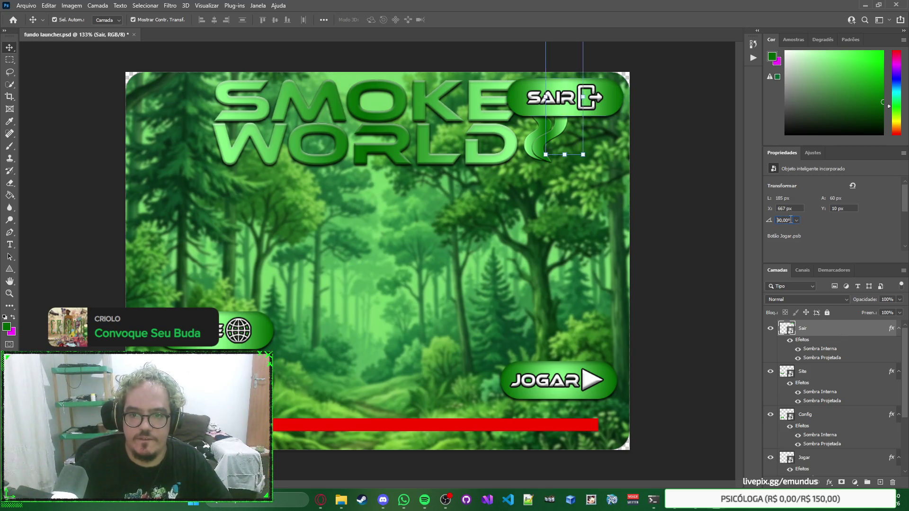
click(786, 220)
text(180)
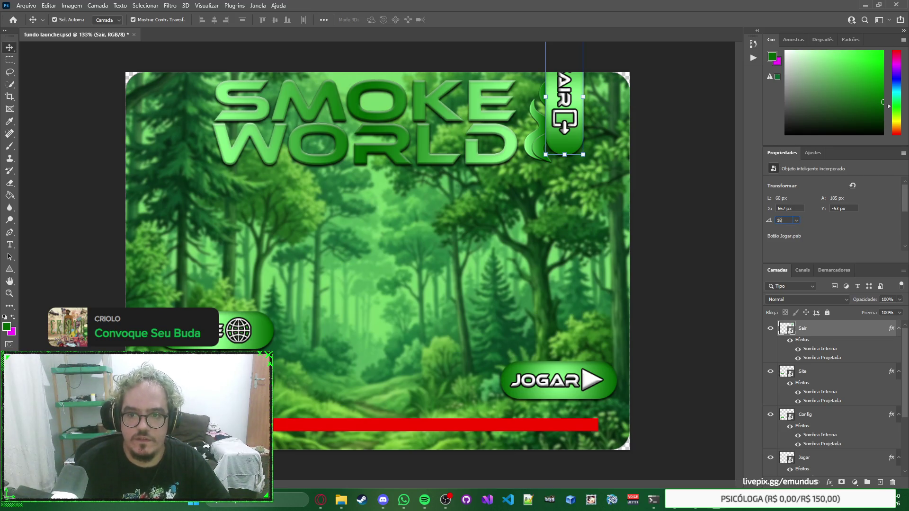
key(Return)
click(790, 220)
text(90)
key(Return)
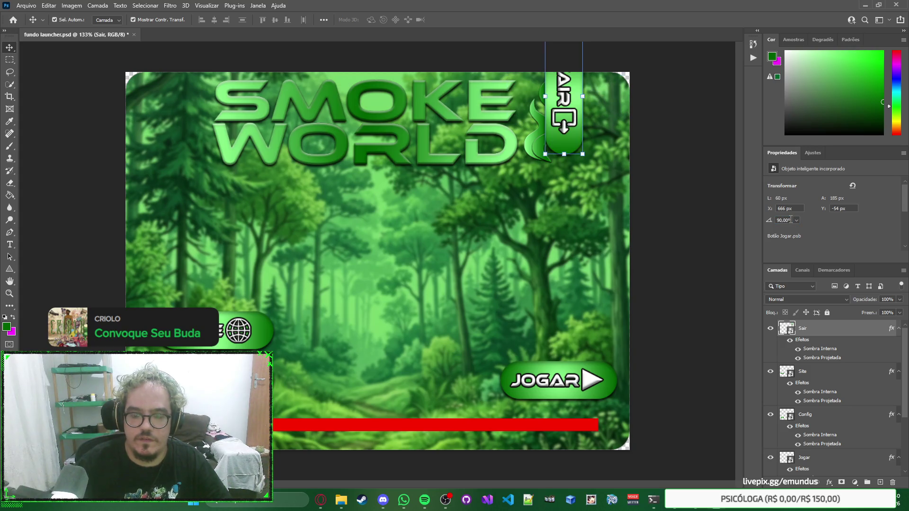
mouse_move(556, 116)
mouse_down()
mouse_move(570, 164)
mouse_move(583, 140)
mouse_up()
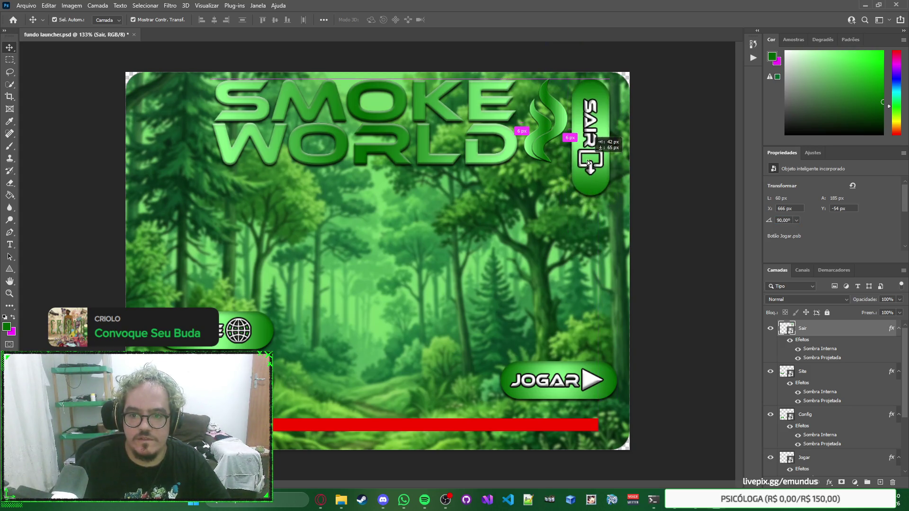
Try flipping the whole canvas horizontally from the Image menu, then undo it.
click(71, 5)
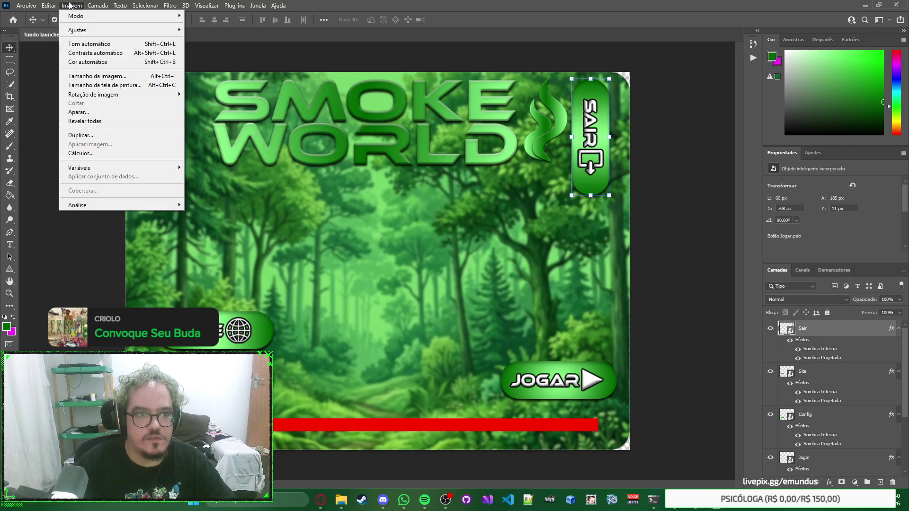
click(78, 6)
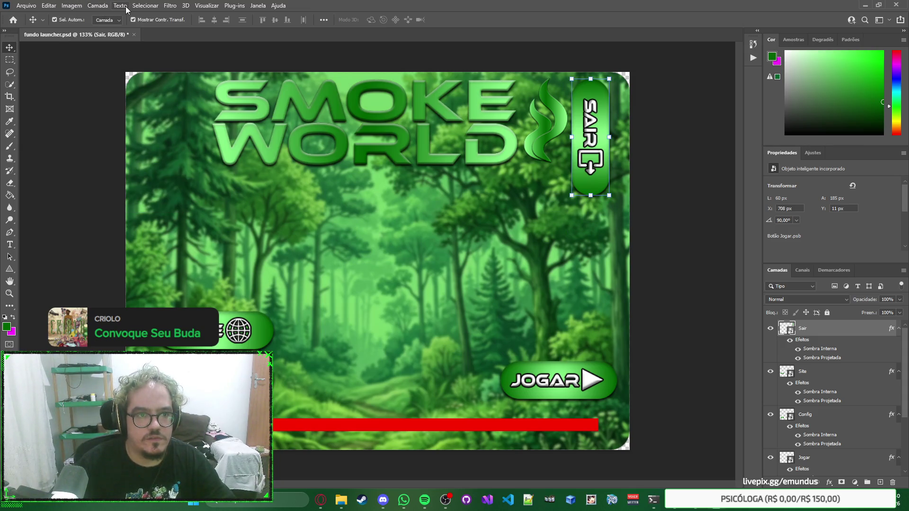
click(107, 8)
click(107, 7)
click(71, 5)
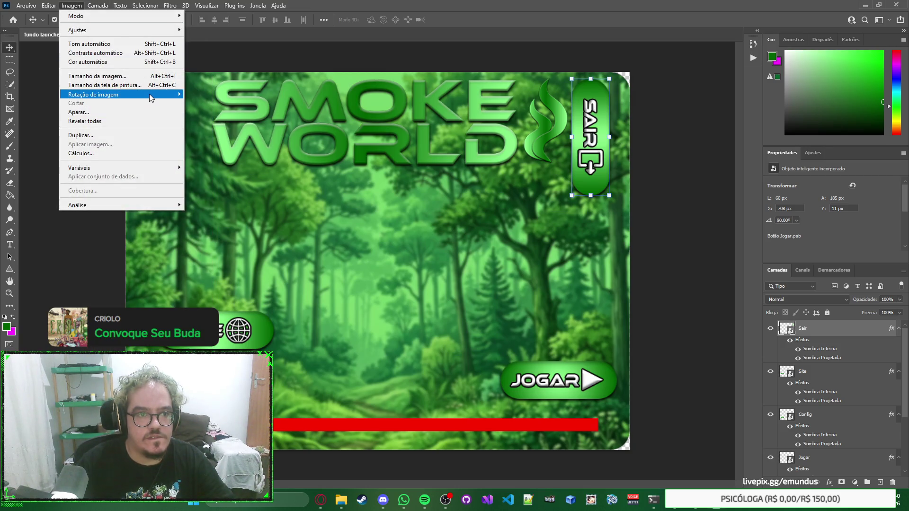
mouse_move(151, 97)
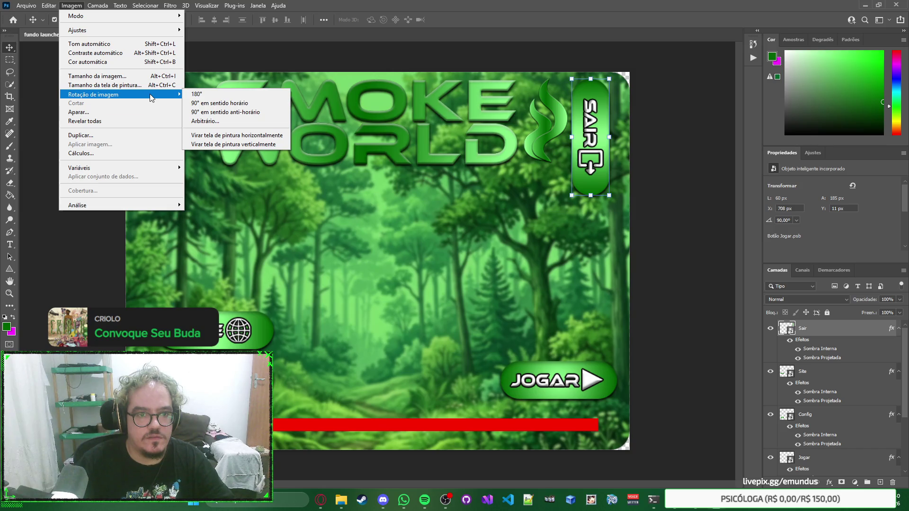
click(239, 135)
key(ctrl+z)
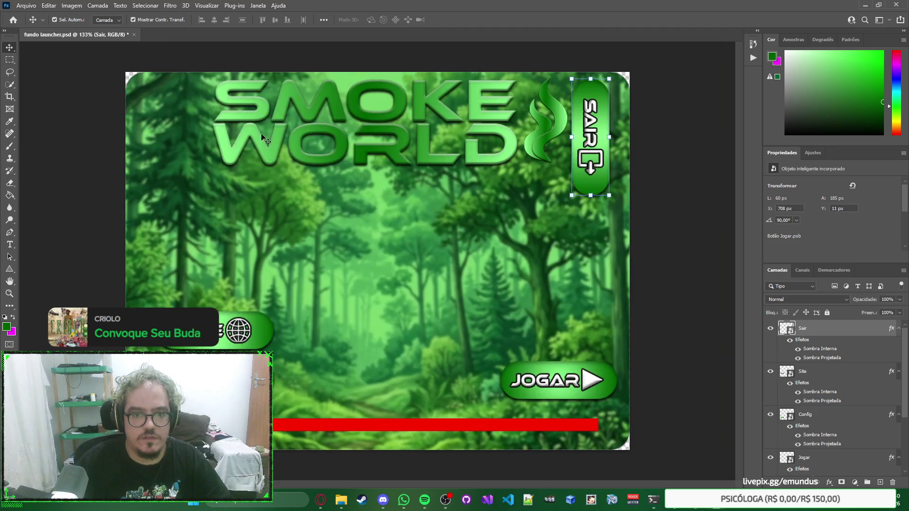
Flip the SAIR button vertically and rotate it 180° to read upward, nudging it toward the right edge.
key(ctrl+t)
right_click(604, 111)
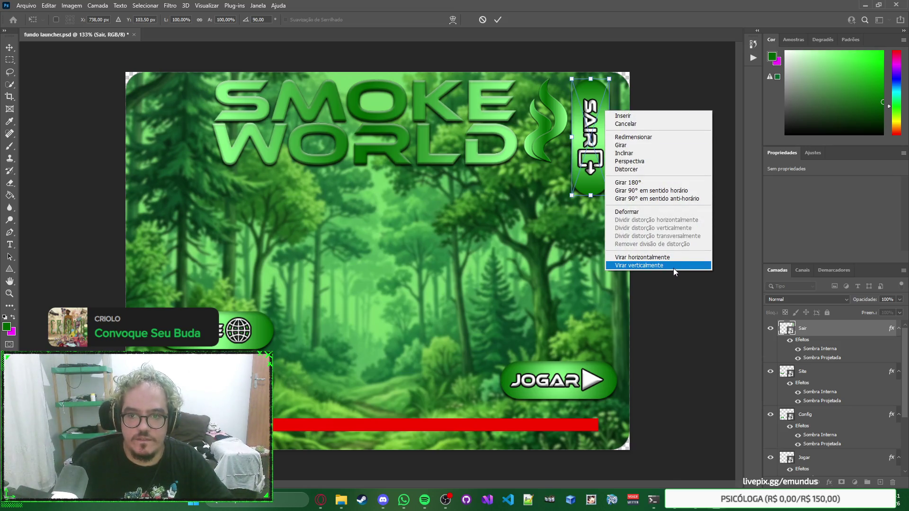
click(673, 268)
right_click(604, 126)
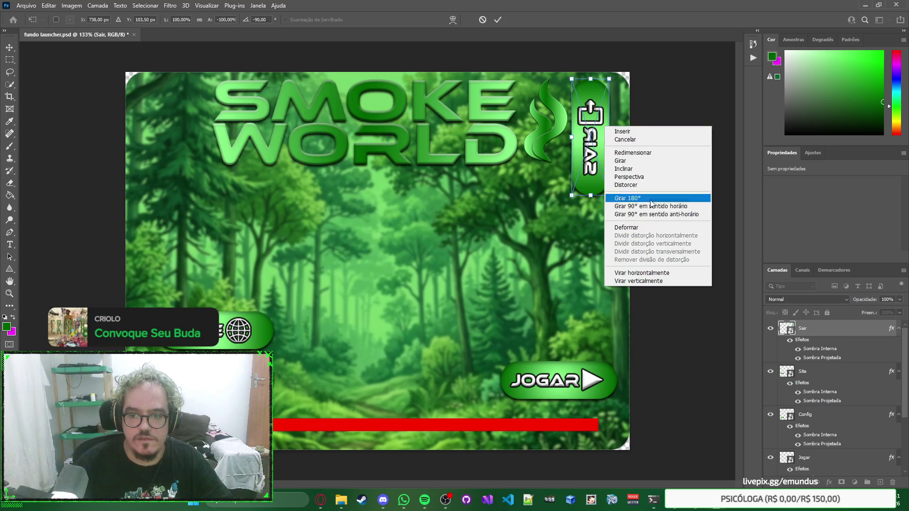
click(668, 270)
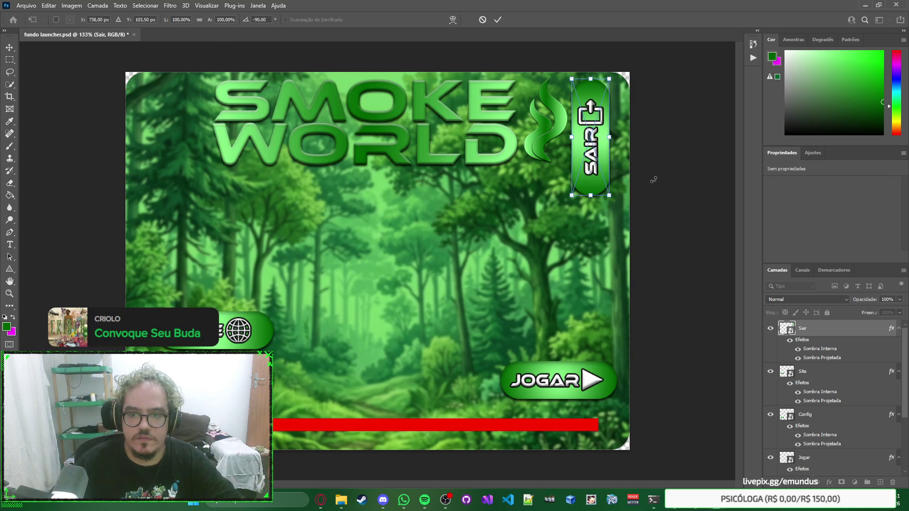
key(Return)
drag(597, 152, 604, 152)
Select the SAIR button and open its smart object contents for editing.
right_click(693, 172)
click(694, 171)
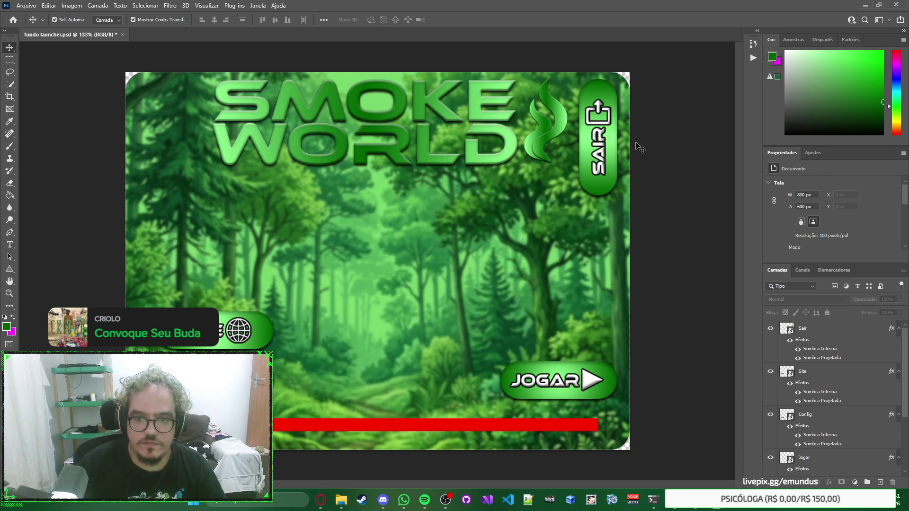
click(599, 150)
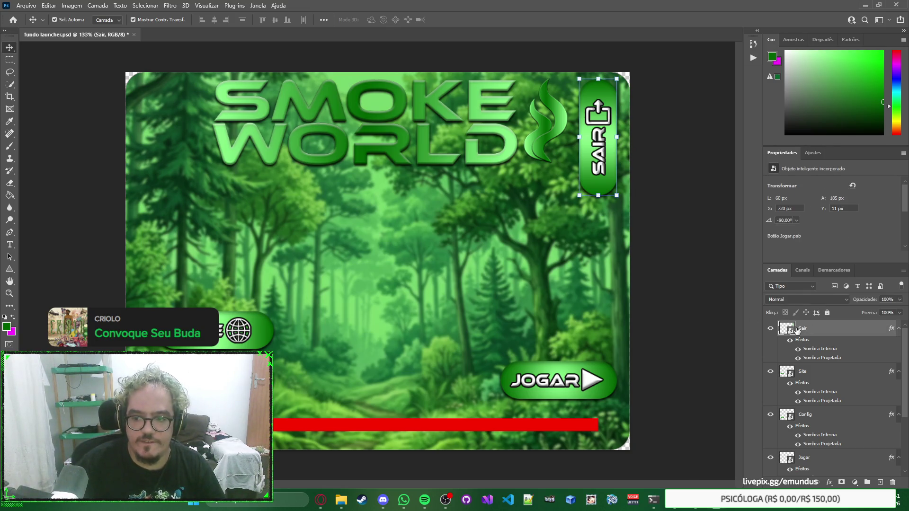
double_click(786, 328)
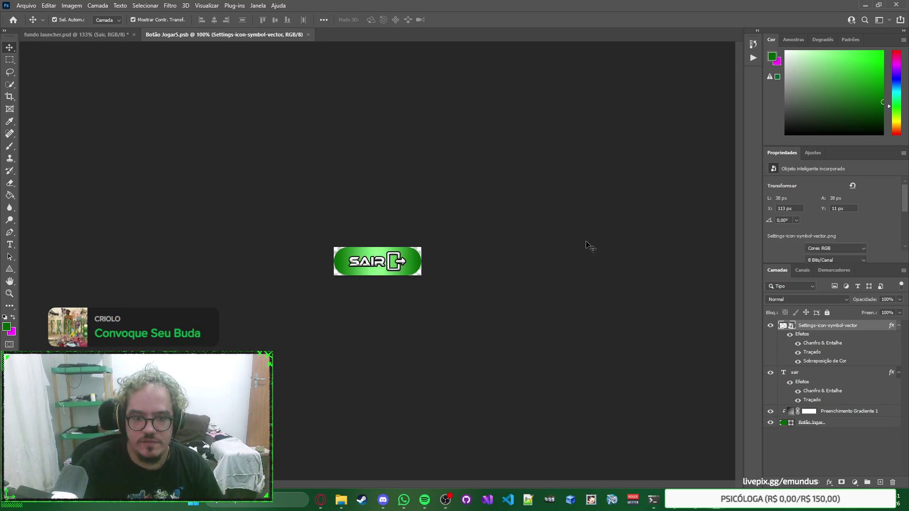
Edit and commit the SAIR label text, then go back to fundo launcher.psd and deselect.
double_click(358, 263)
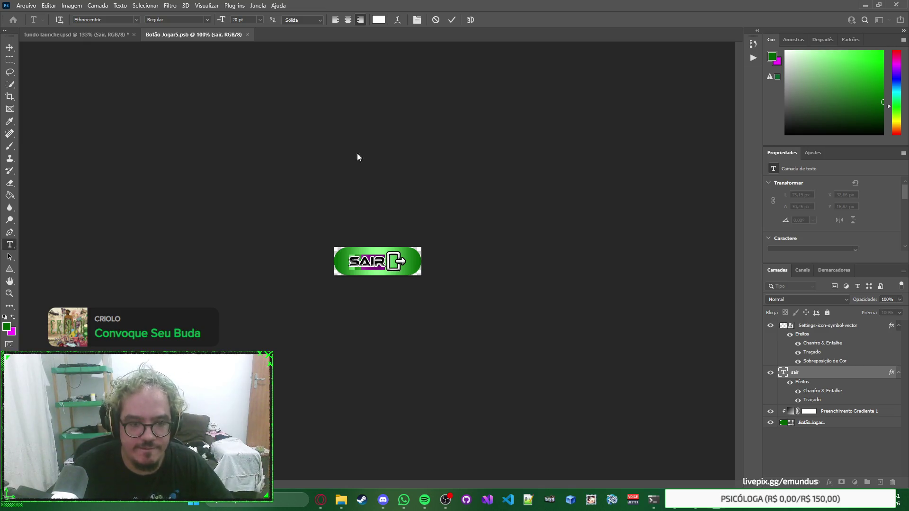
key(ctrl+Return)
key(v)
click(80, 35)
click(401, 137)
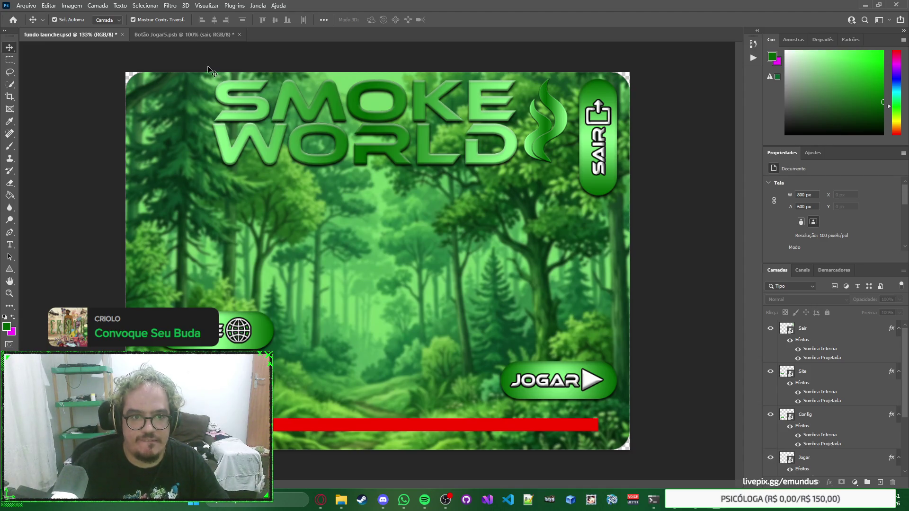
Undo the SAIR button back to horizontal and select the SMOKE WORLD logo.
key(ctrl+z)
key(ctrl+z)
key(ctrl+z)
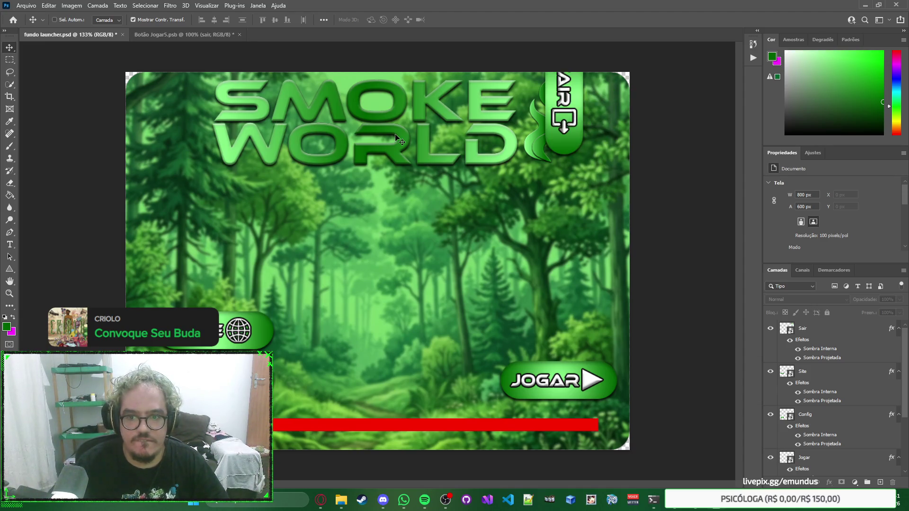
key(ctrl+z)
key(ctrl+z)
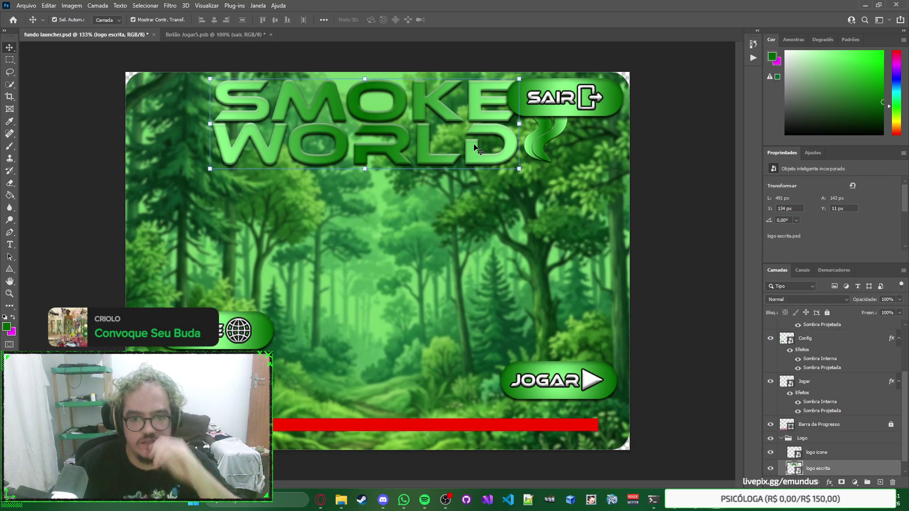
click(539, 135)
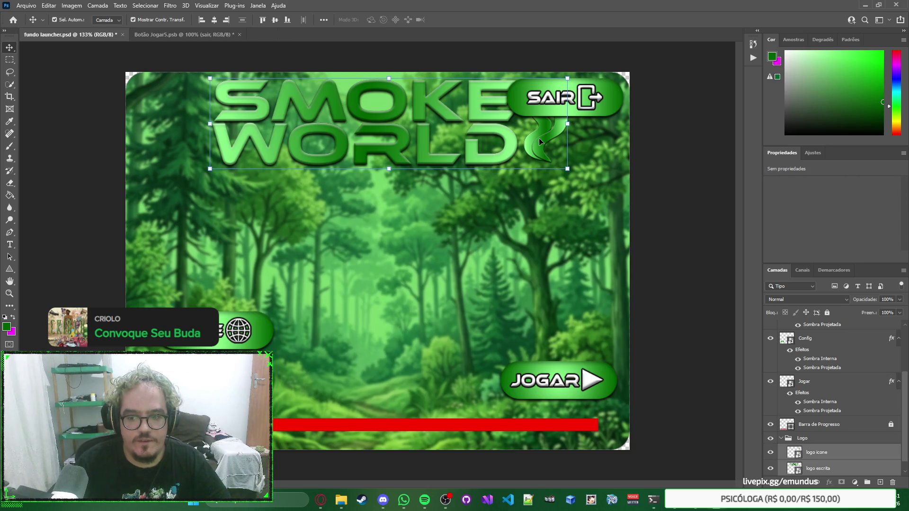
Unlock the forest background copy in the Fundo group and drag the logo about 218 px down.
scroll(843, 395, down, 1)
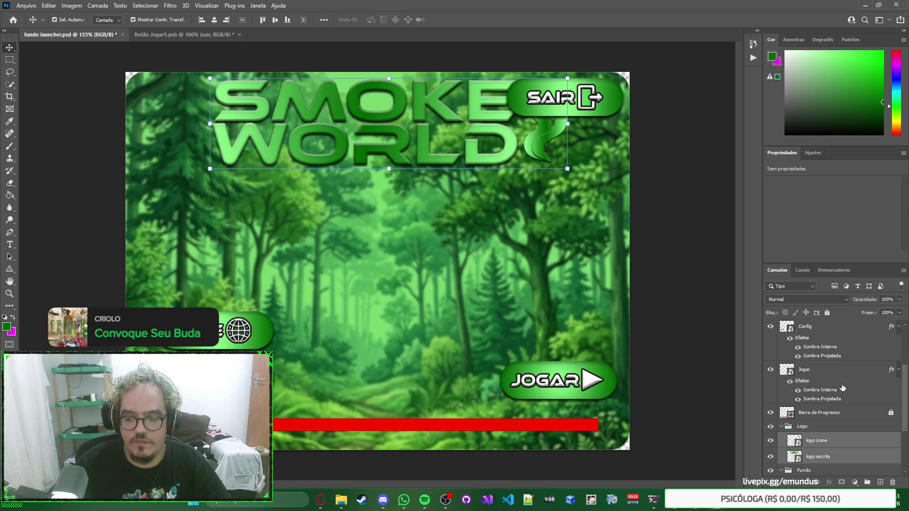
click(781, 470)
click(880, 398)
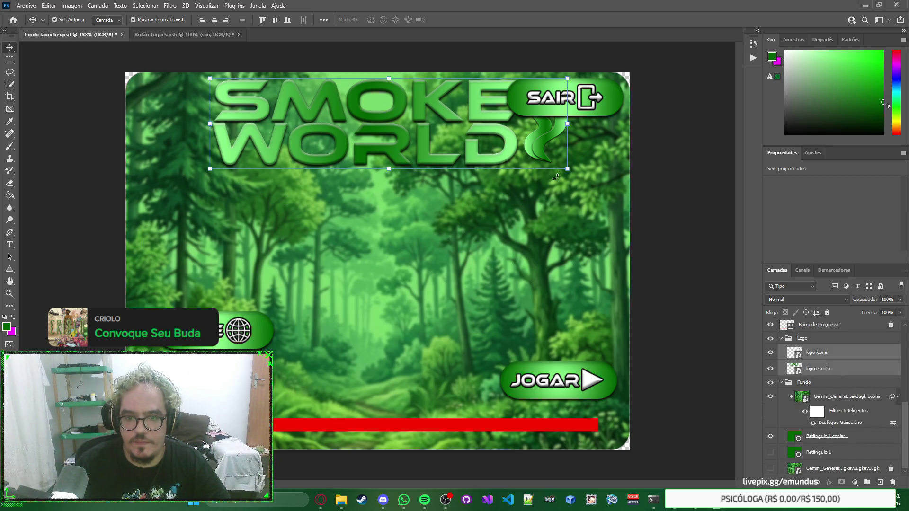
drag(422, 116, 423, 253)
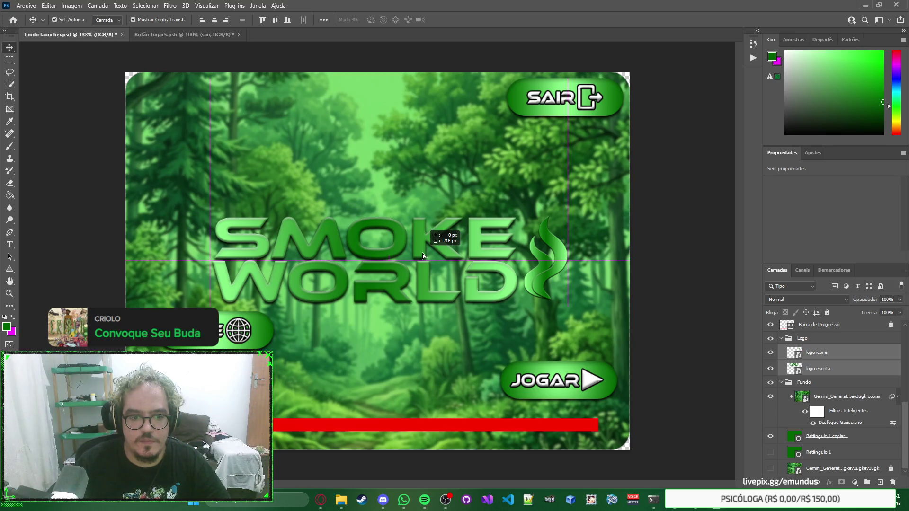
Enlarge the SMOKE WORLD logo to about 131% and move it left and up.
key(shift+Up)
key(shift+Up)
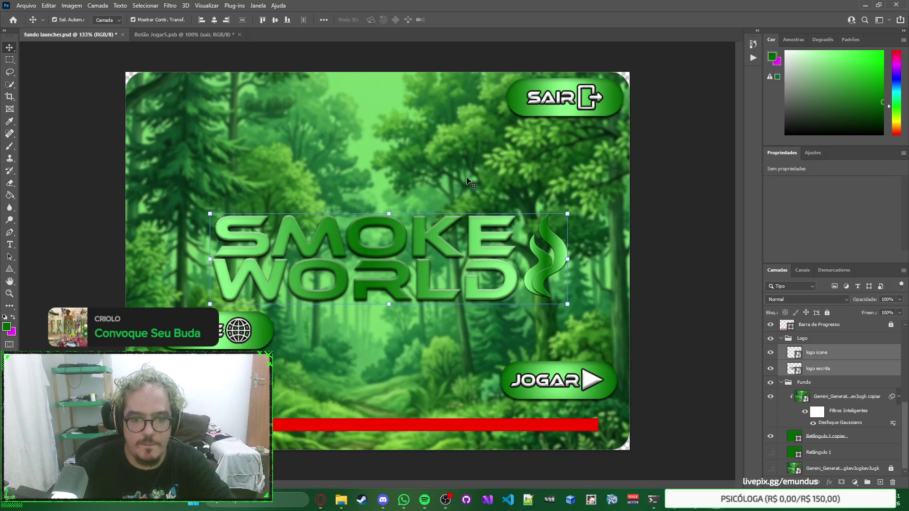
key(shift+Up)
key(shift+Up)
key(shift+Up)
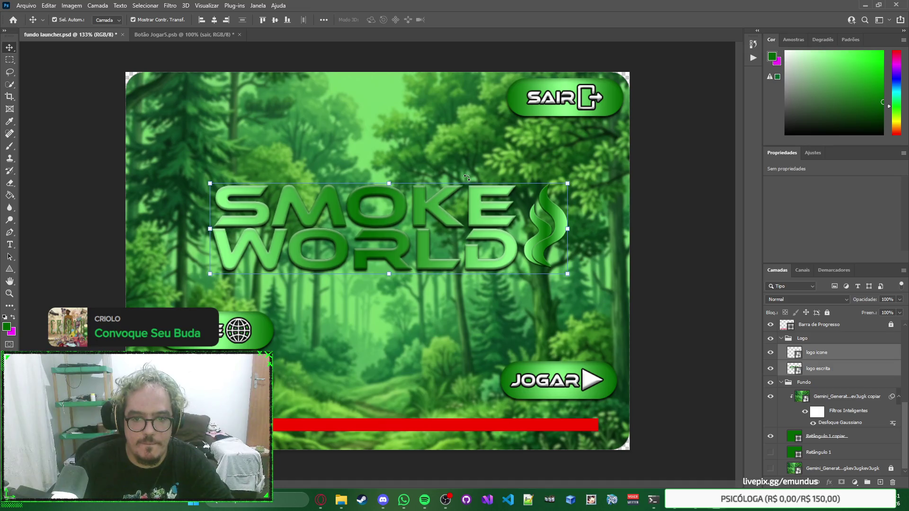
key(shift+Down)
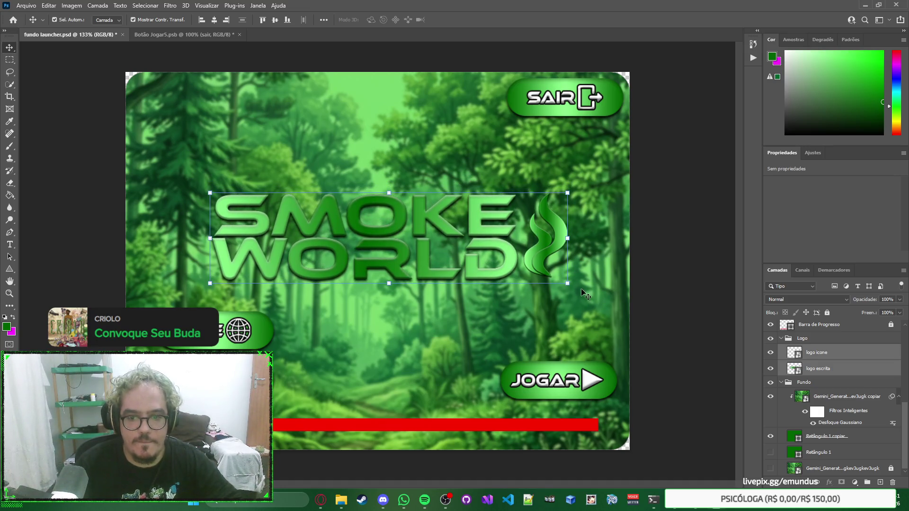
click(566, 283)
drag(568, 284, 618, 327)
drag(514, 245, 510, 263)
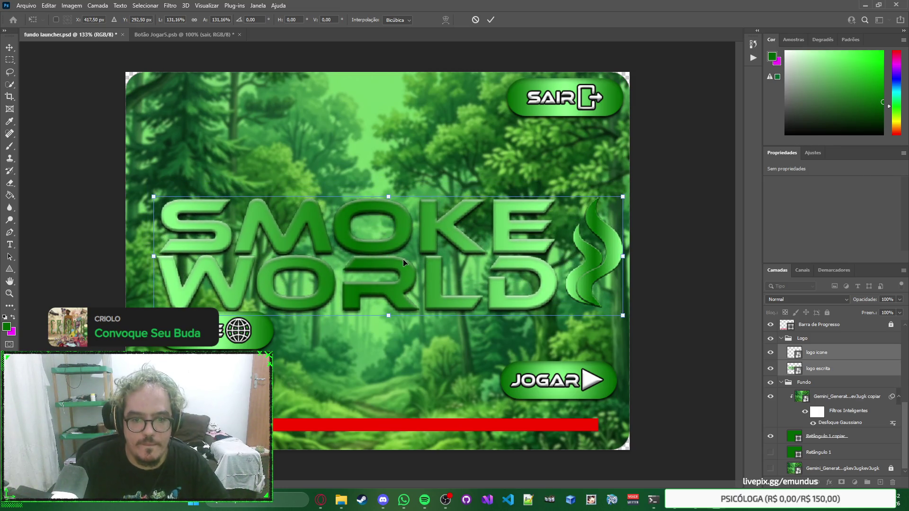
mouse_move(394, 254)
mouse_down()
mouse_move(384, 252)
mouse_move(382, 235)
mouse_up()
key(Return)
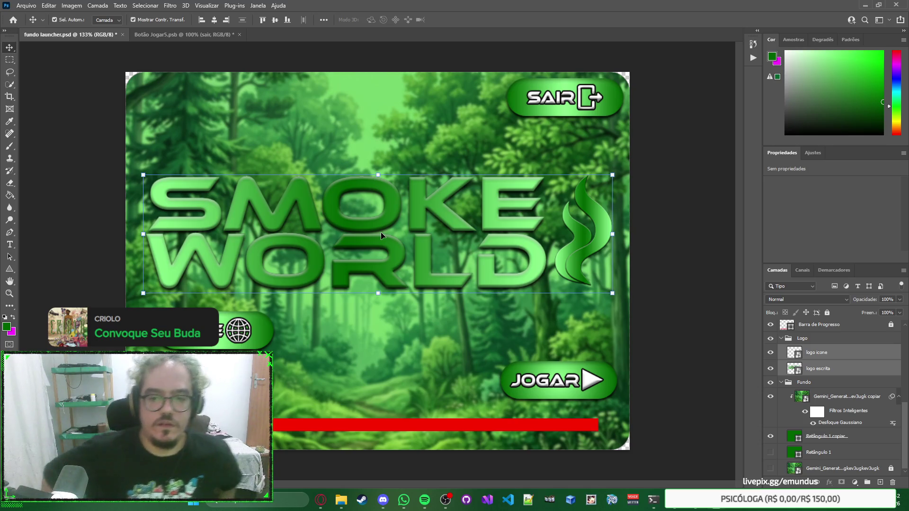
Shrink the logo to about 95% and nudge it up about 51 px.
click(612, 293)
drag(612, 294, 601, 290)
key(Return)
key(shift+Up)
key(shift+Up)
key(shift+Up)
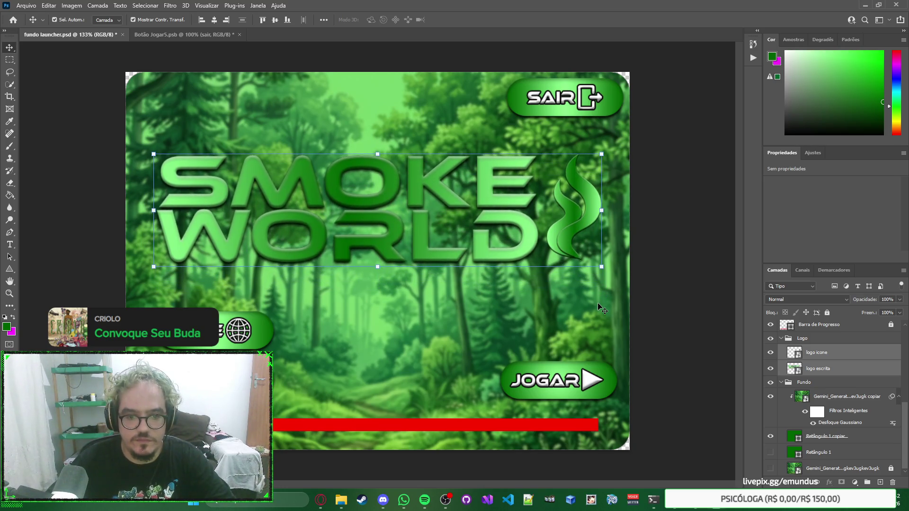
right_click(694, 260)
Open the existing launcher for comparison, then close its preview.
click(694, 260)
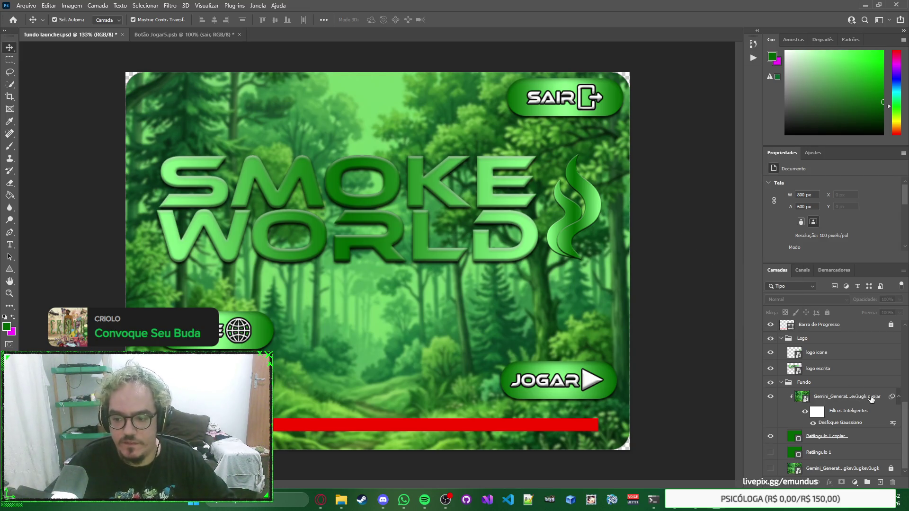
right_click(692, 282)
right_click(704, 284)
click(687, 248)
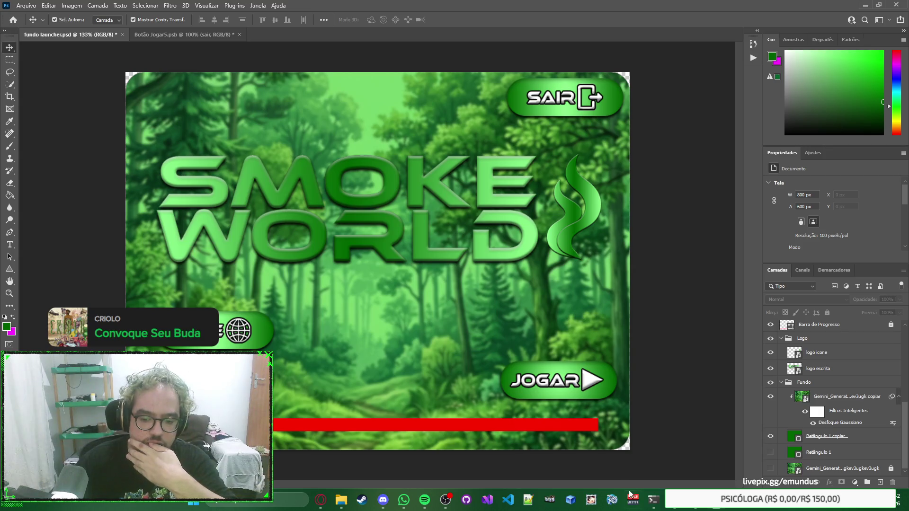
click(590, 504)
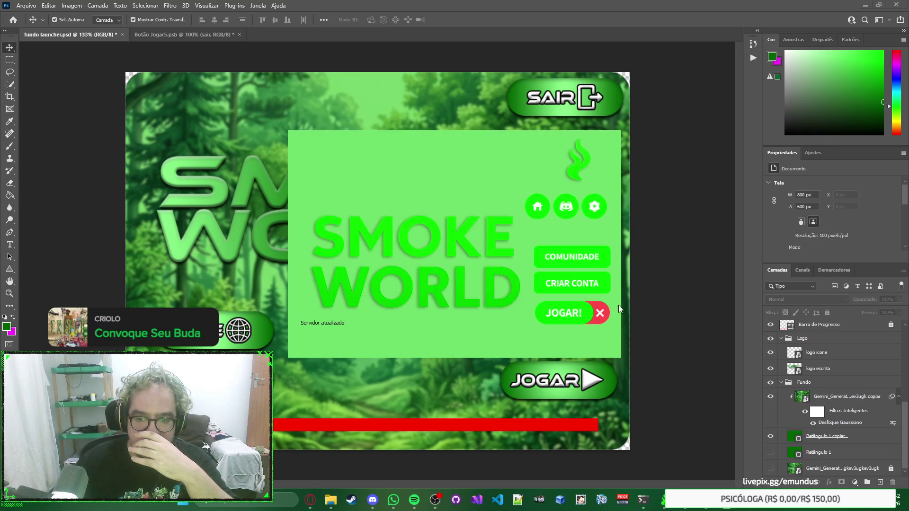
click(606, 313)
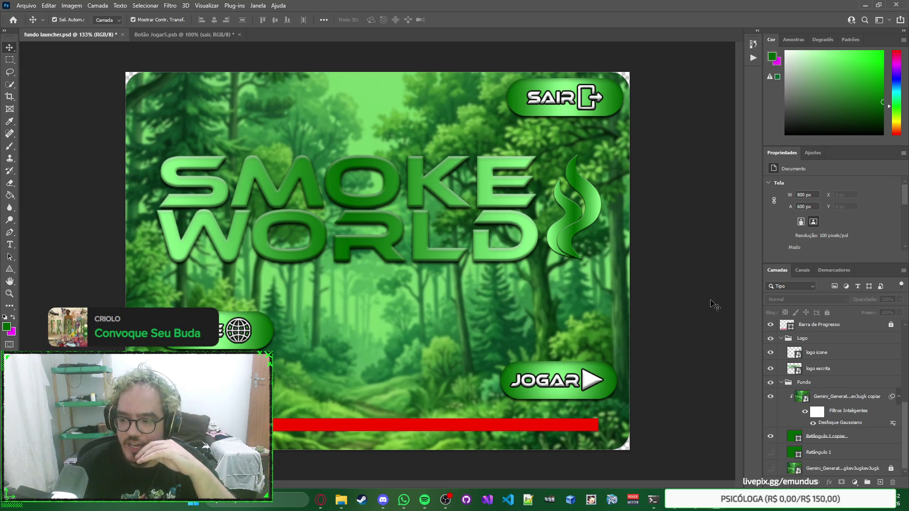
right_click(703, 251)
click(693, 234)
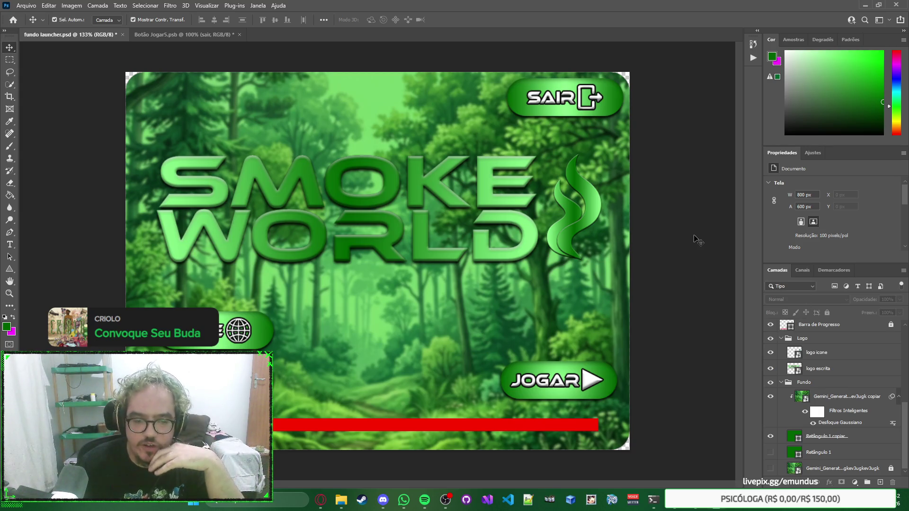
scroll(833, 378, up, 1)
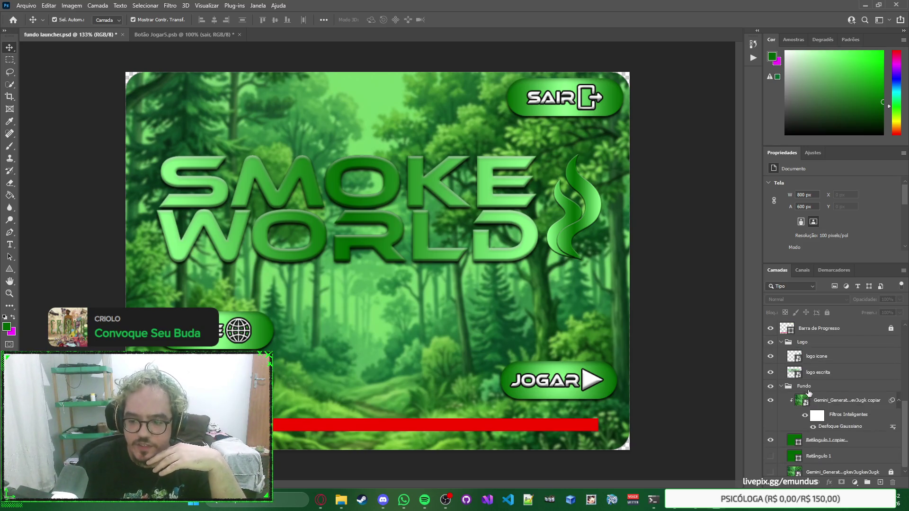
Collapse the Fundo and Logo groups and apply Lock All to each.
click(781, 387)
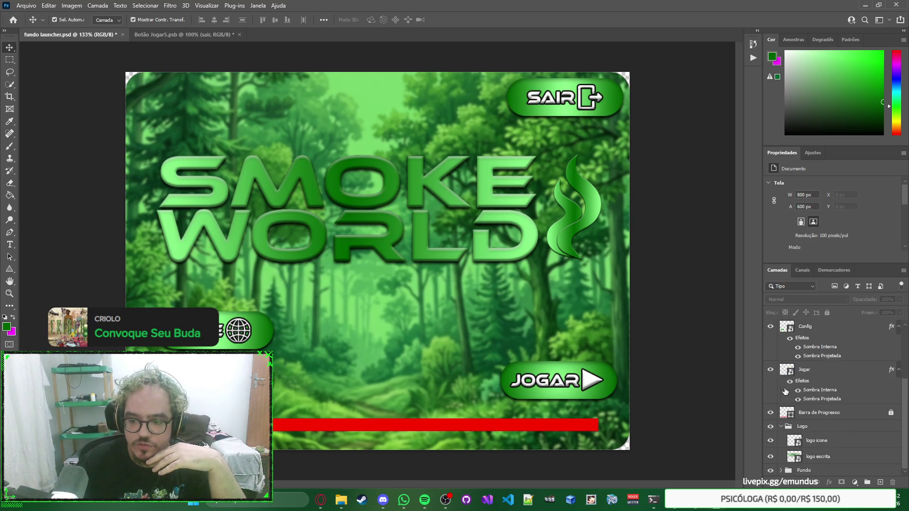
click(823, 470)
click(826, 312)
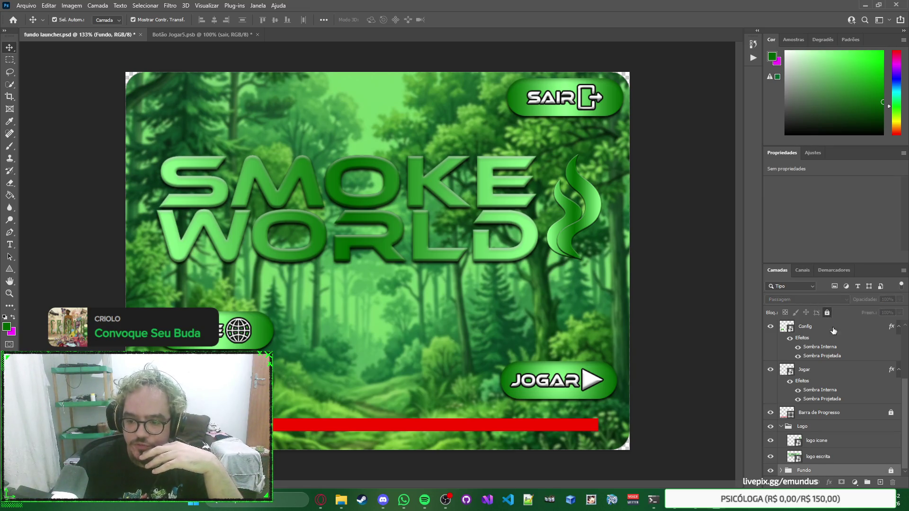
click(780, 427)
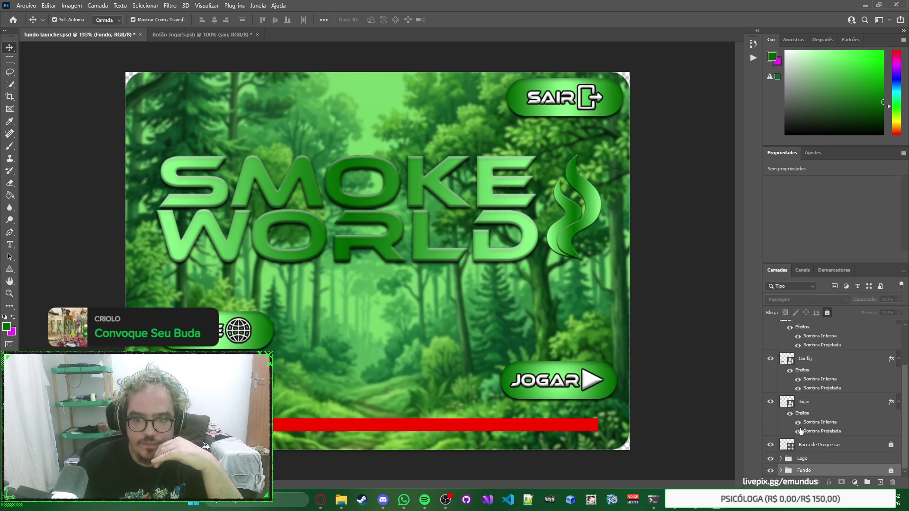
click(826, 459)
click(826, 313)
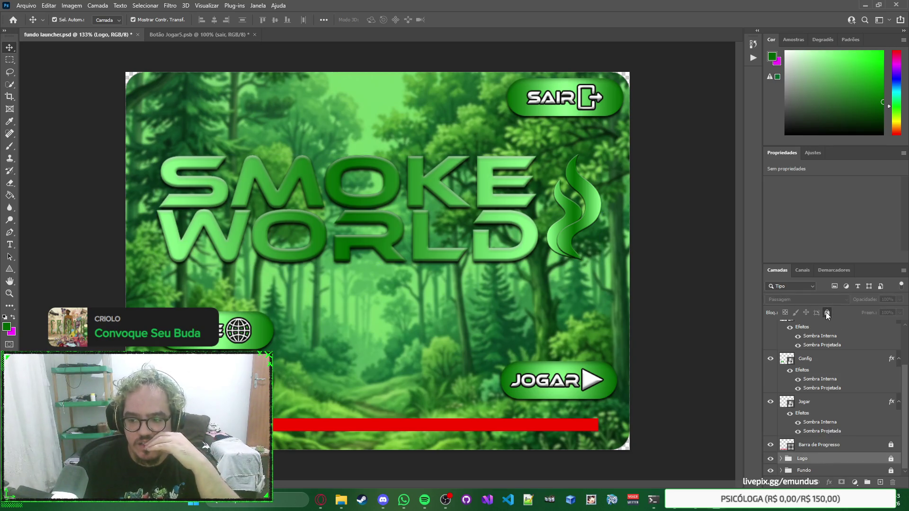
Select and deselect the Barra de Progresso layer, then bring the SmokeWorld game window forward.
click(832, 446)
click(712, 326)
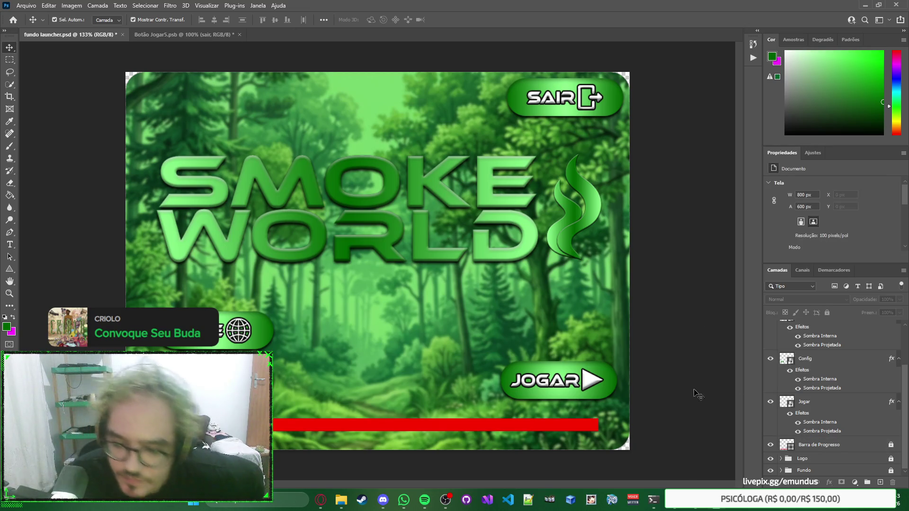
key(alt+Tab)
scroll(653, 331, up, 4)
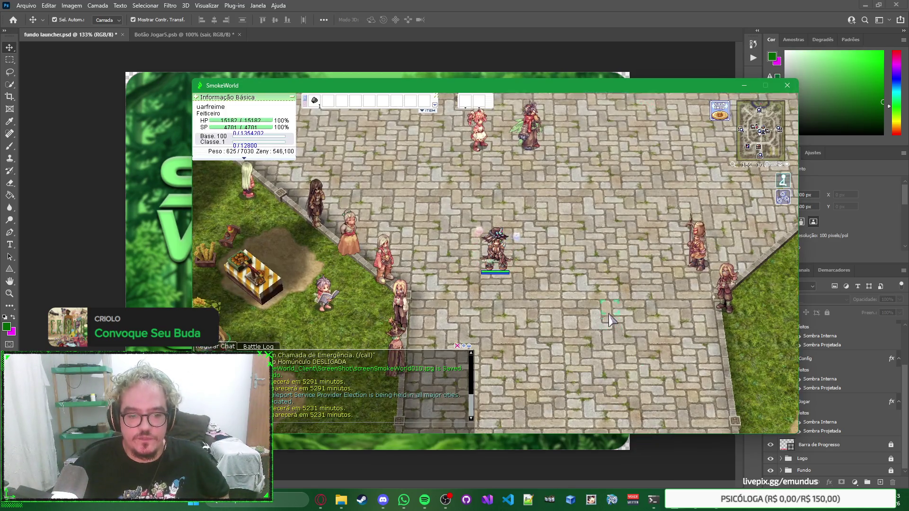
click(657, 46)
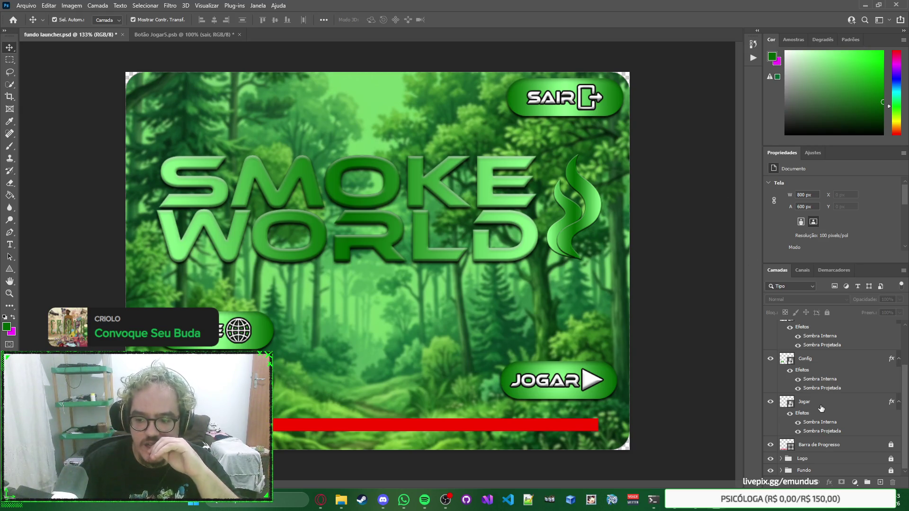
Expand the Logo group and open the logo icone smart object as its own document.
click(780, 459)
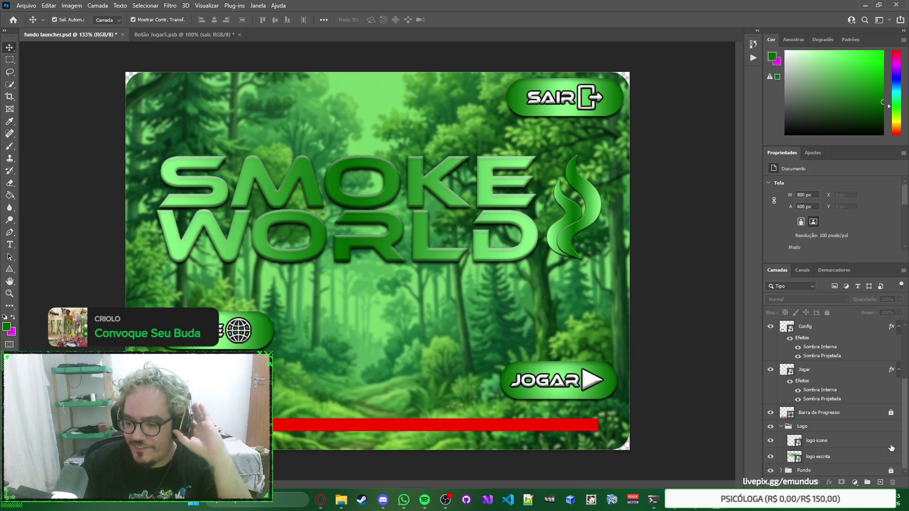
click(850, 445)
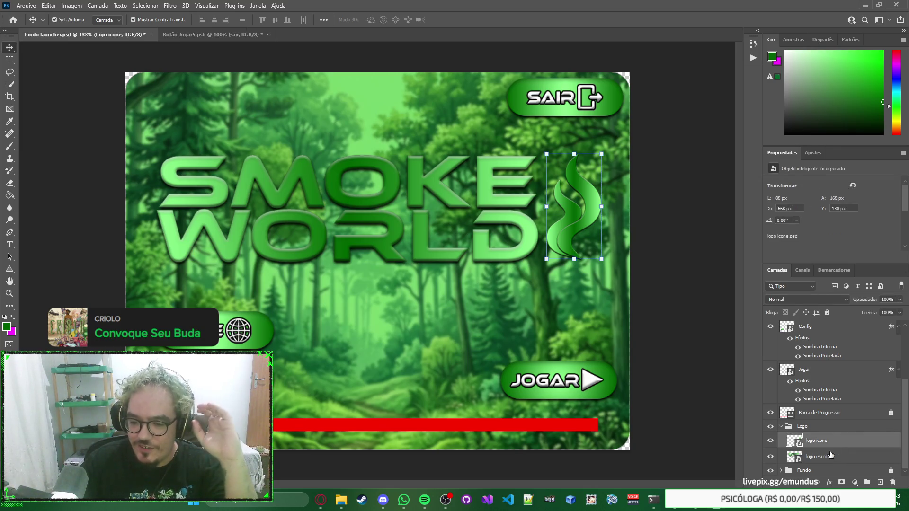
click(829, 455)
double_click(818, 440)
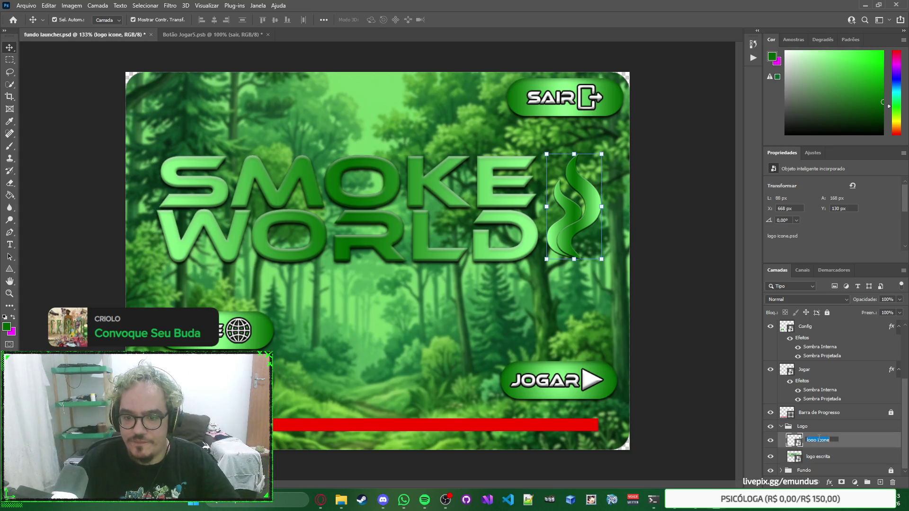
double_click(798, 446)
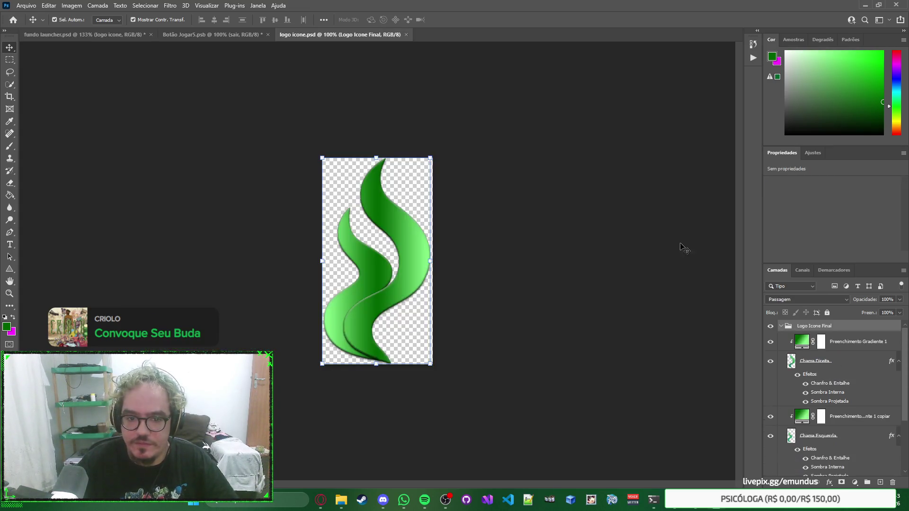
Select the Chama Direita layer, try Select Subject, deselect, and pick Preenchimento Gradiente 1.
click(792, 363)
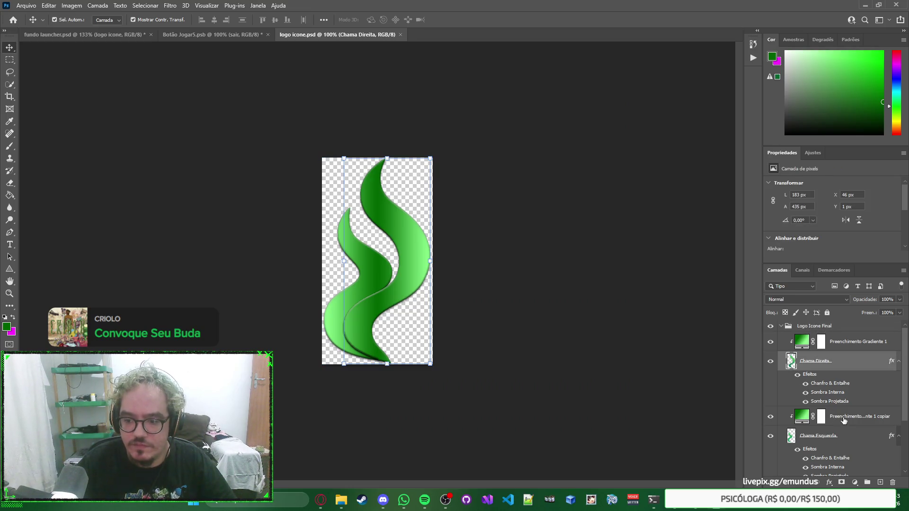
scroll(859, 395, down, 1)
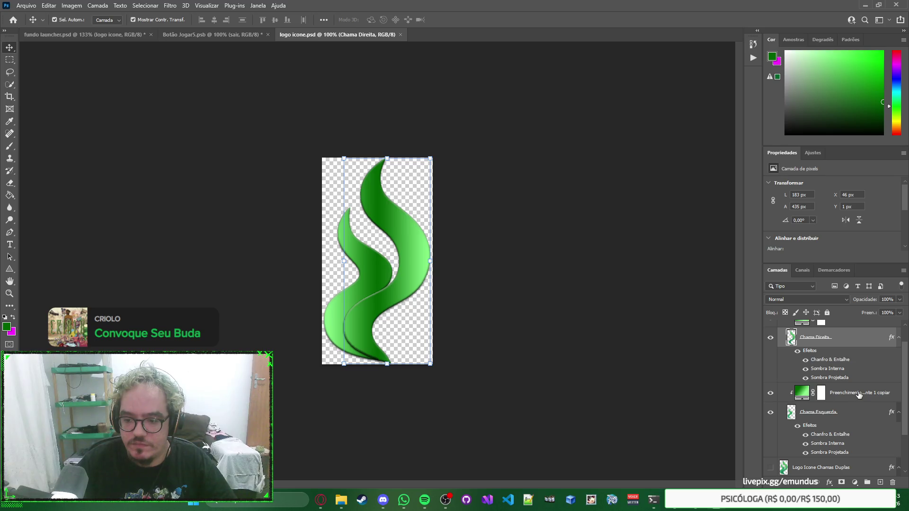
scroll(854, 411, up, 1)
scroll(870, 220, down, 5)
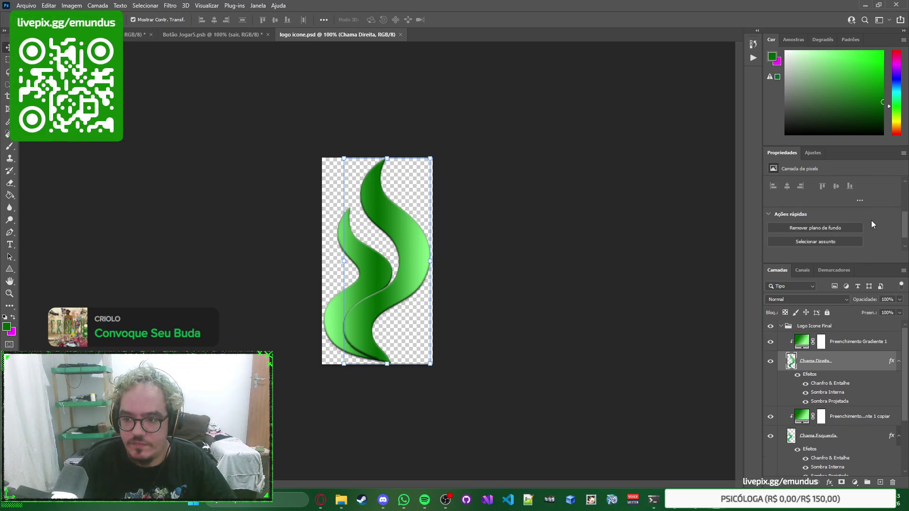
scroll(871, 220, up, 4)
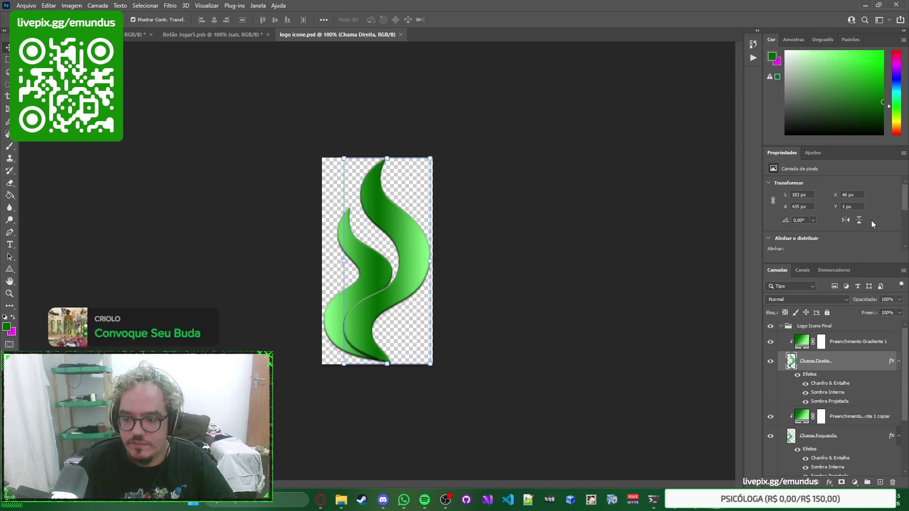
scroll(871, 220, down, 3)
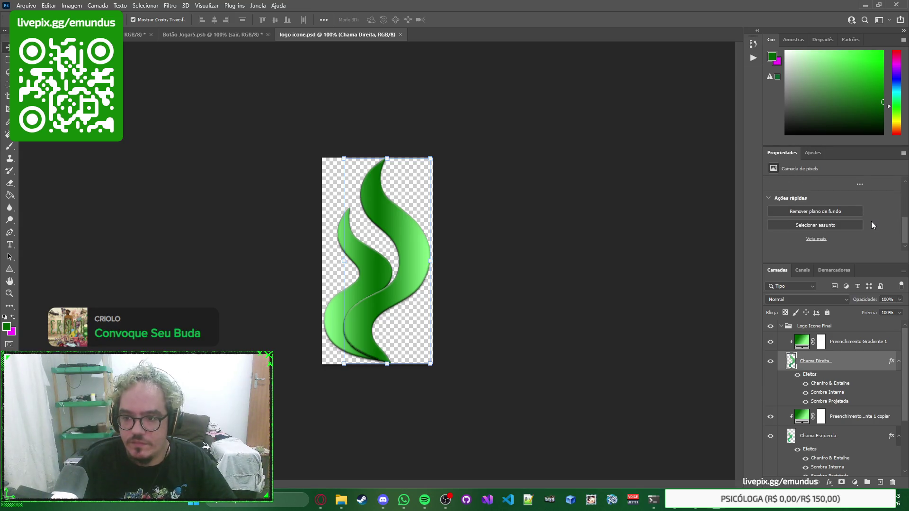
click(856, 226)
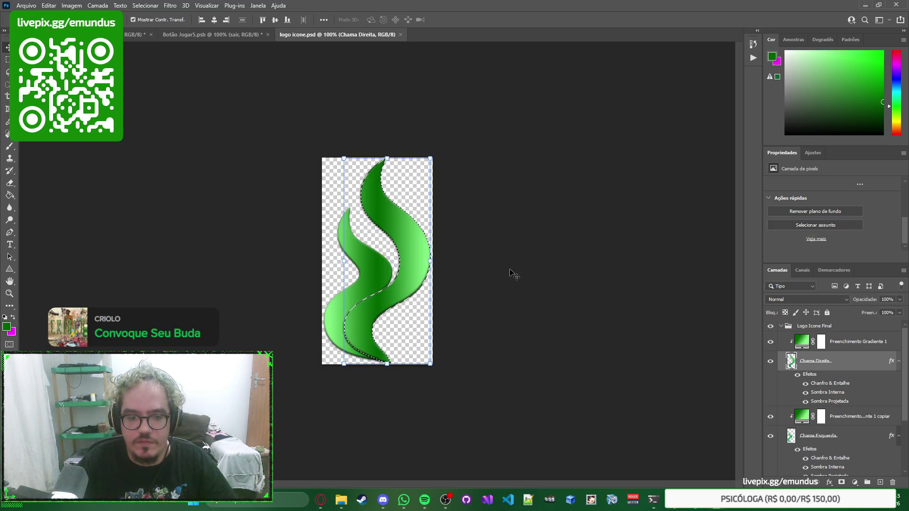
click(559, 265)
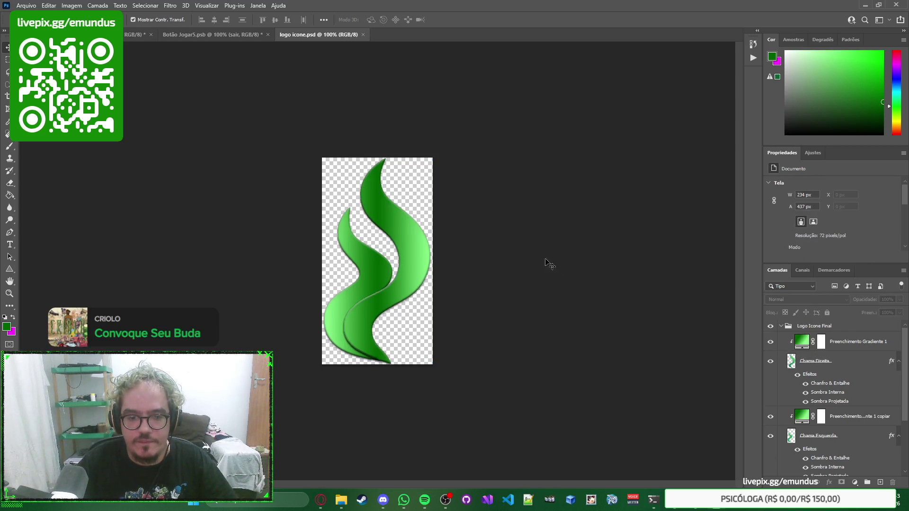
click(413, 262)
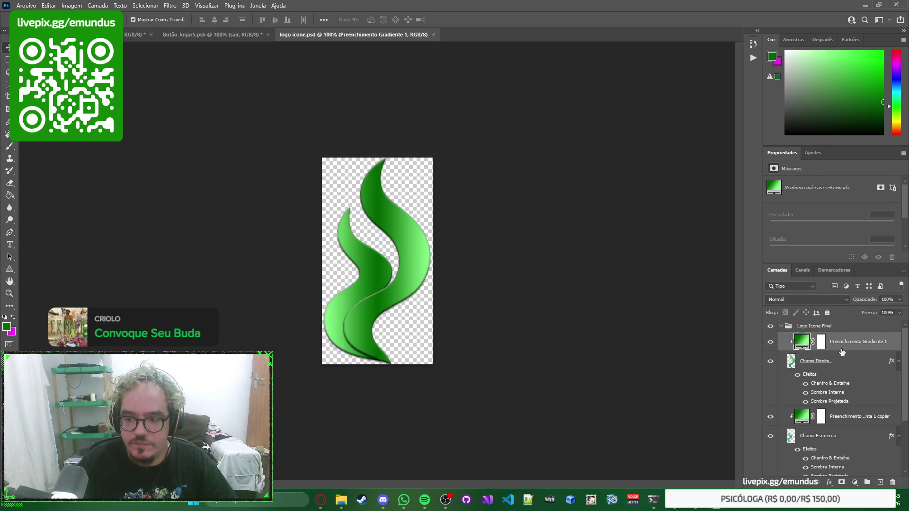
double_click(859, 363)
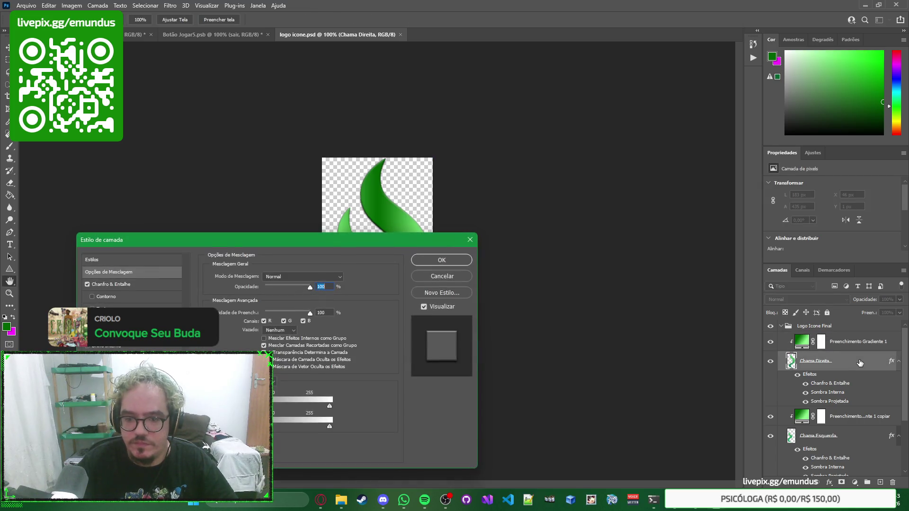
key(Return)
click(770, 343)
click(770, 345)
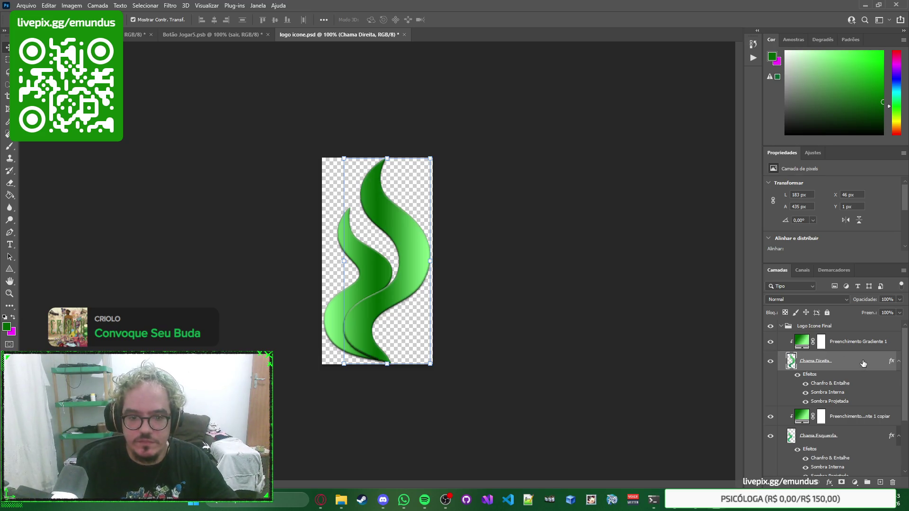
double_click(859, 363)
mouse_move(332, 239)
mouse_down()
mouse_move(651, 133)
mouse_move(742, 127)
mouse_move(663, 118)
mouse_move(620, 101)
mouse_move(680, 117)
mouse_move(661, 121)
mouse_up()
click(408, 261)
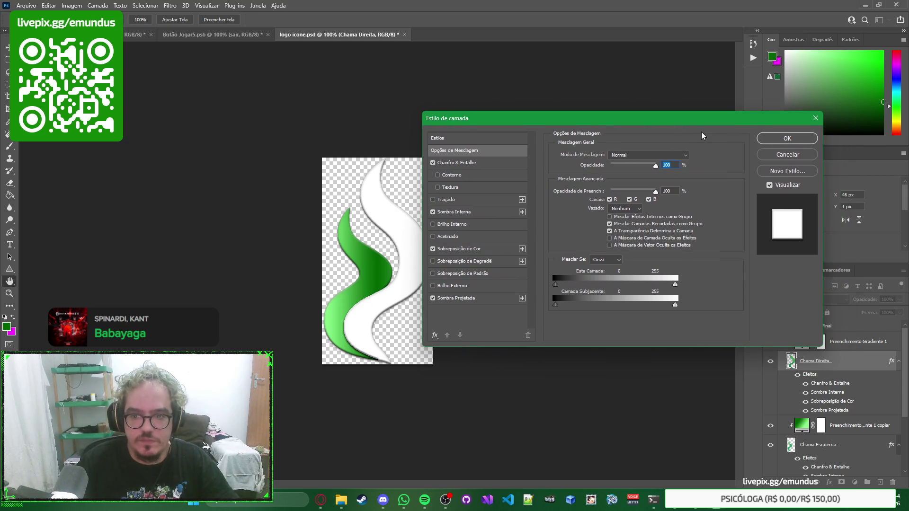
click(489, 249)
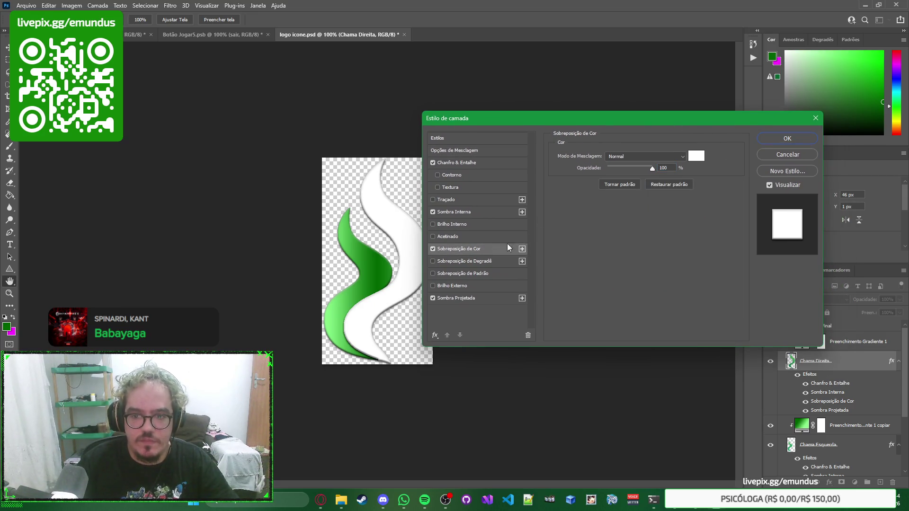
click(677, 157)
click(677, 157)
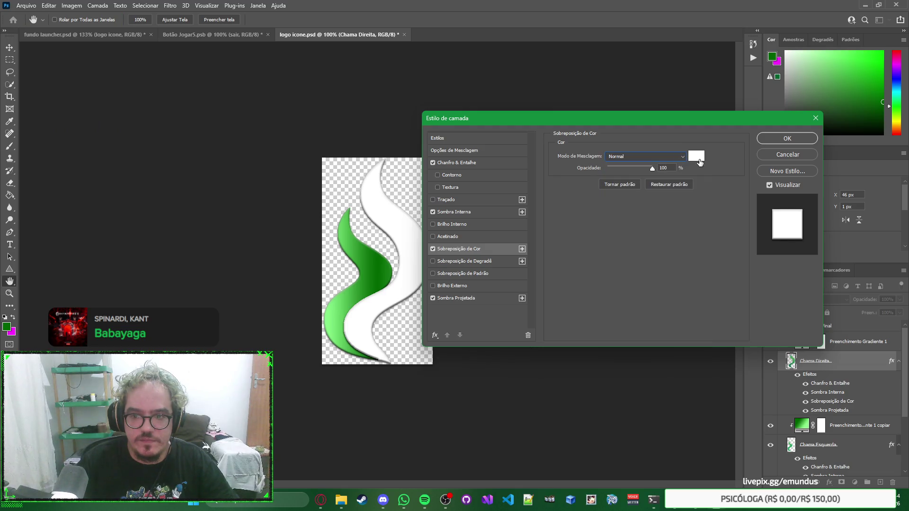
click(794, 154)
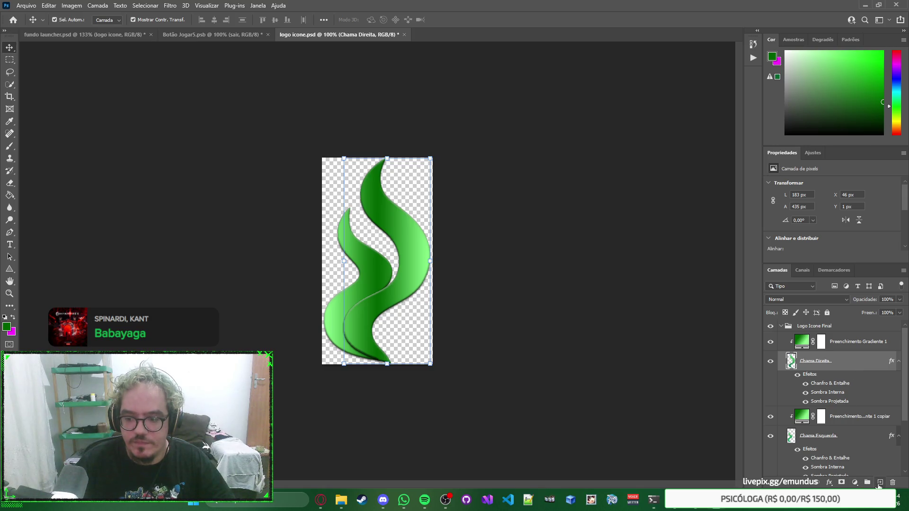
click(855, 481)
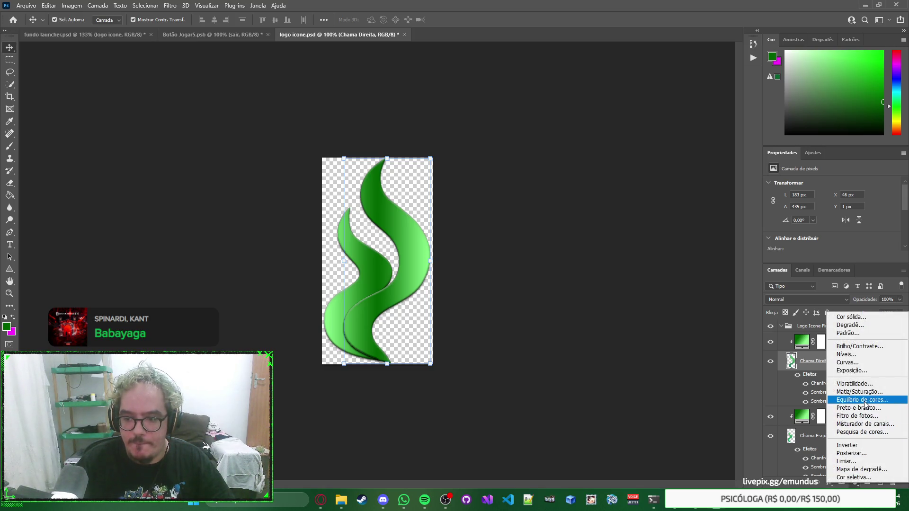
Try a Hue/Saturation adjustment layer on the right flame's gradient fill, then remove it.
click(855, 392)
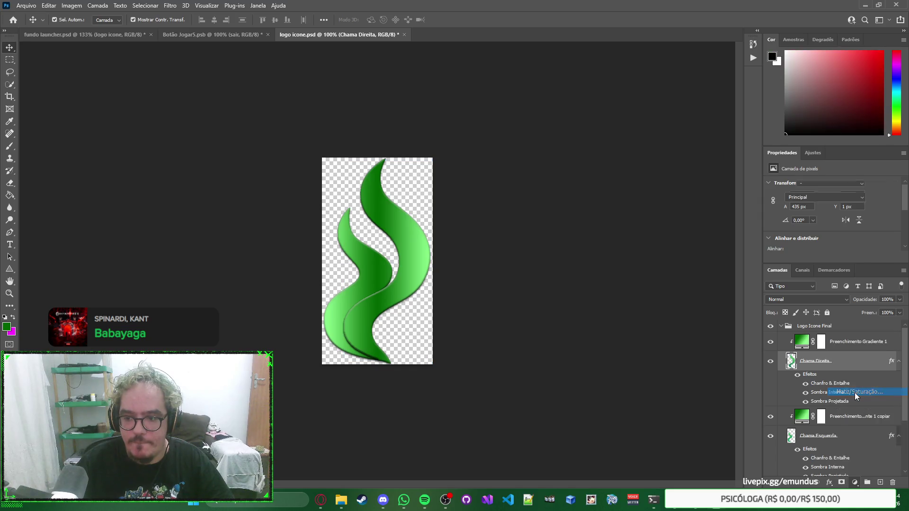
drag(847, 361, 843, 338)
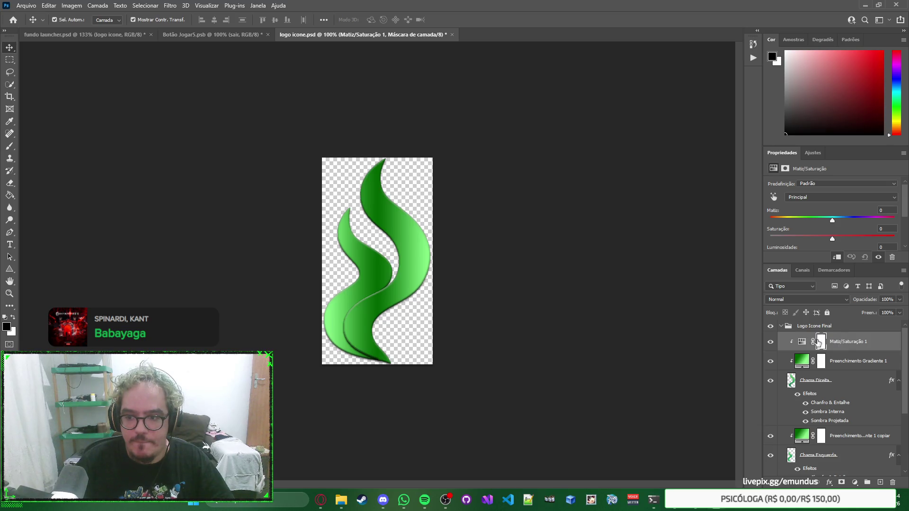
click(858, 346)
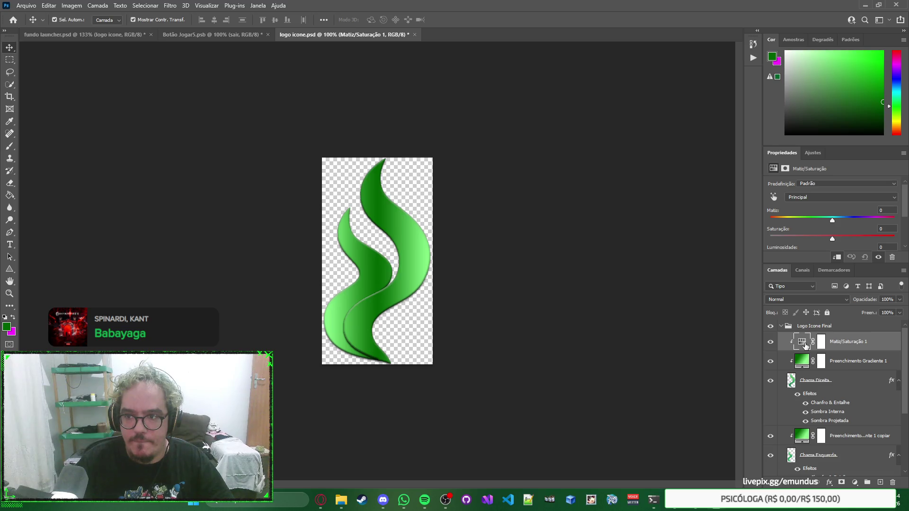
drag(798, 65, 738, 31)
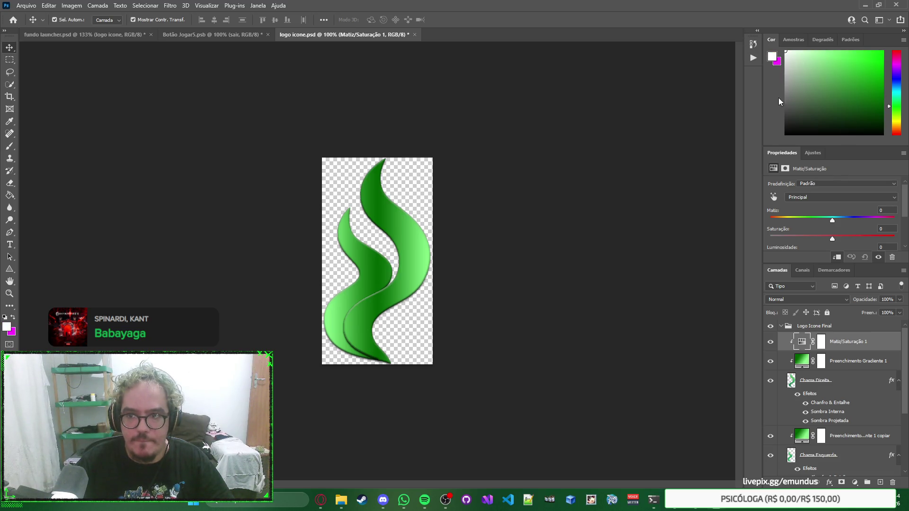
drag(836, 356, 853, 346)
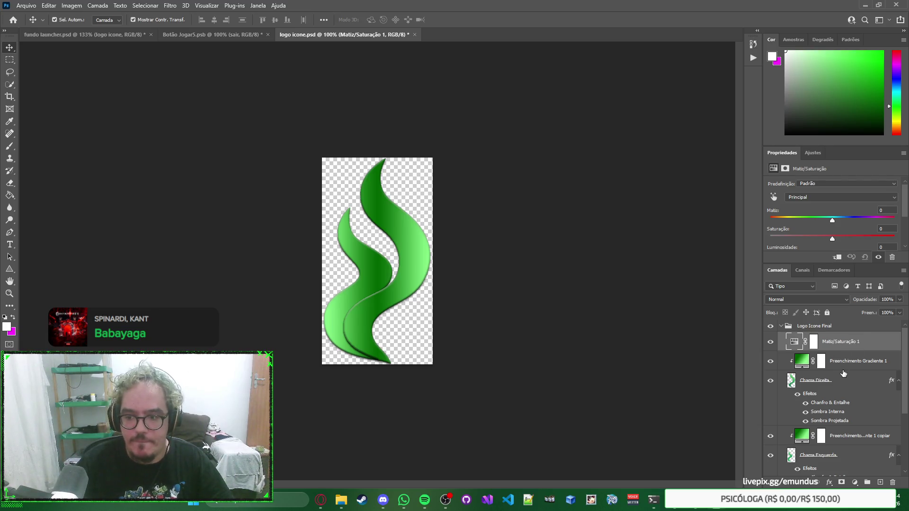
click(770, 361)
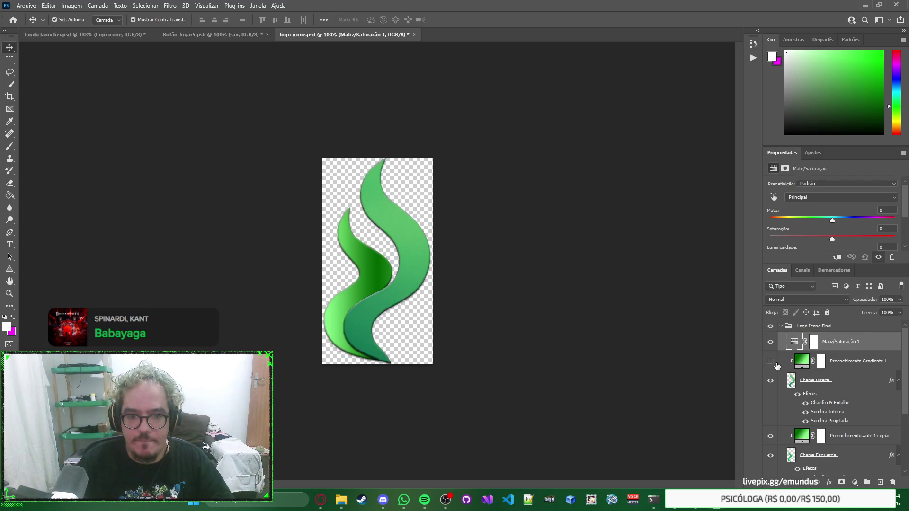
alt+click(854, 351)
drag(845, 354, 847, 369)
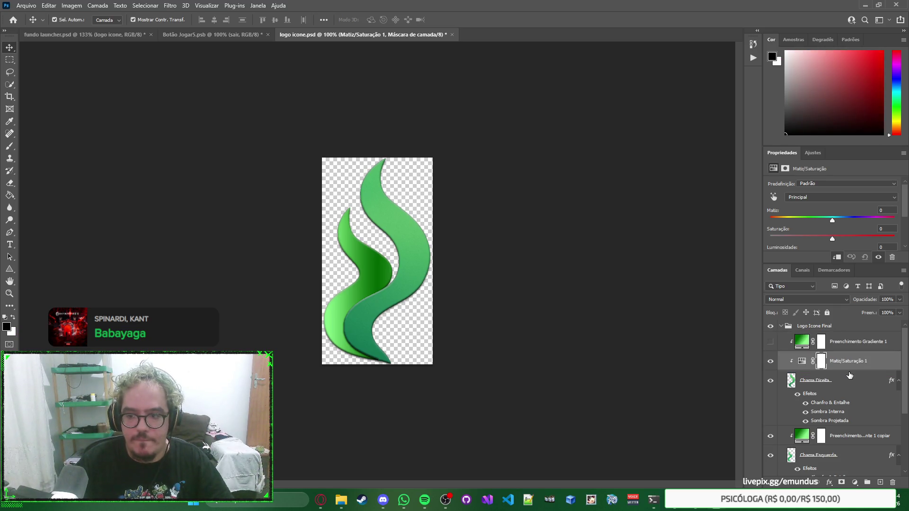
key(ctrl+z)
key(ctrl+z)
key(ctrl+z)
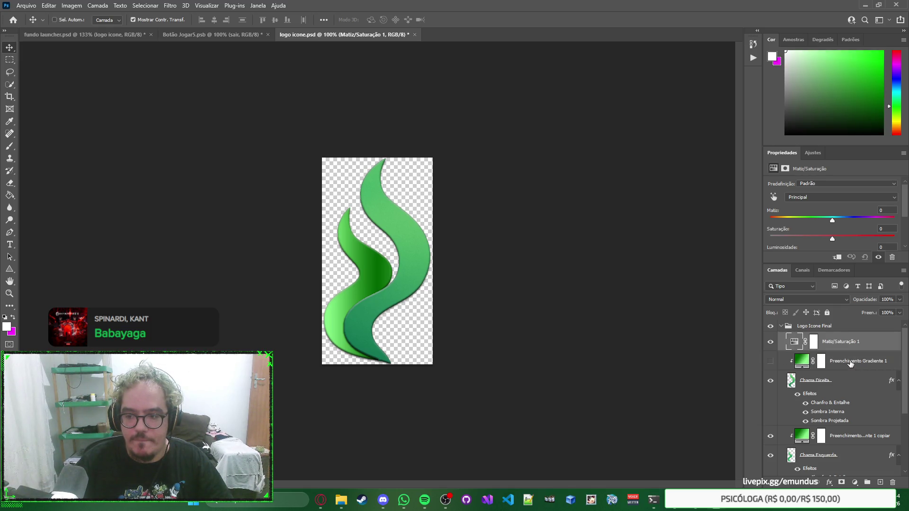
key(ctrl+z)
key(ctrl+z)
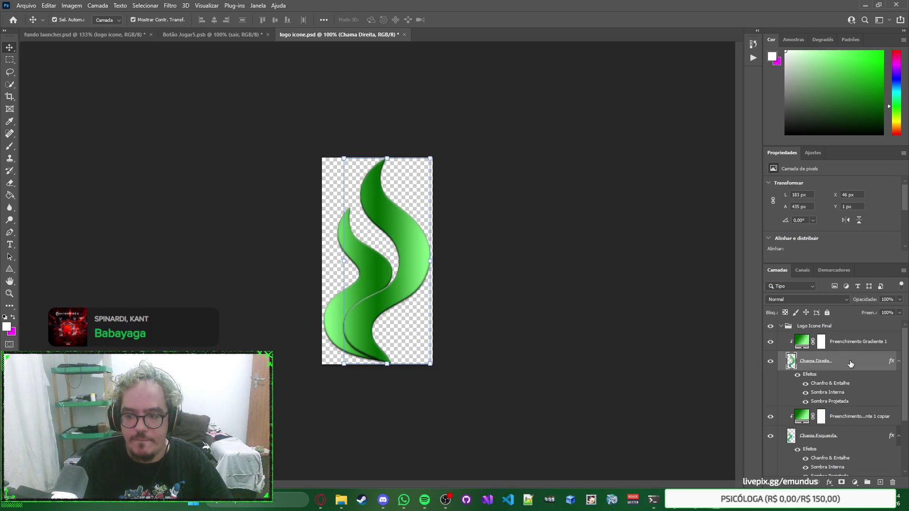
Try a white solid colour fill layer, undo it, and toggle the gradient fill to compare.
click(854, 481)
click(862, 319)
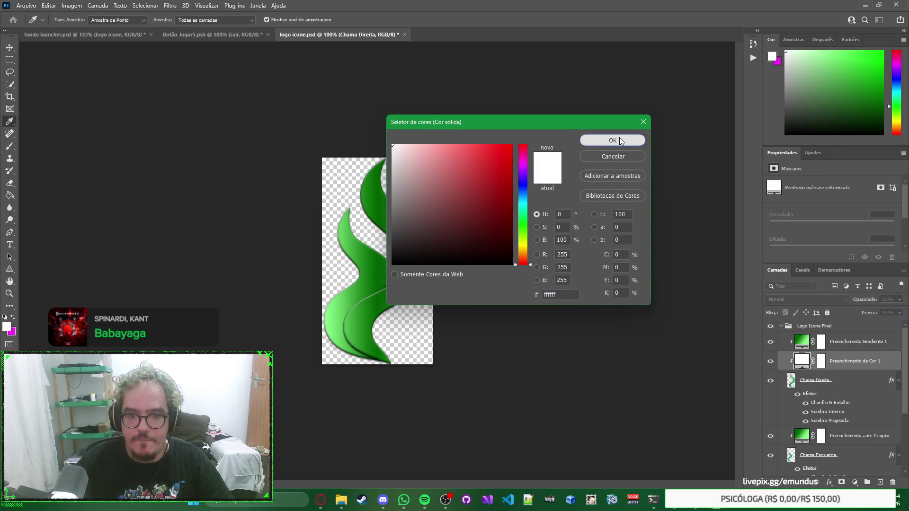
click(618, 138)
drag(843, 360, 840, 340)
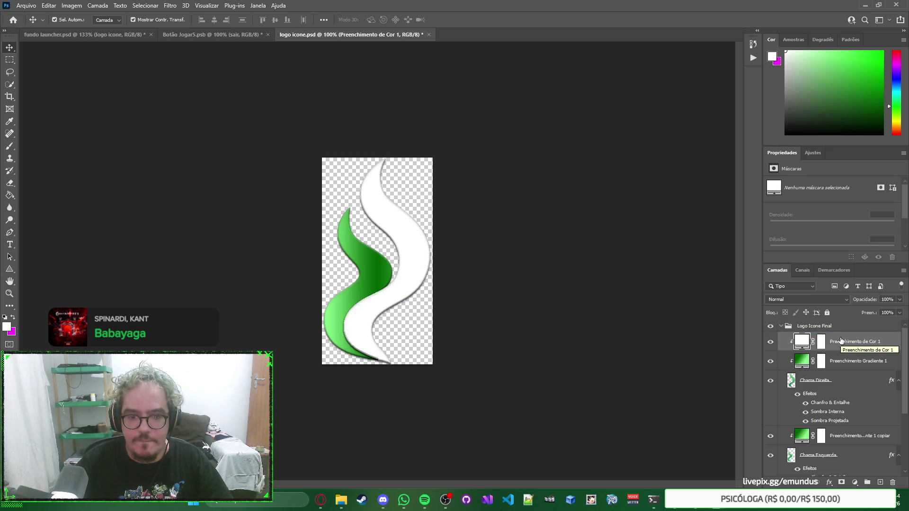
key(ctrl+z)
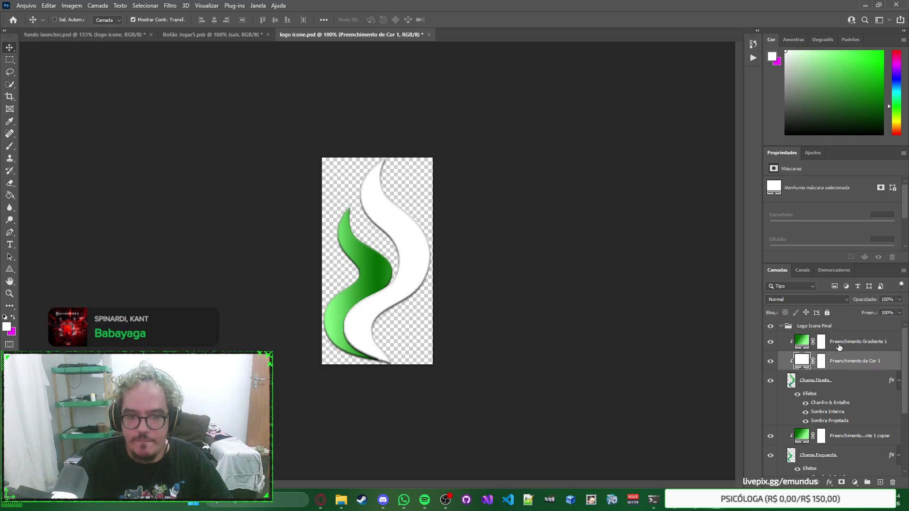
click(846, 365)
key(ctrl+z)
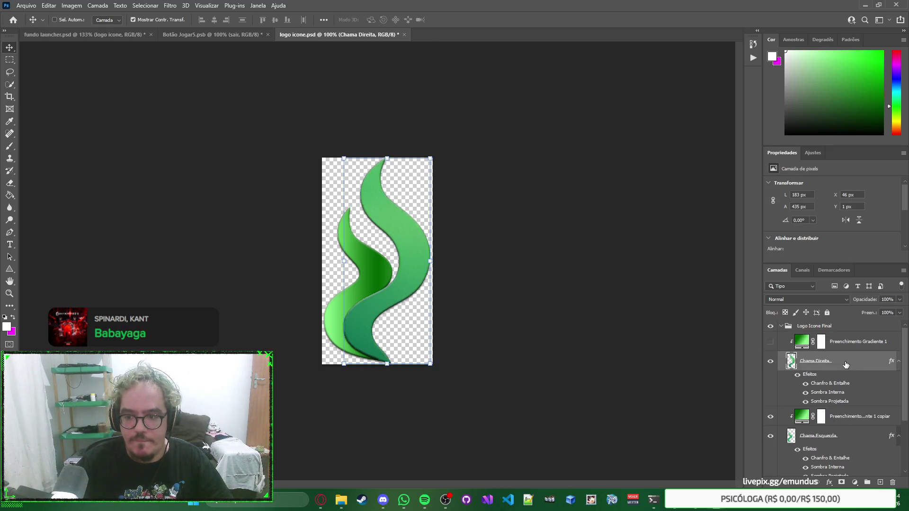
key(ctrl+shift+z)
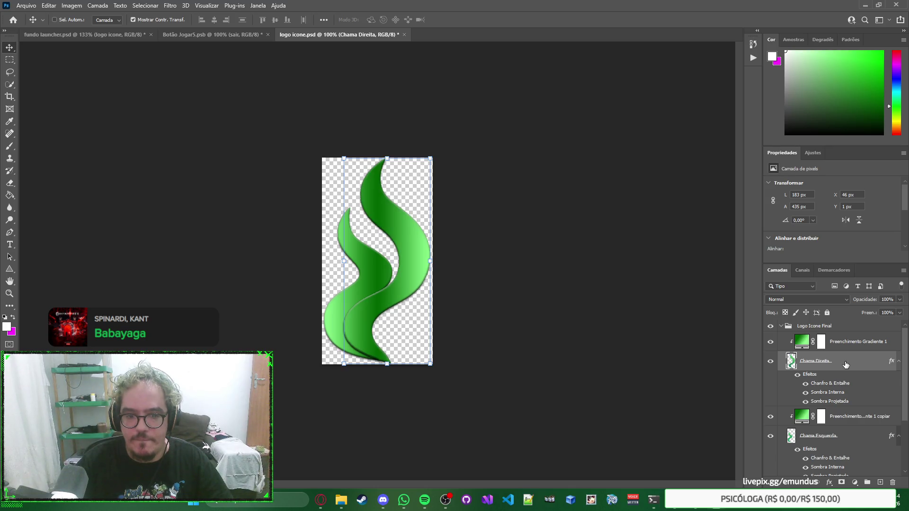
Close logo icone.psd, answering the save prompt, and return to the launcher mockup.
ctrl+click(597, 288)
key(ctrl+w)
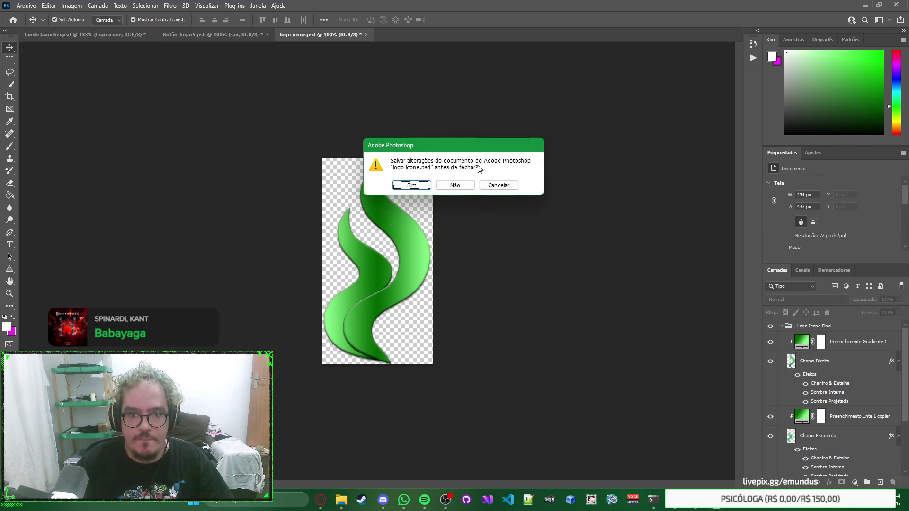
click(462, 185)
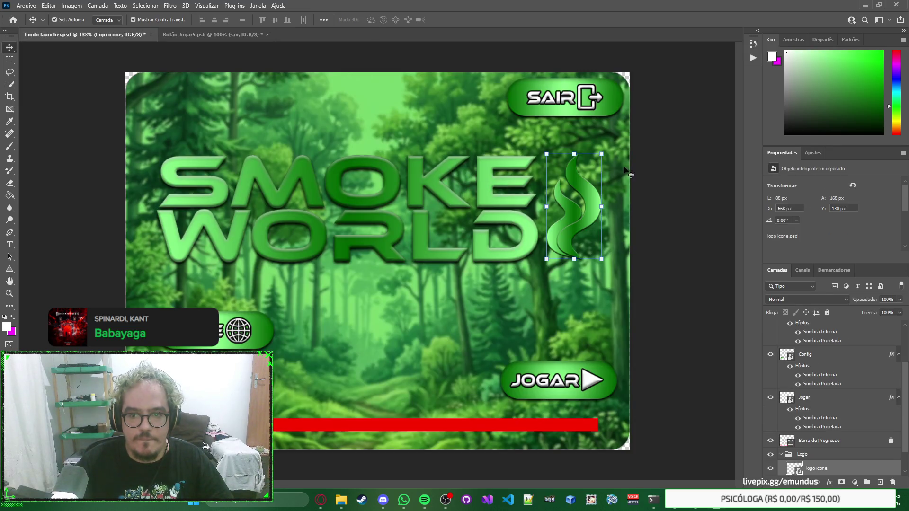
click(625, 170)
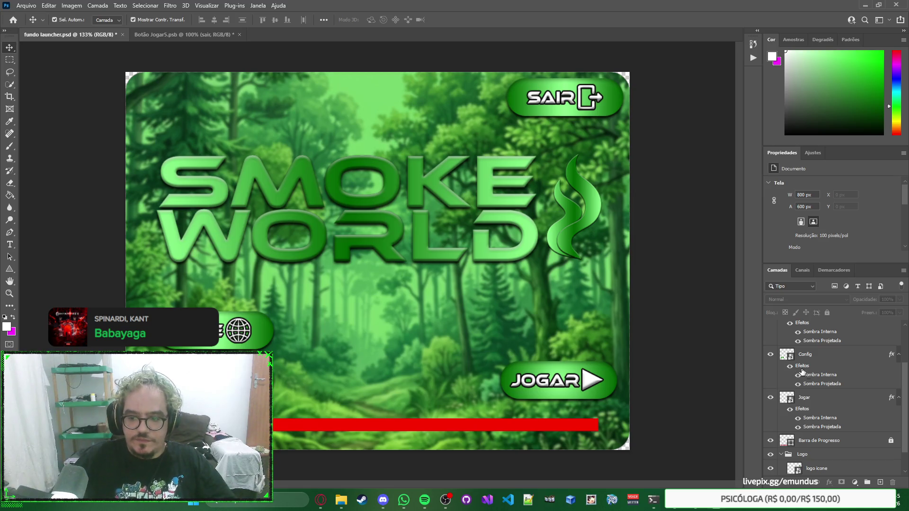
scroll(802, 372, down, 2)
Open the logo escrita smart object as its own document and switch between open documents.
double_click(803, 457)
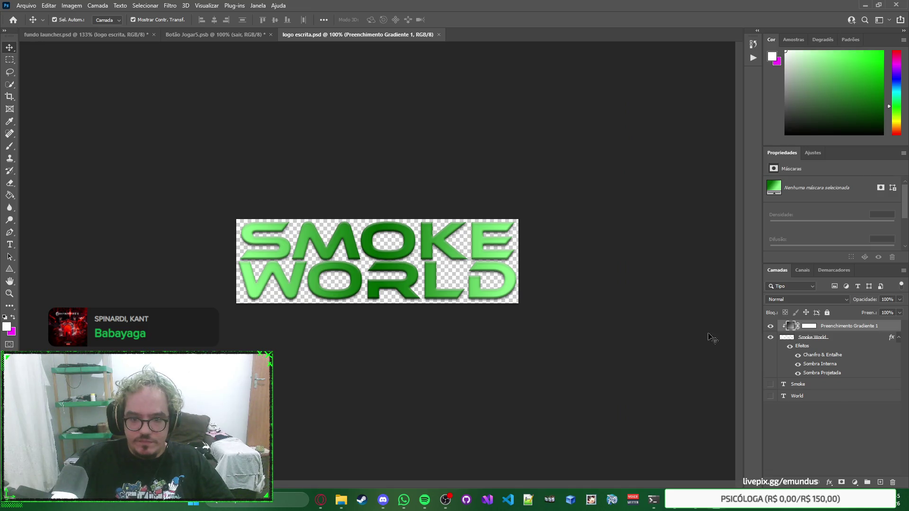
key(ctrl+Tab)
key(ctrl+Tab)
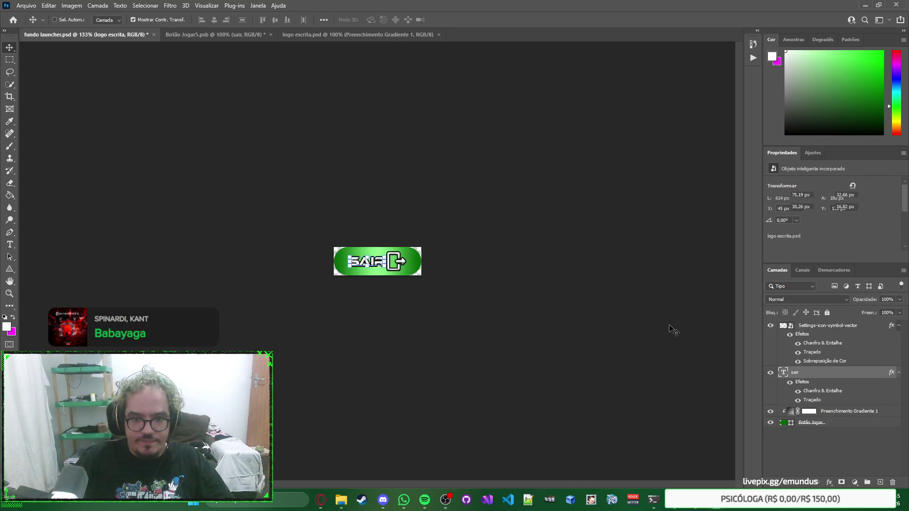
key(ctrl+Tab)
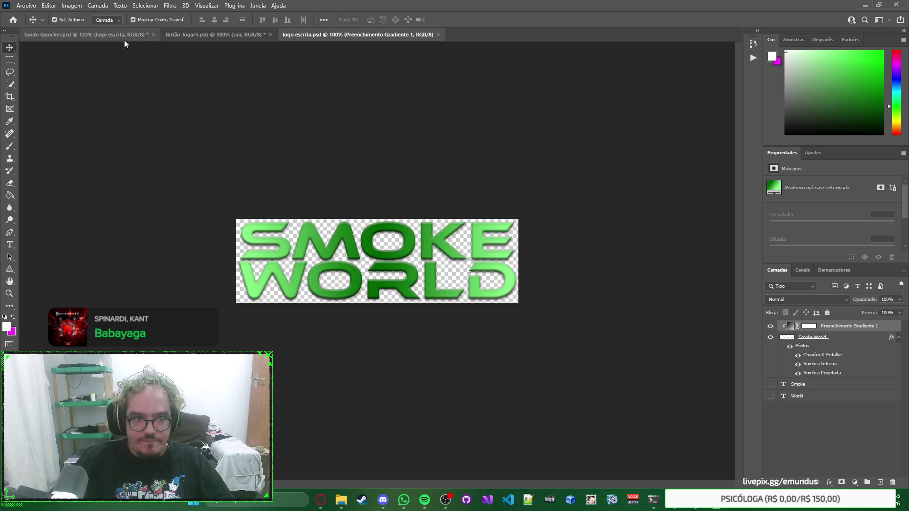
click(121, 39)
click(325, 37)
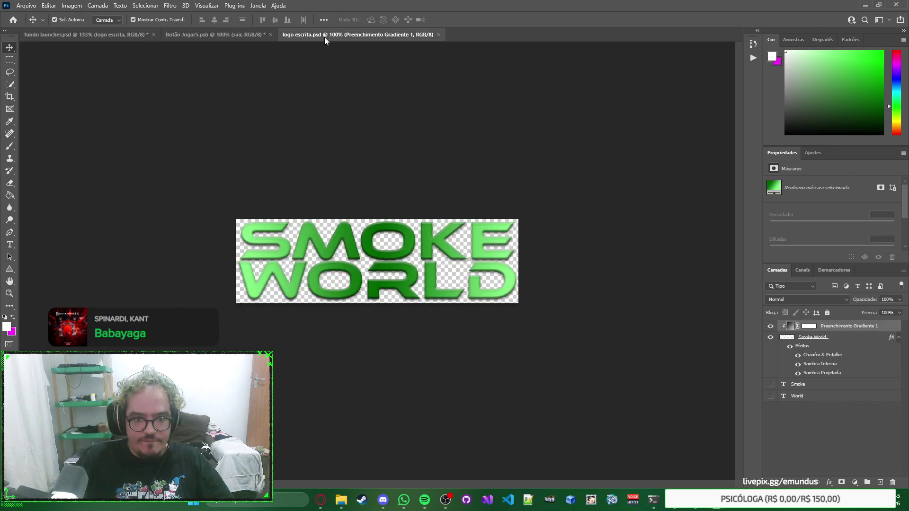
Select the Smoke World text layer and open the gradient fill layer's settings.
click(852, 337)
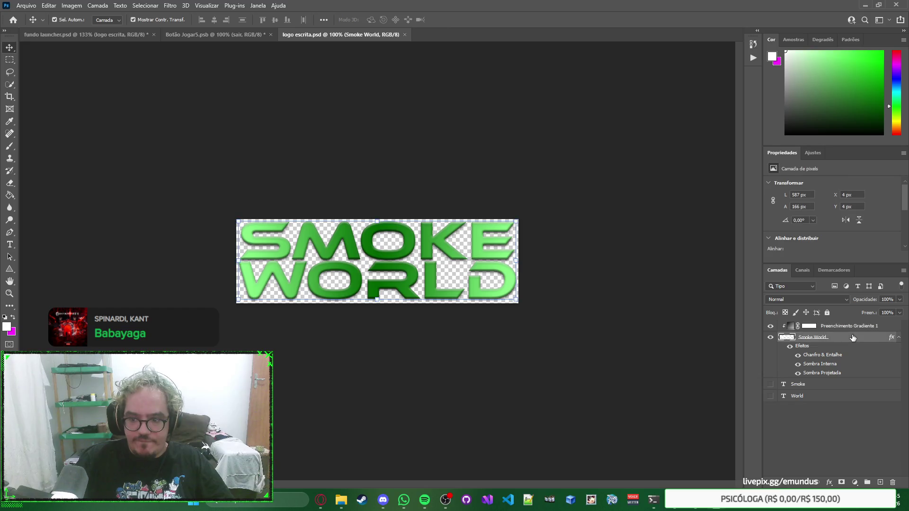
double_click(871, 339)
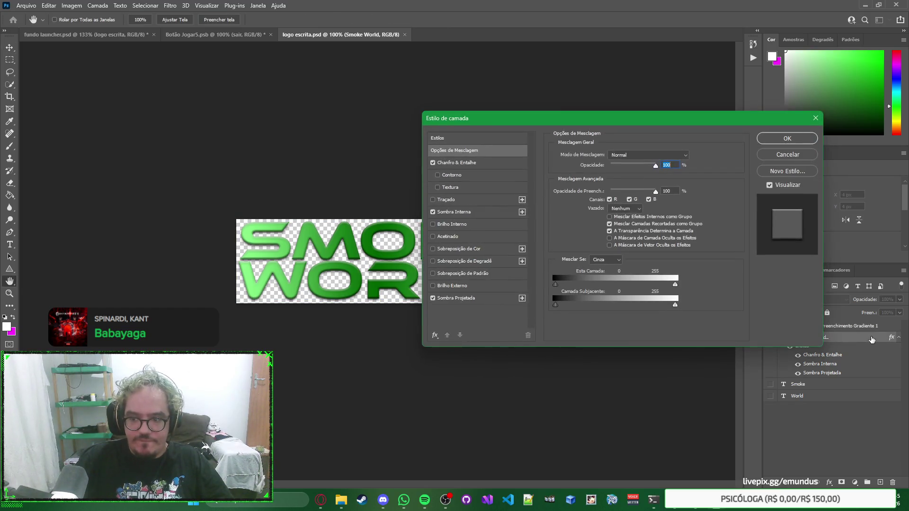
key(Escape)
double_click(858, 326)
key(Return)
double_click(790, 326)
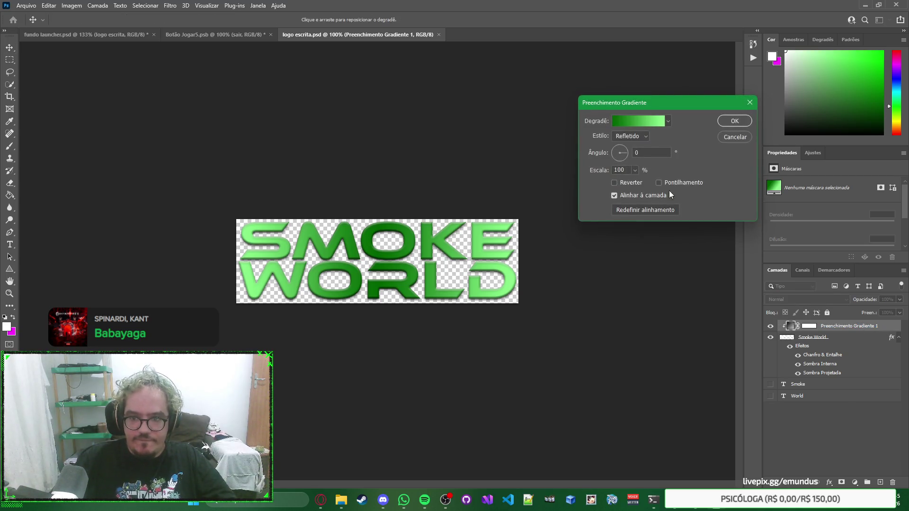
Try a 000000 to ffffff gradient in the Gradient Editor, then cancel the edits.
click(657, 122)
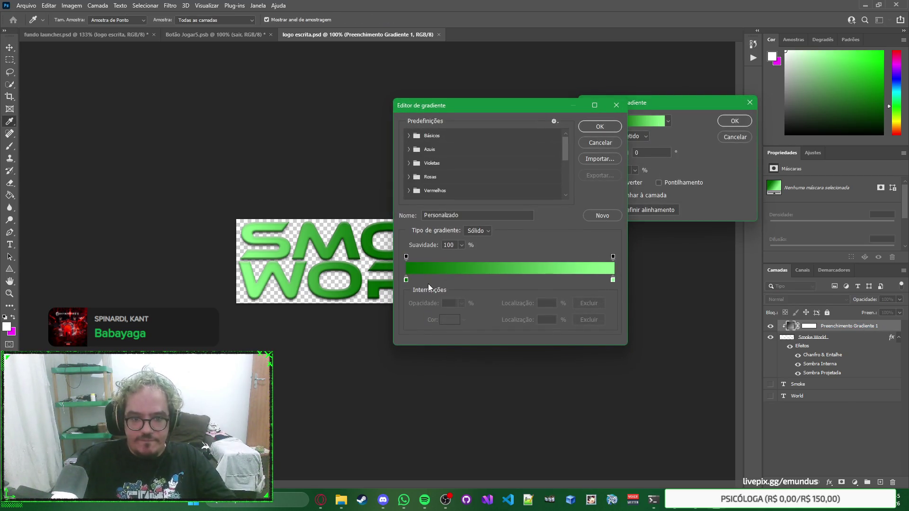
double_click(406, 281)
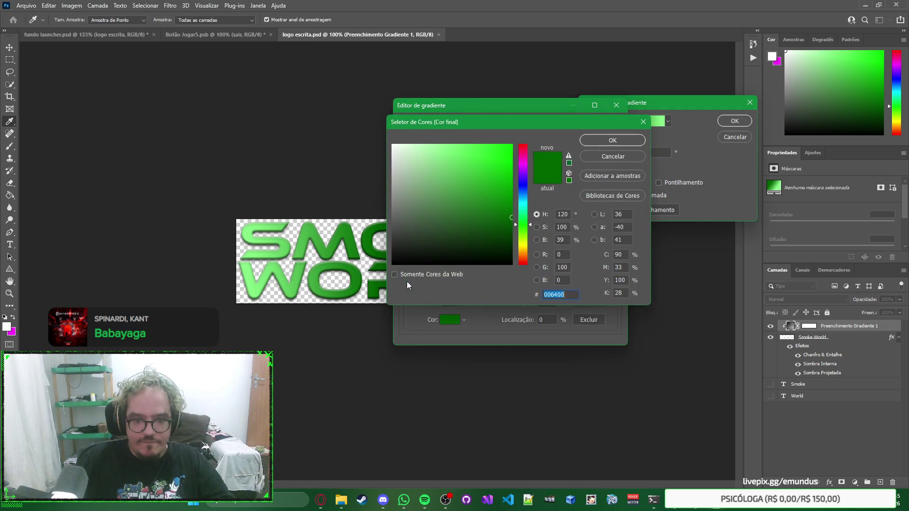
text(000000)
click(616, 140)
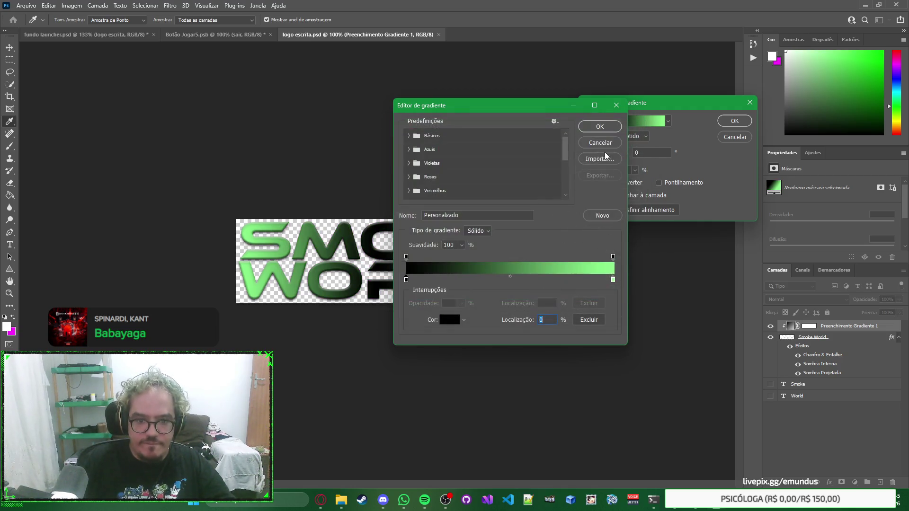
double_click(613, 282)
text(ffffff)
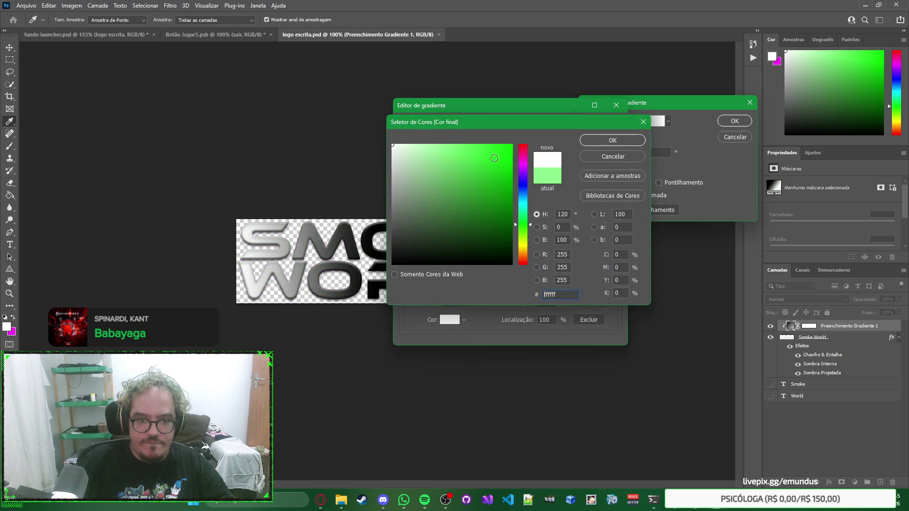
click(599, 161)
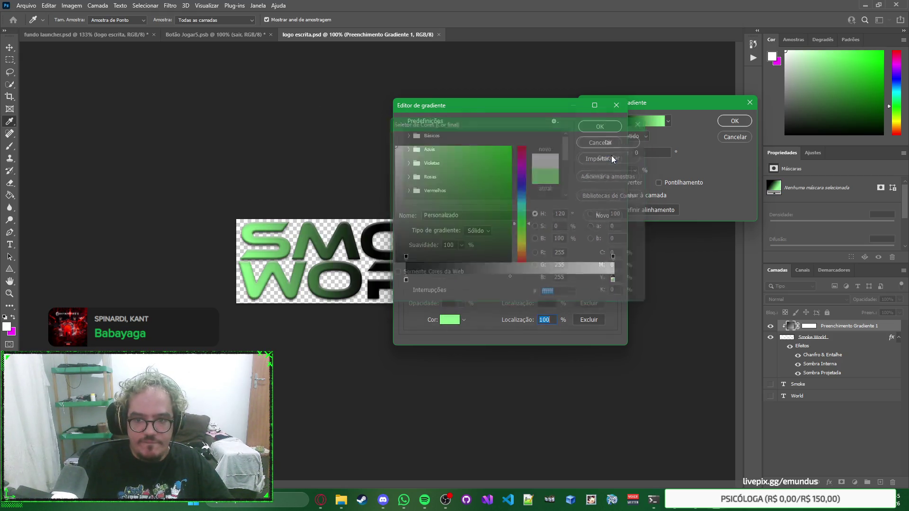
click(595, 143)
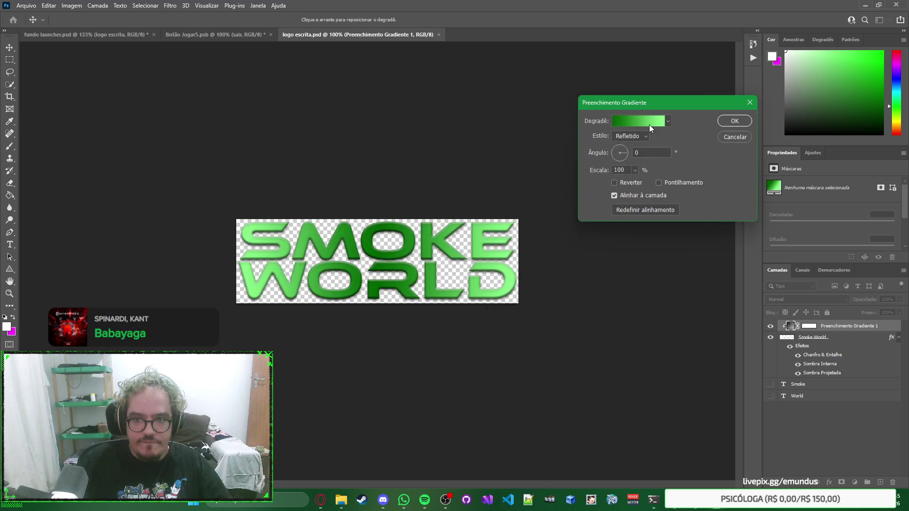
Try adding a black middle colour stop, then cancel Gradient Fill to keep the original green.
click(649, 124)
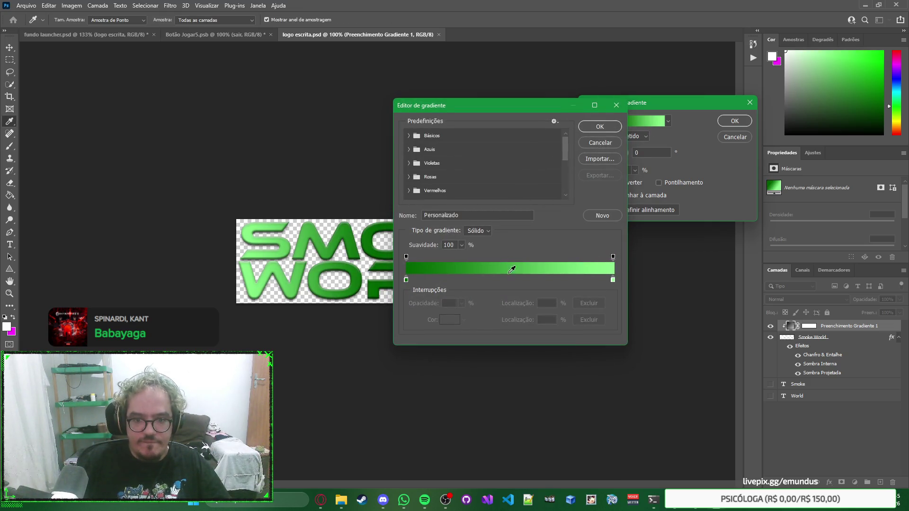
click(510, 278)
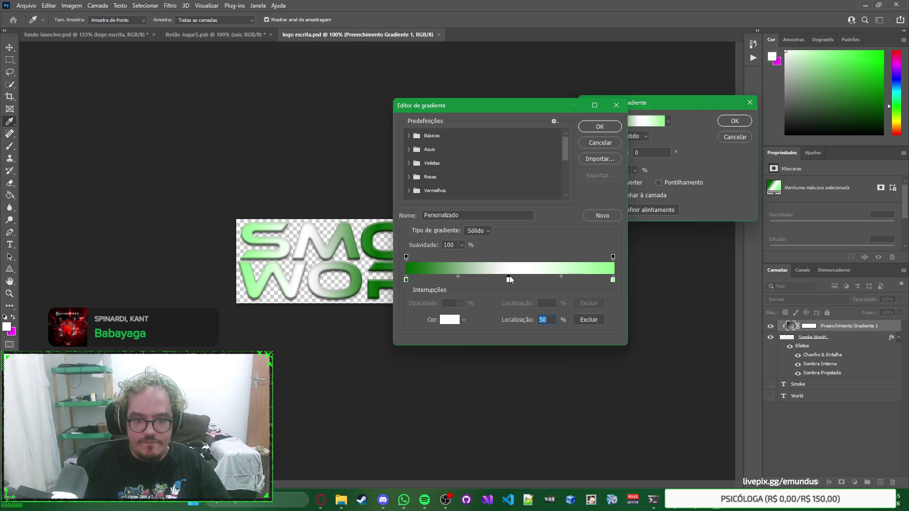
double_click(510, 277)
click(436, 259)
click(608, 139)
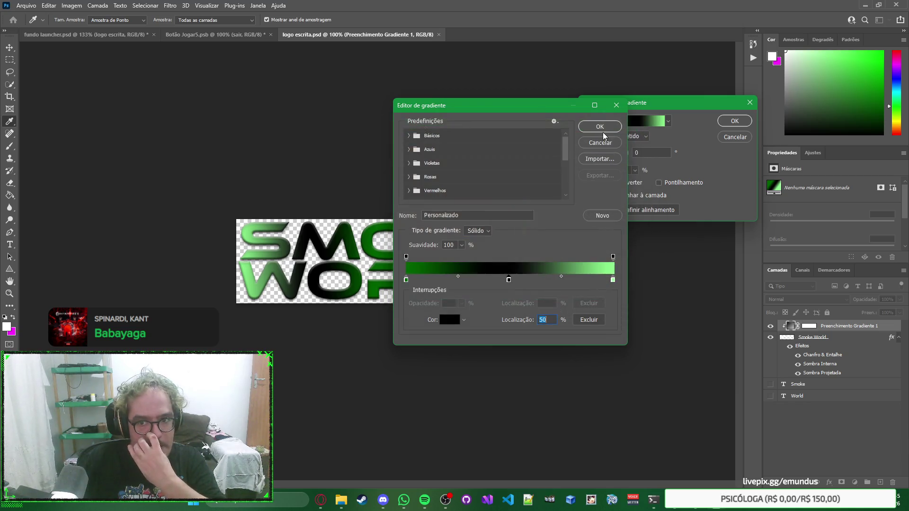
click(601, 128)
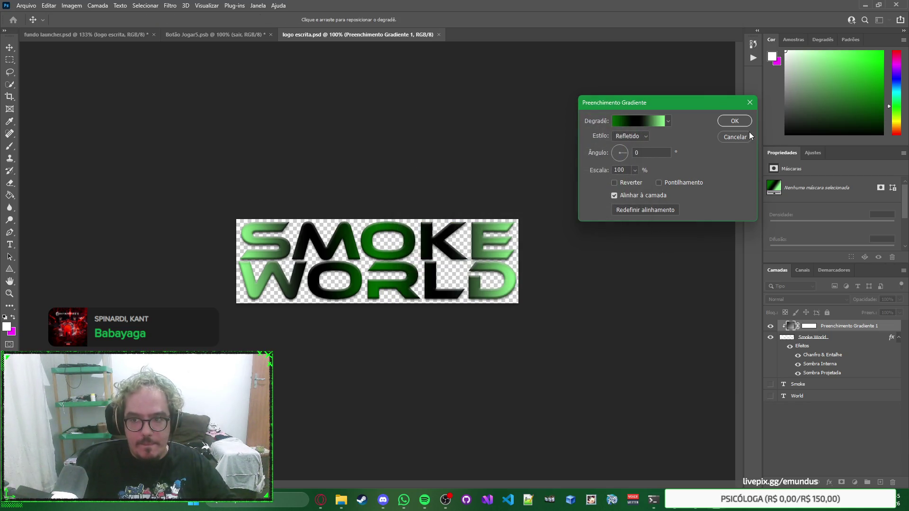
click(735, 137)
right_click(675, 137)
key(Escape)
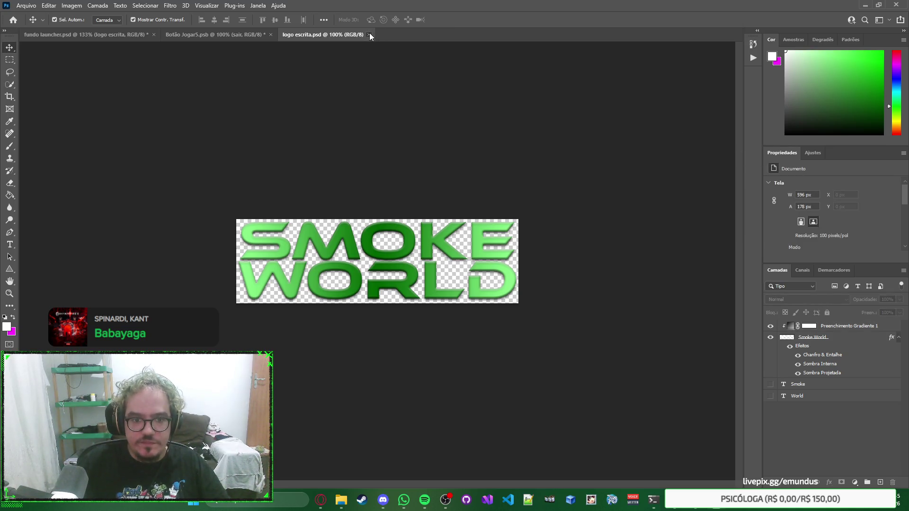
Close logo escrita.psd, select and deselect the SMOKE WORLD wordmark layer, then switch to AutoPatch Builder.
click(370, 34)
click(359, 98)
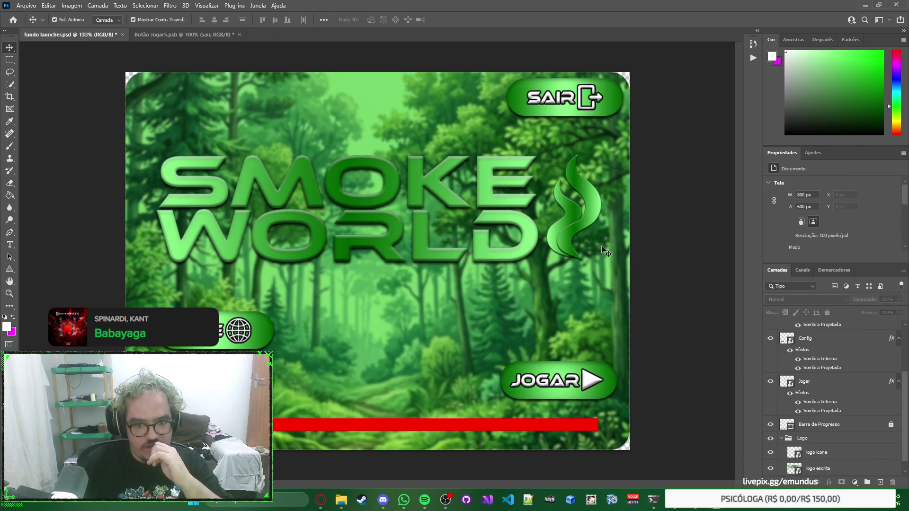
scroll(845, 375, down, 1)
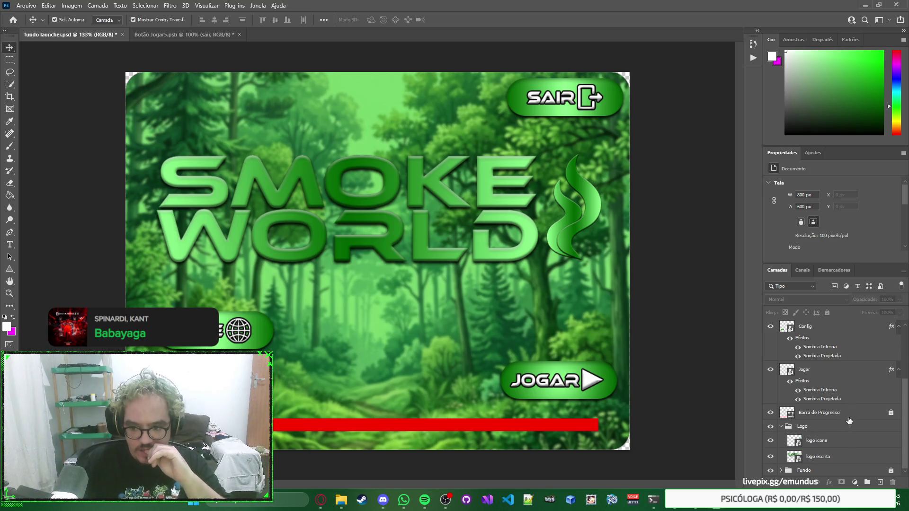
click(841, 456)
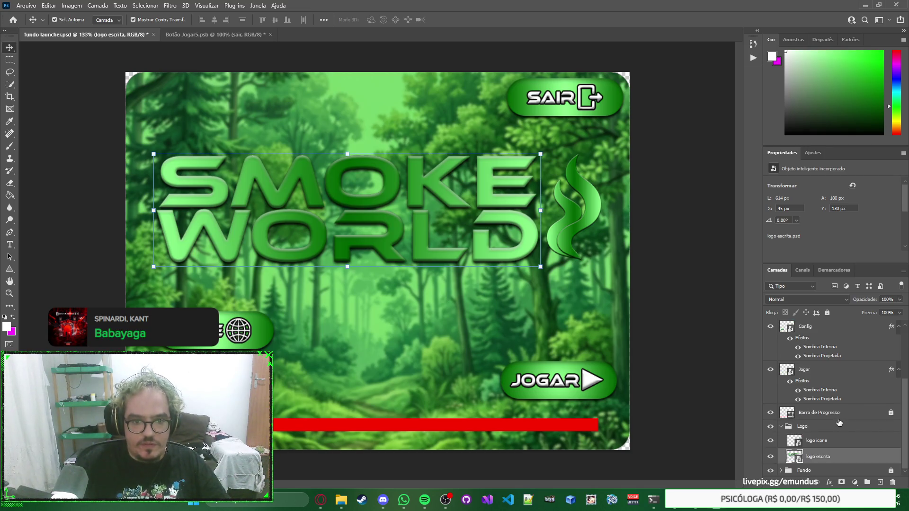
click(634, 294)
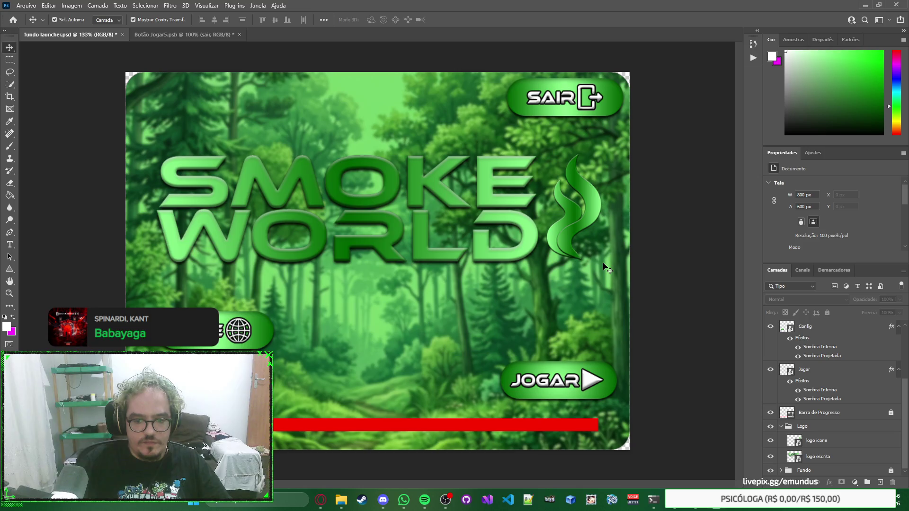
right_click(607, 291)
click(640, 342)
key(alt+Tab)
Select the Botão and step through its Disabled, Pressed, Hover and Normal states.
click(473, 310)
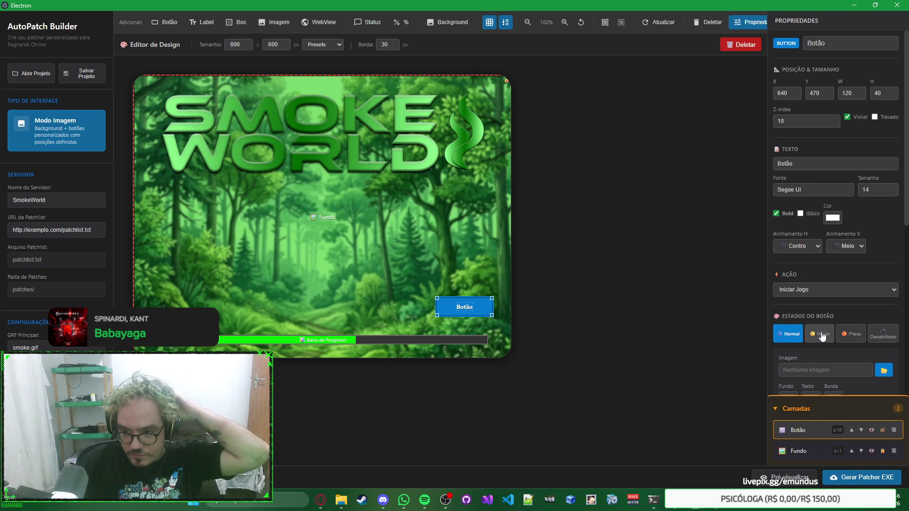
click(888, 339)
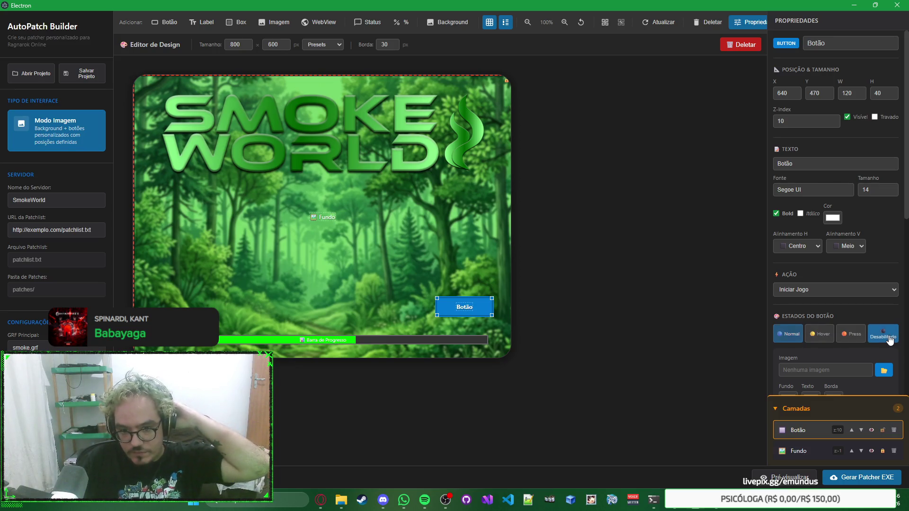
click(851, 334)
click(819, 334)
click(789, 334)
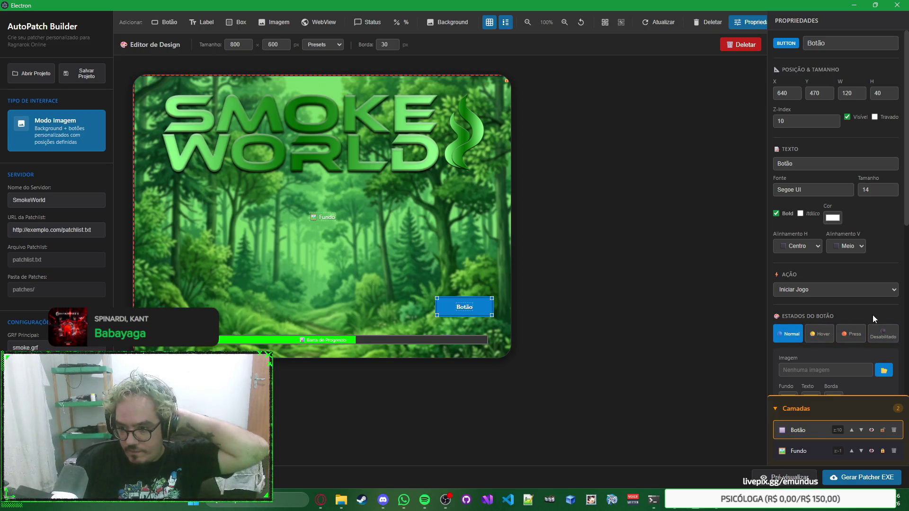
Keep the button's action as Iniciar Jogo, deselect it, and switch to Photoshop.
click(876, 290)
click(804, 370)
click(880, 290)
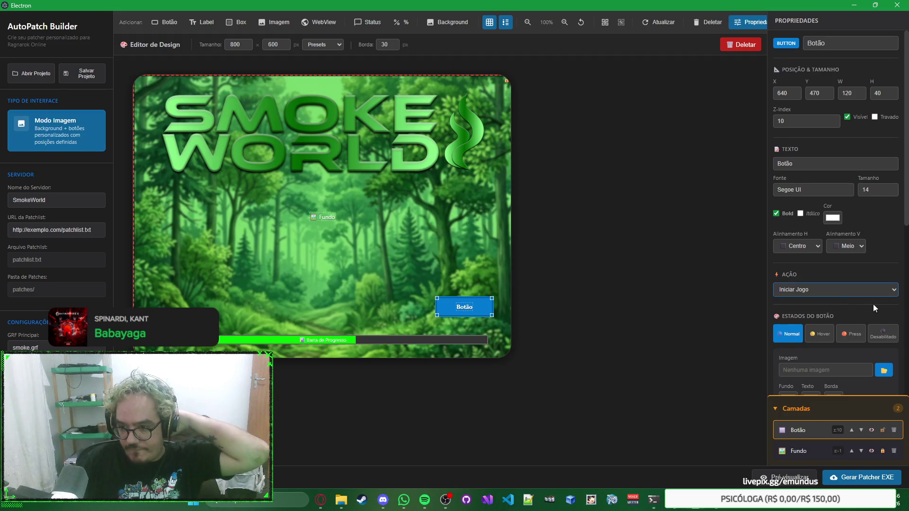
scroll(863, 305, down, 4)
scroll(858, 279, up, 4)
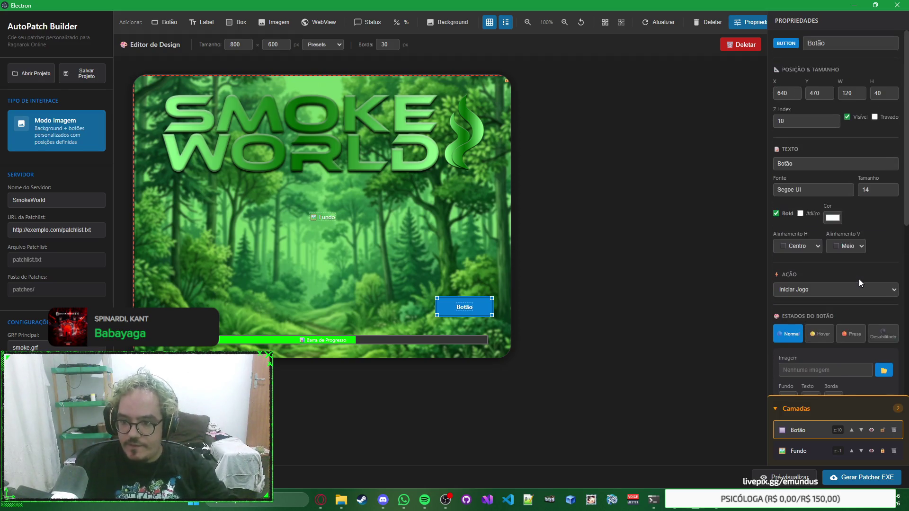
click(612, 275)
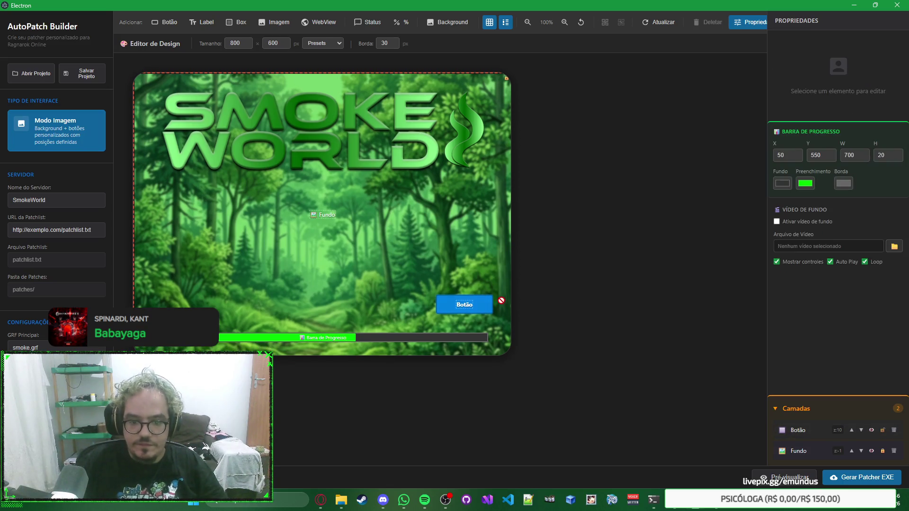
key(alt+Tab)
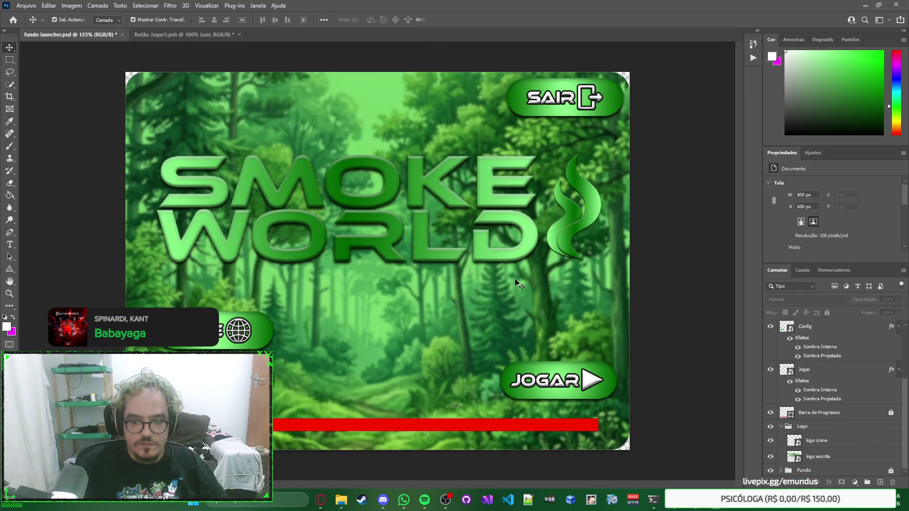
click(601, 388)
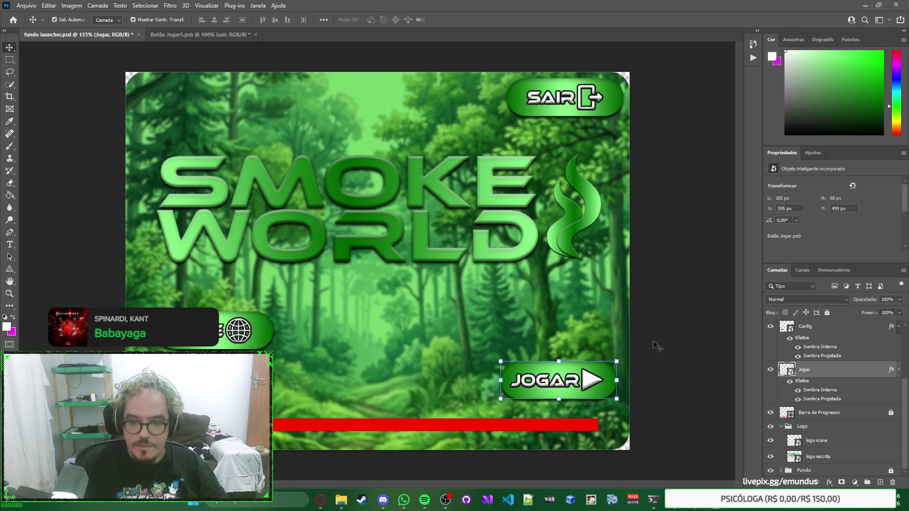
click(789, 383)
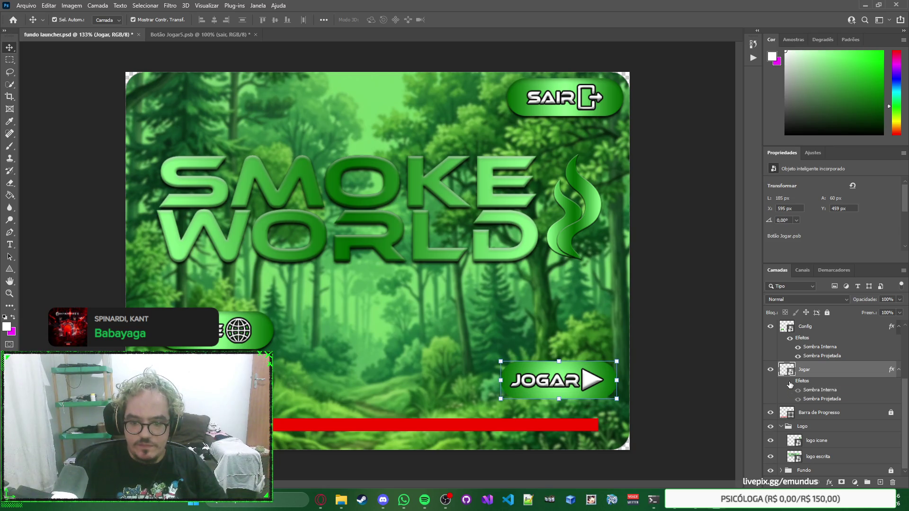
click(790, 383)
click(798, 401)
click(799, 400)
click(798, 400)
click(799, 400)
click(798, 400)
click(798, 400)
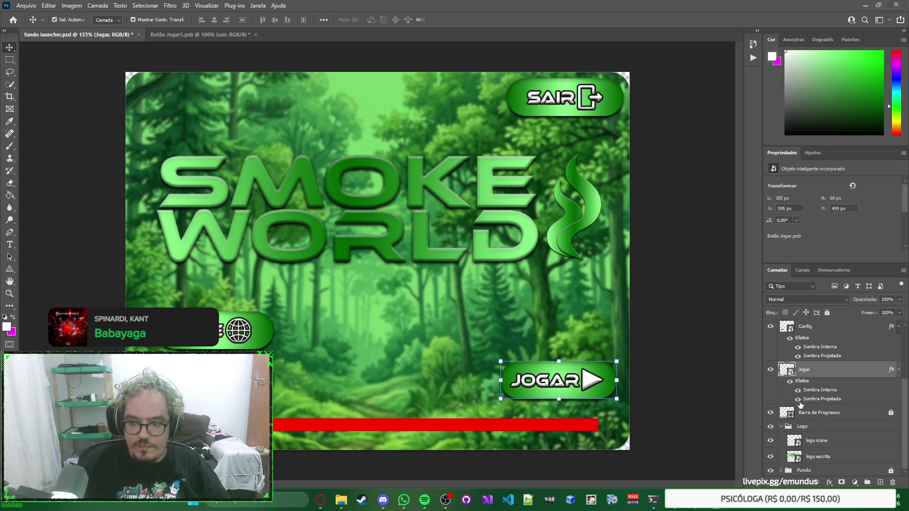
right_click(833, 369)
click(837, 371)
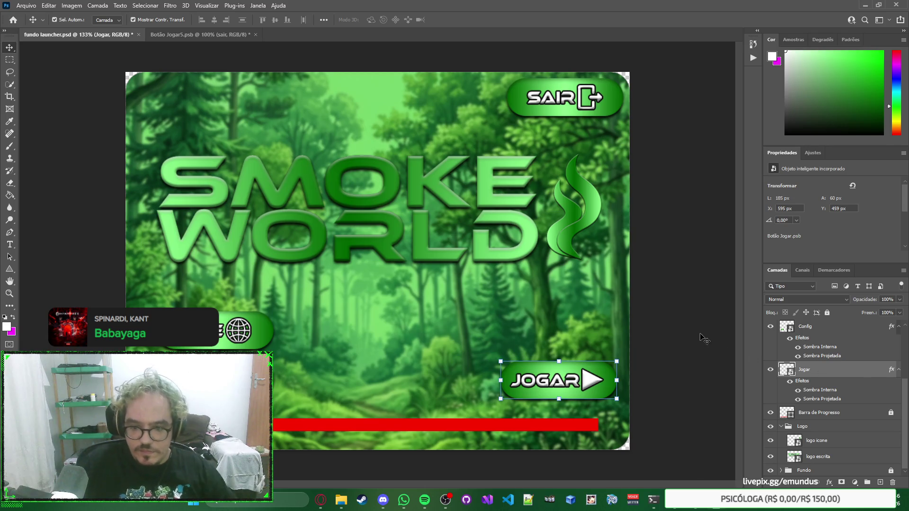
right_click(701, 333)
click(667, 296)
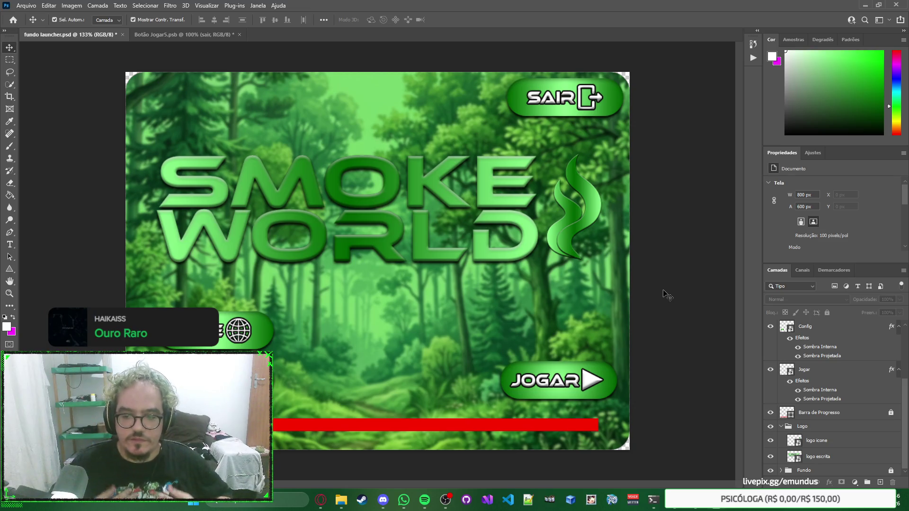
scroll(837, 355, up, 3)
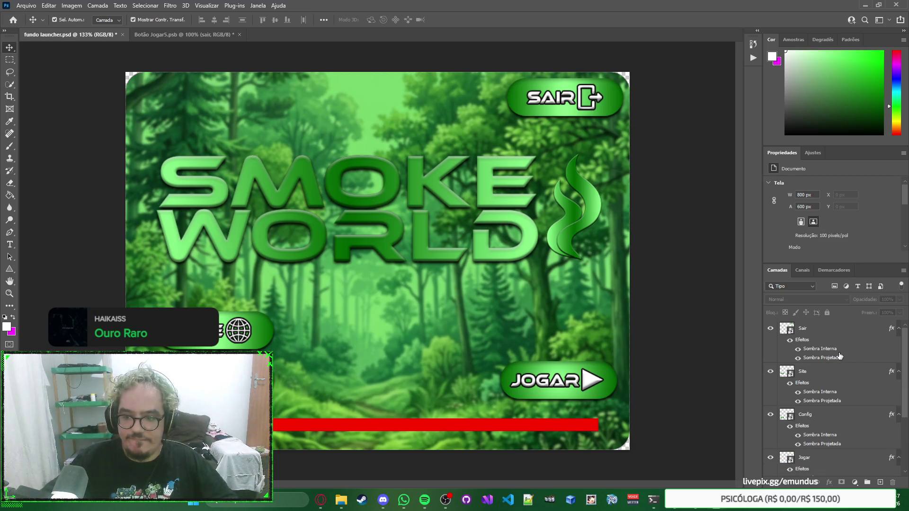
right_click(700, 309)
click(673, 290)
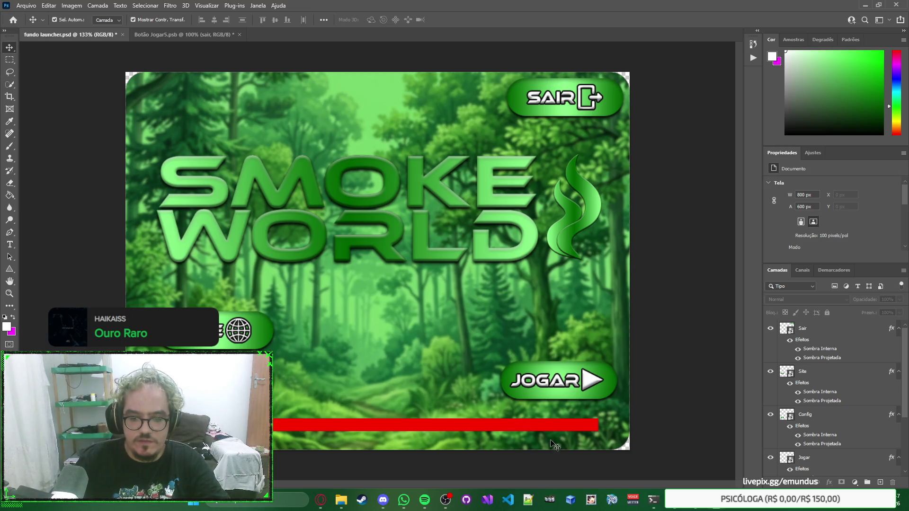
click(653, 499)
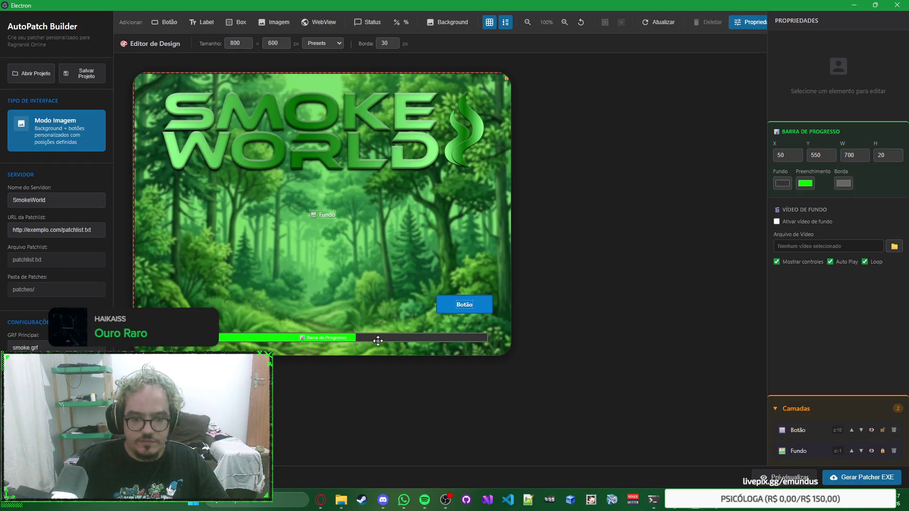
key(alt+Tab)
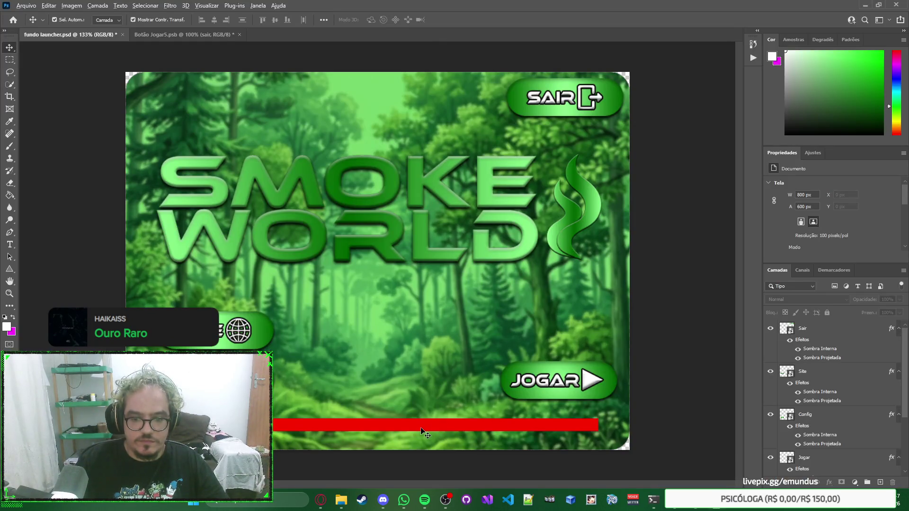
key(alt+Tab)
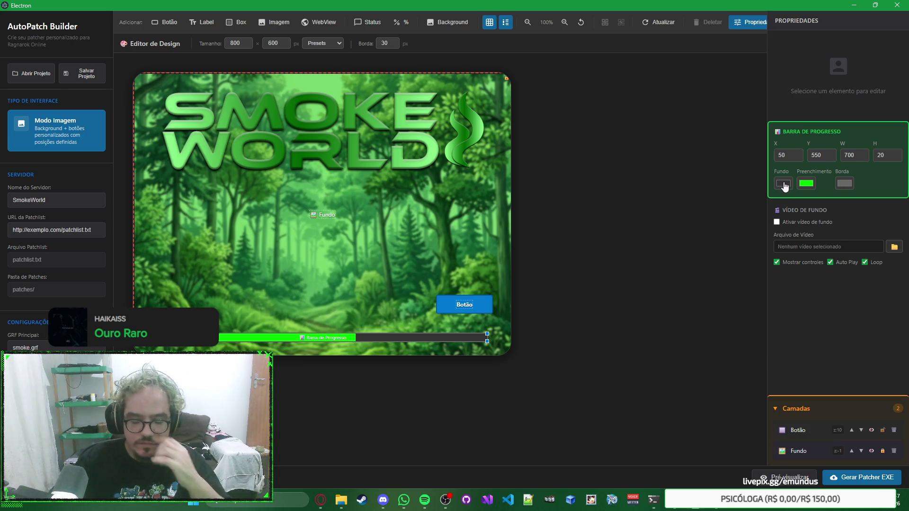
Set the progress bar's Borda colour to black.
click(843, 183)
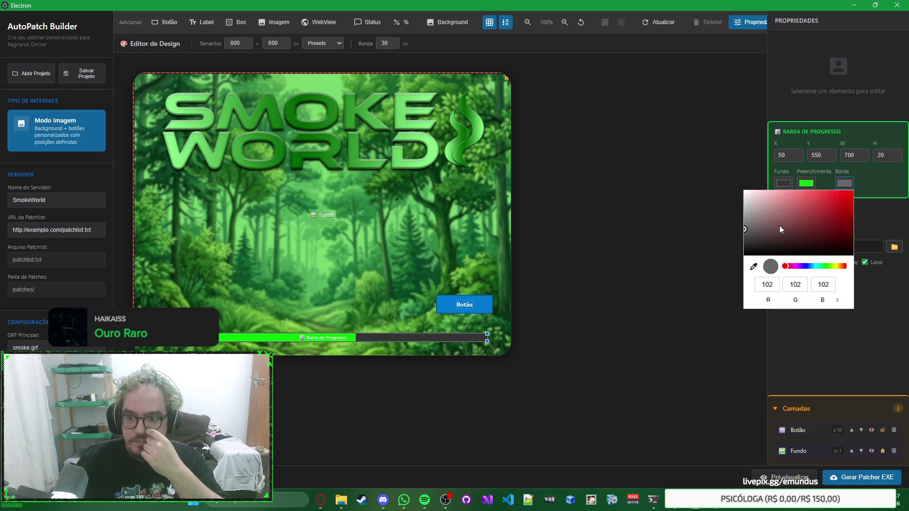
drag(750, 249, 725, 178)
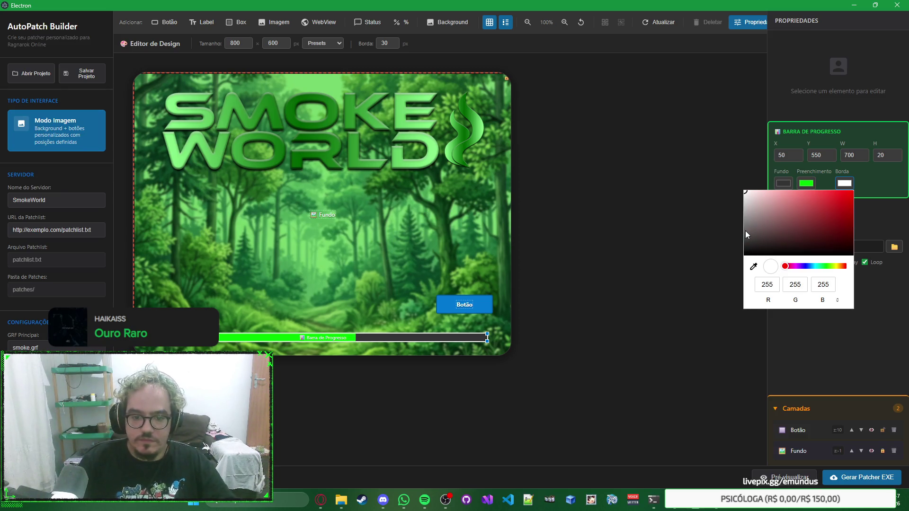
drag(745, 231, 678, 303)
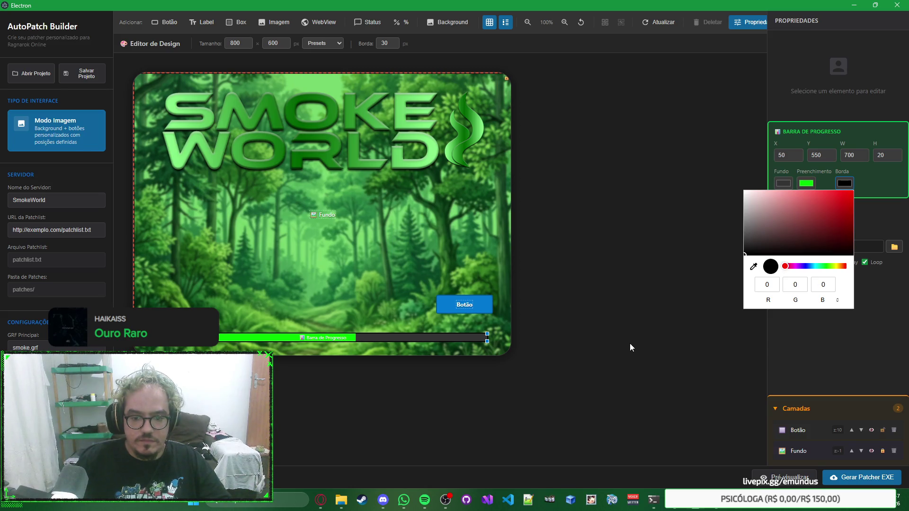
click(668, 322)
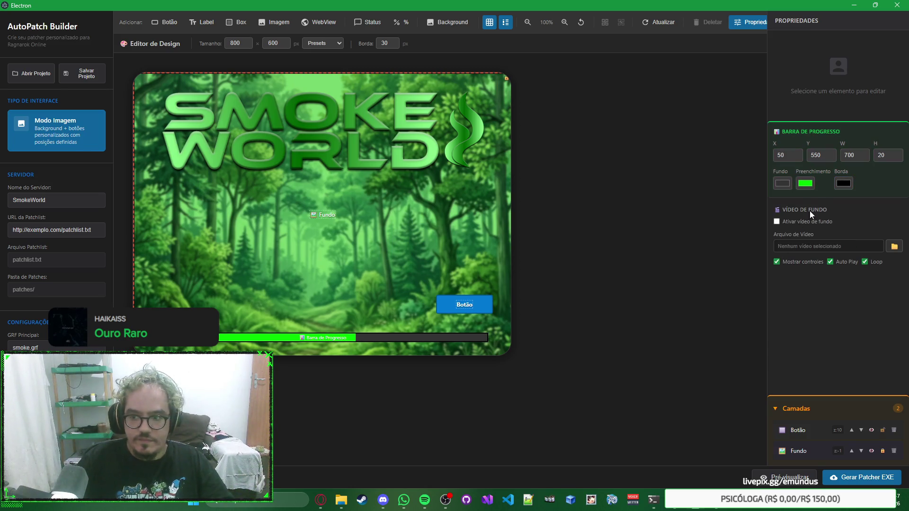
click(445, 336)
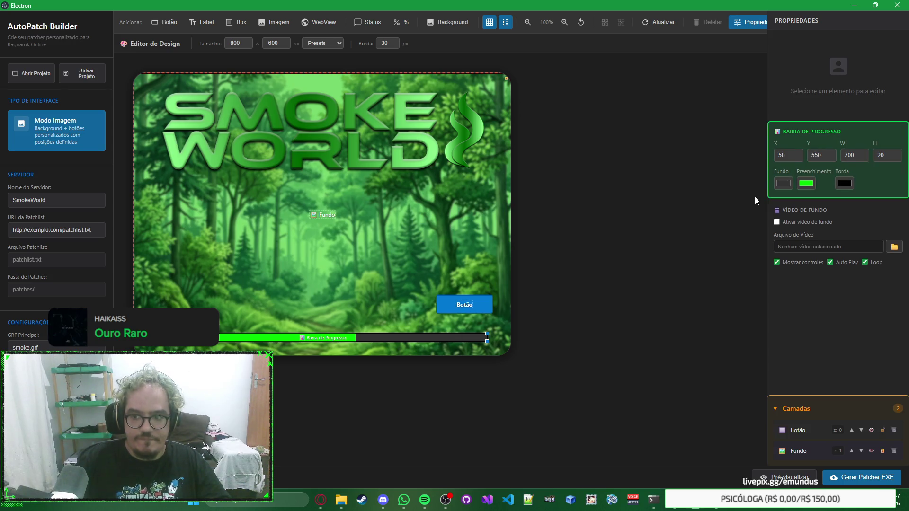
Sample a dark forest green (10, 111, 10) from the artwork for the Preenchimento colour.
click(806, 183)
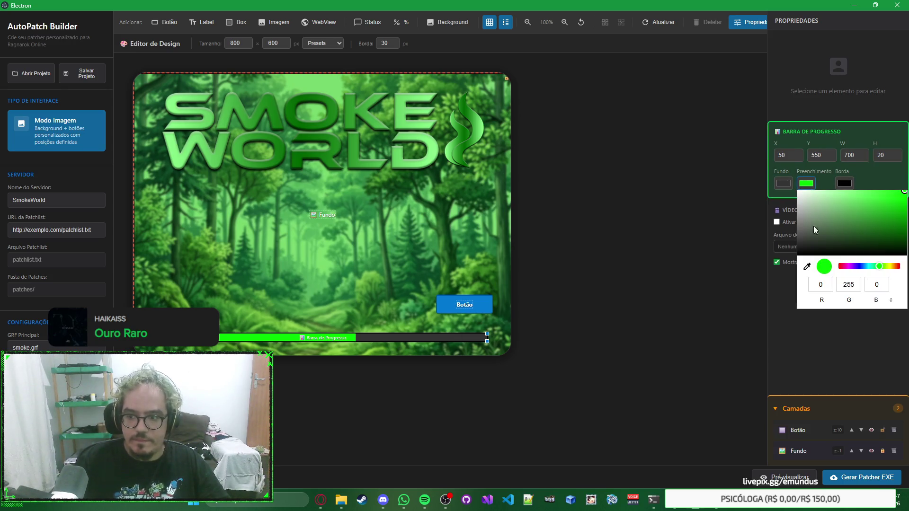
click(807, 266)
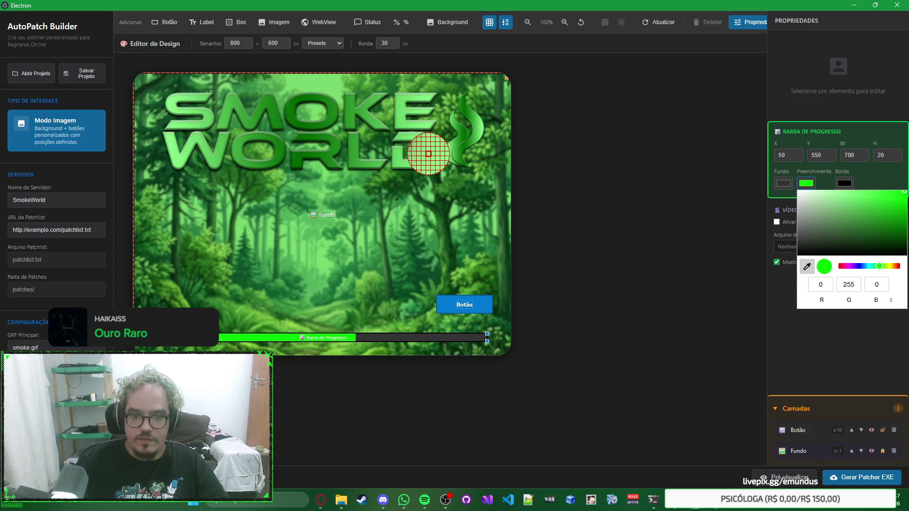
click(462, 147)
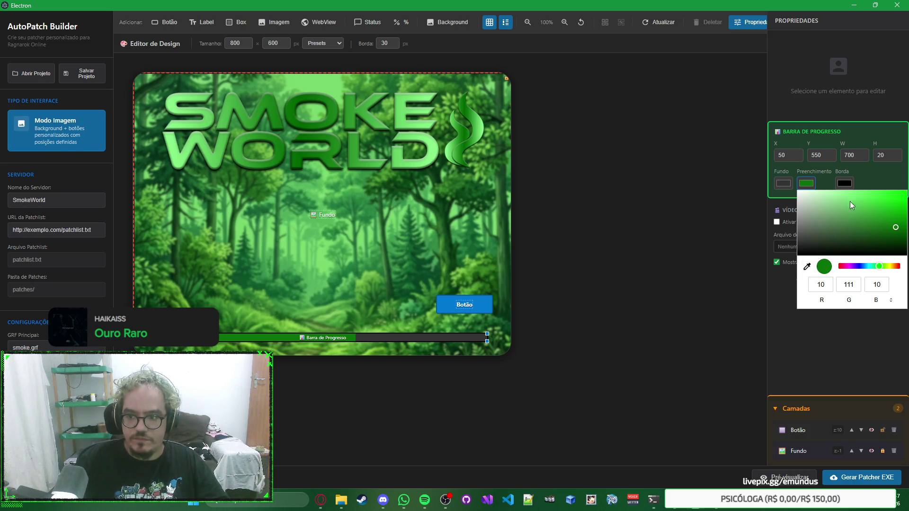
click(867, 183)
Set the bar's Fundo colour to white (255, 255, 255) after first sampling the logo green.
click(783, 184)
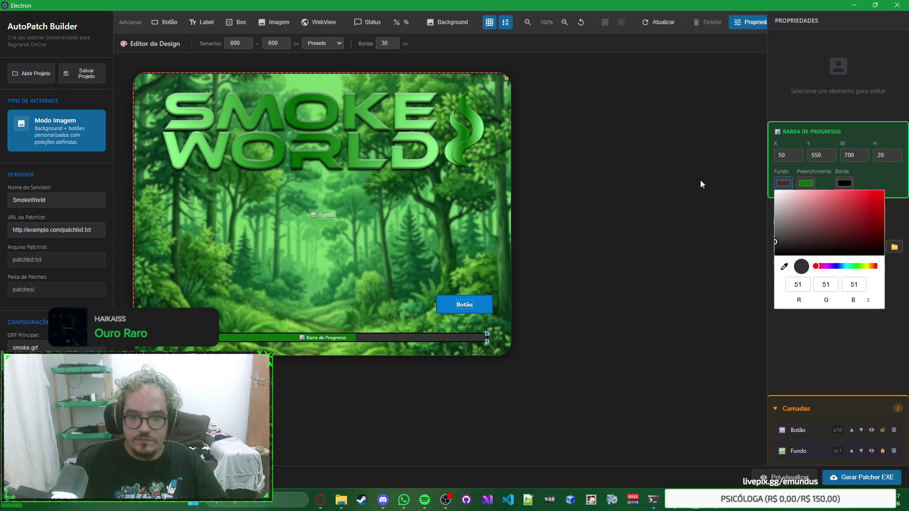
click(784, 266)
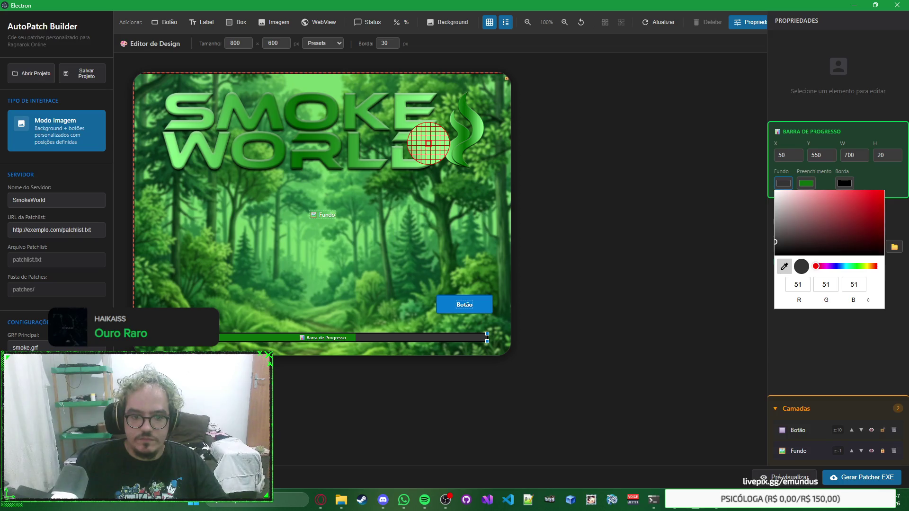
click(428, 143)
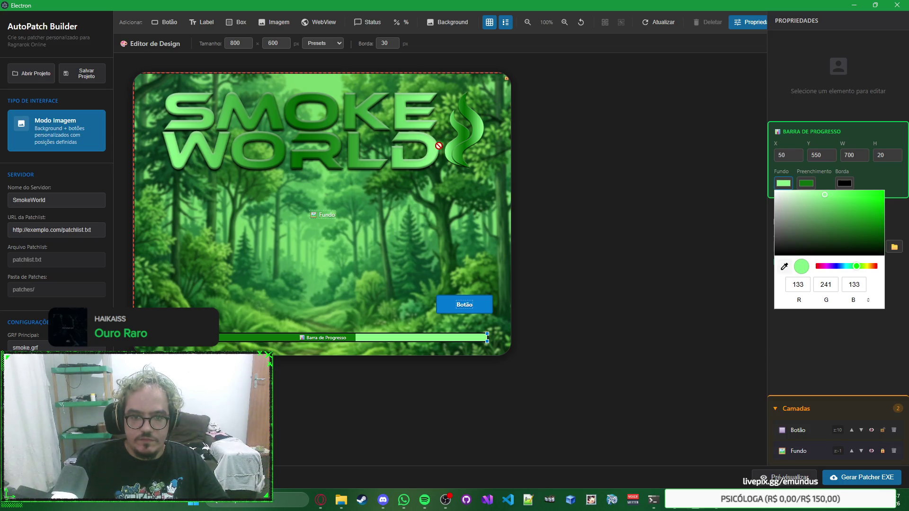
click(874, 175)
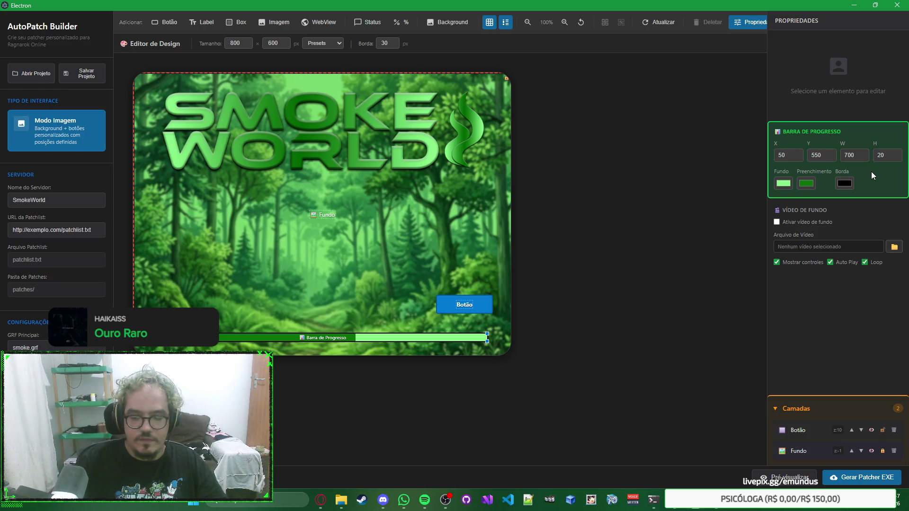
click(783, 183)
mouse_move(790, 195)
mouse_down()
mouse_move(757, 190)
mouse_move(725, 169)
mouse_up()
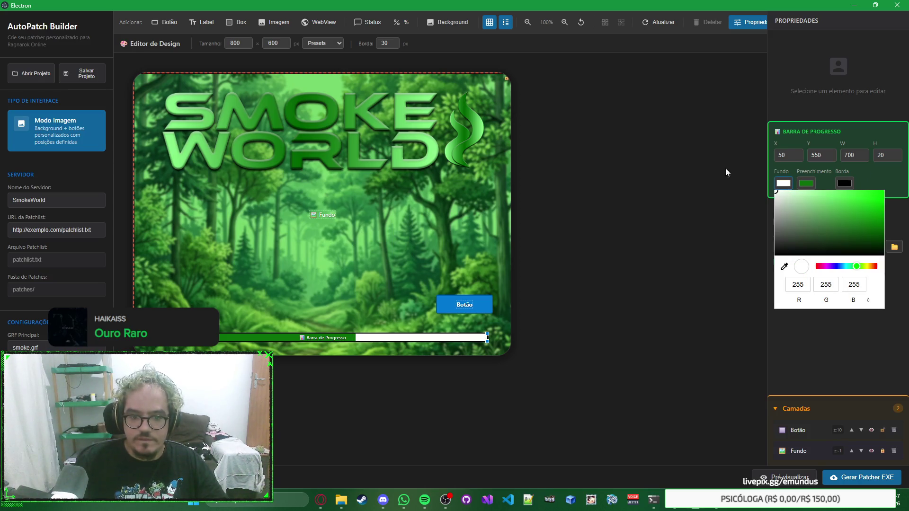
Give the progress bar a light green Fundo colour sampled from the logo.
mouse_move(814, 203)
mouse_down()
mouse_move(842, 220)
mouse_move(744, 277)
mouse_move(776, 238)
mouse_move(777, 220)
mouse_move(765, 277)
mouse_move(775, 231)
mouse_up()
drag(738, 137, 737, 131)
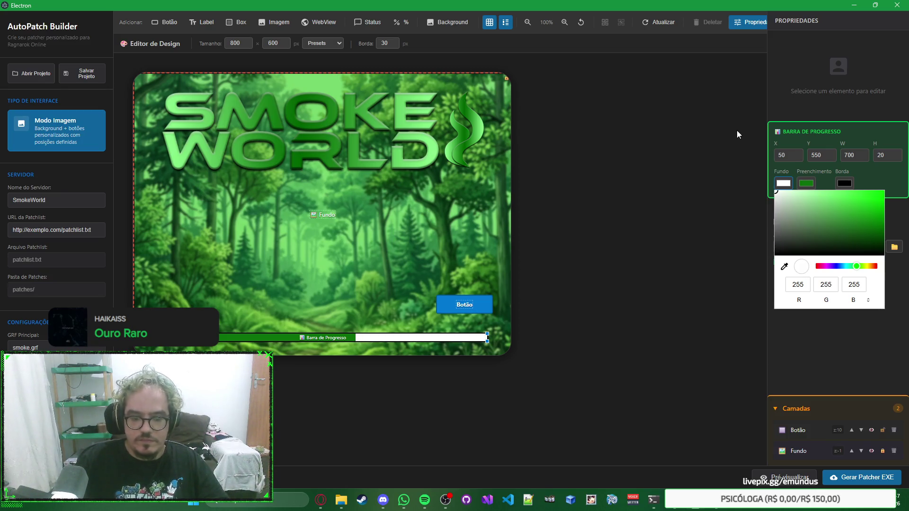
click(784, 267)
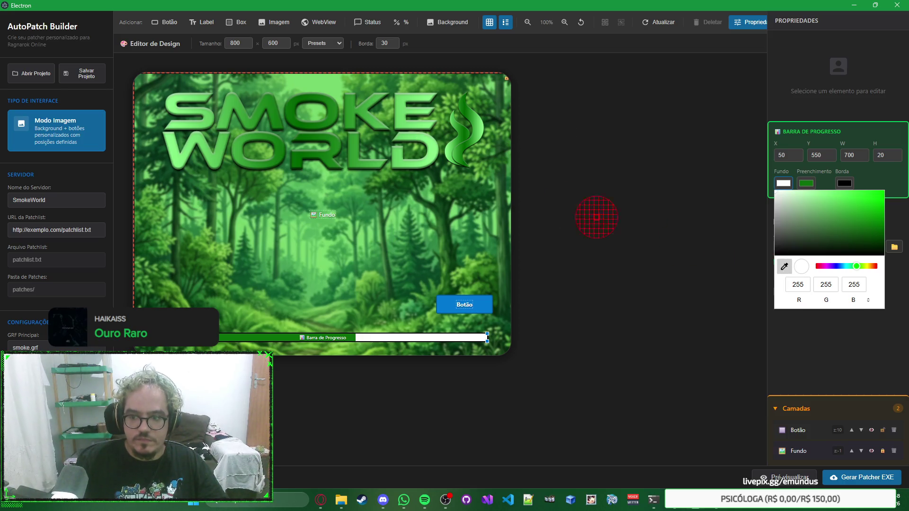
click(419, 137)
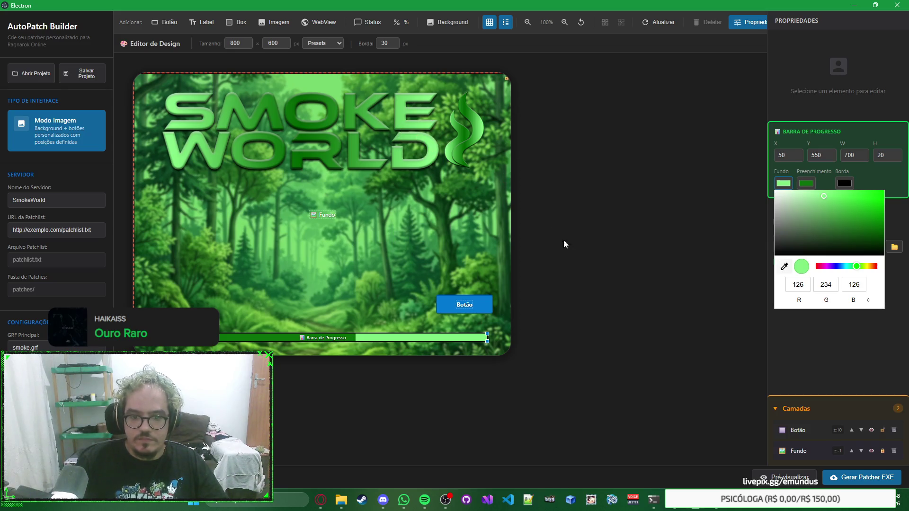
click(620, 295)
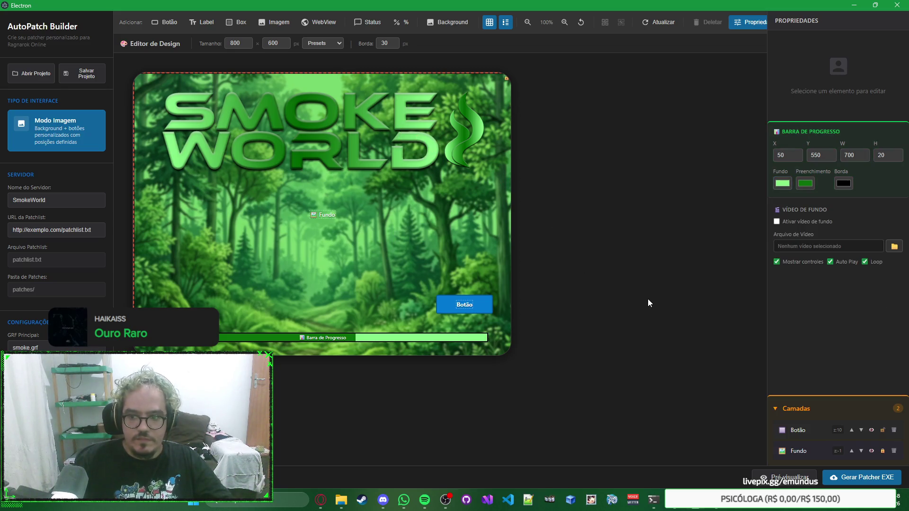
Uncheck Mostrar controles, Auto Play, Loop and Ativar vídeo de fundo, then add a Porcentagem indicator.
click(776, 262)
click(830, 262)
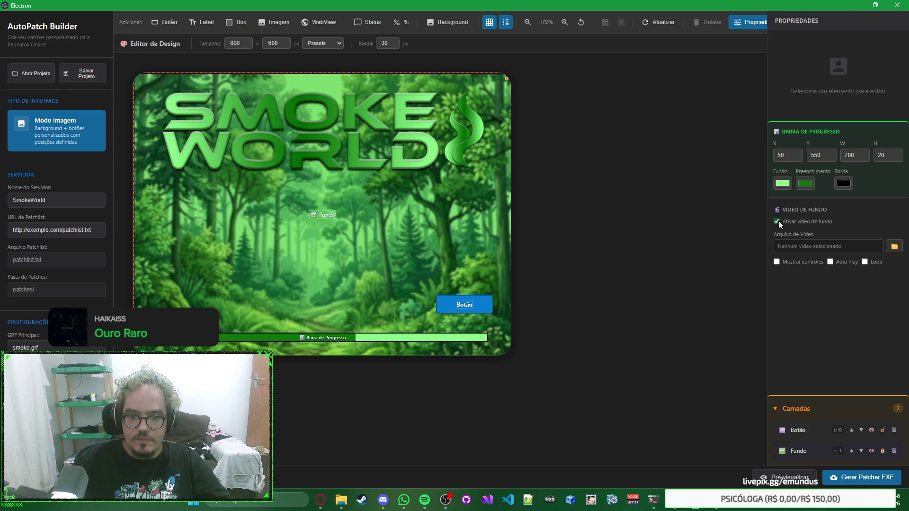
click(776, 262)
click(776, 262)
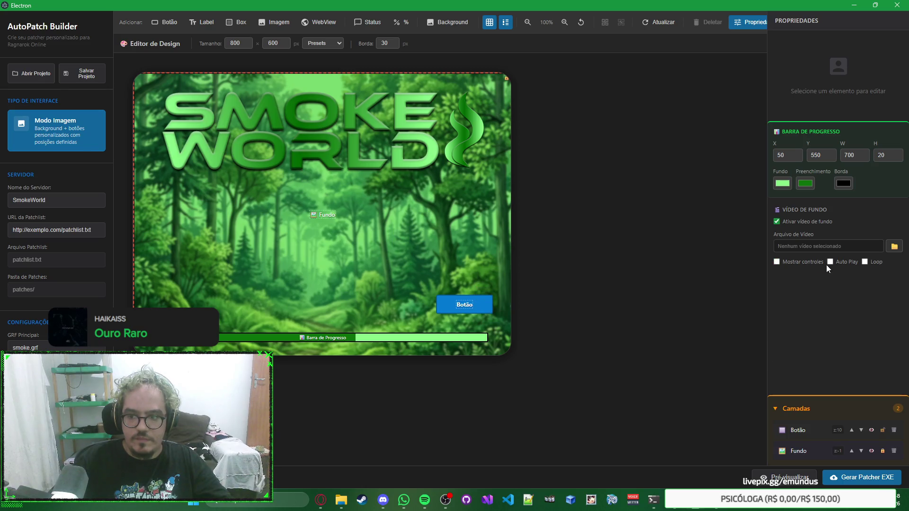
click(864, 262)
click(776, 222)
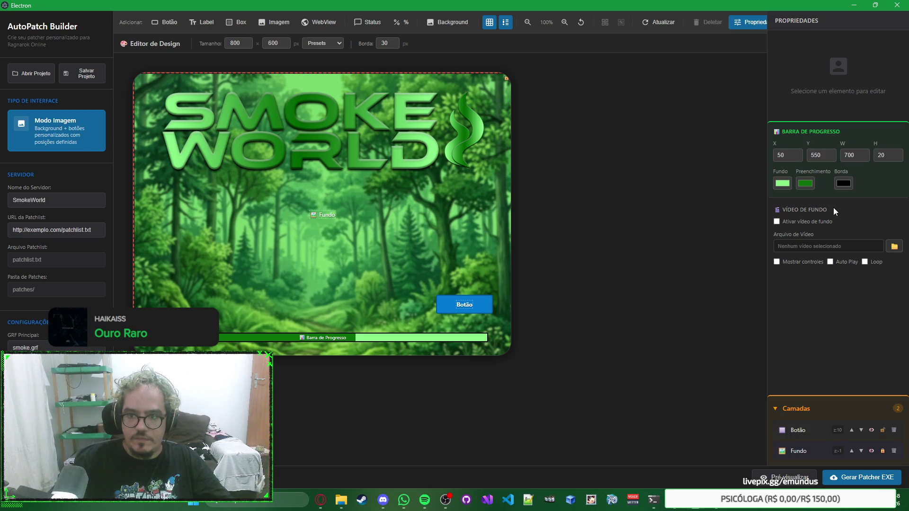
click(400, 24)
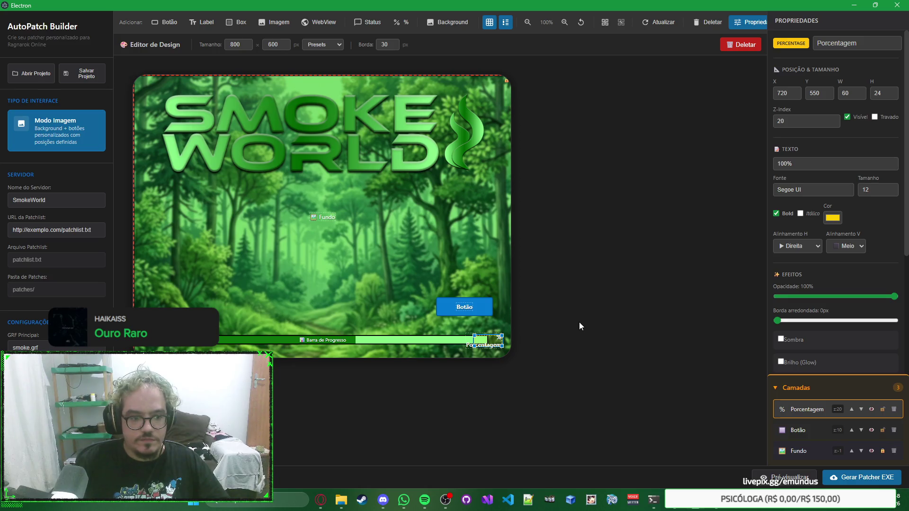
key(Delete)
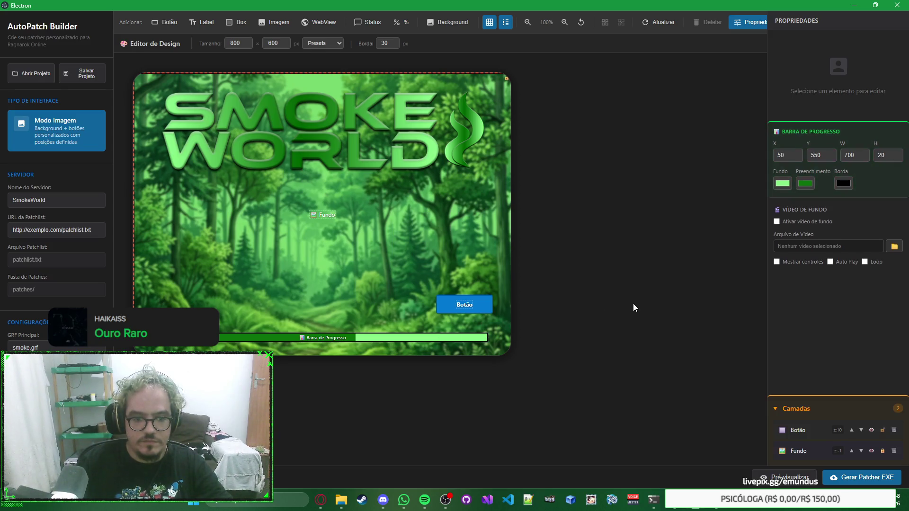
click(469, 336)
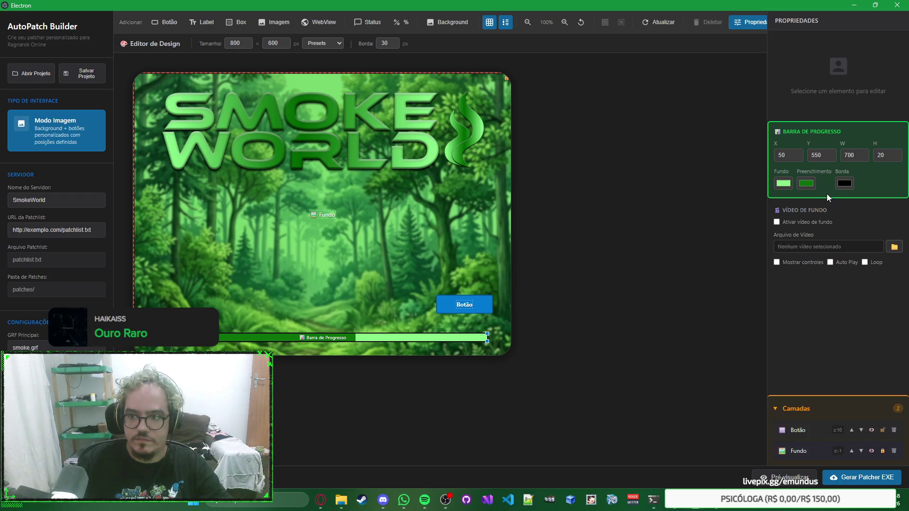
click(711, 209)
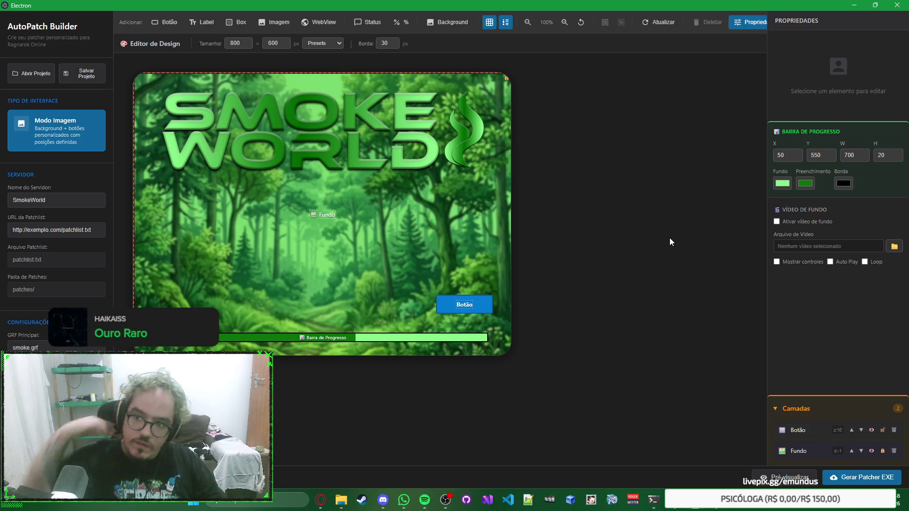
click(442, 337)
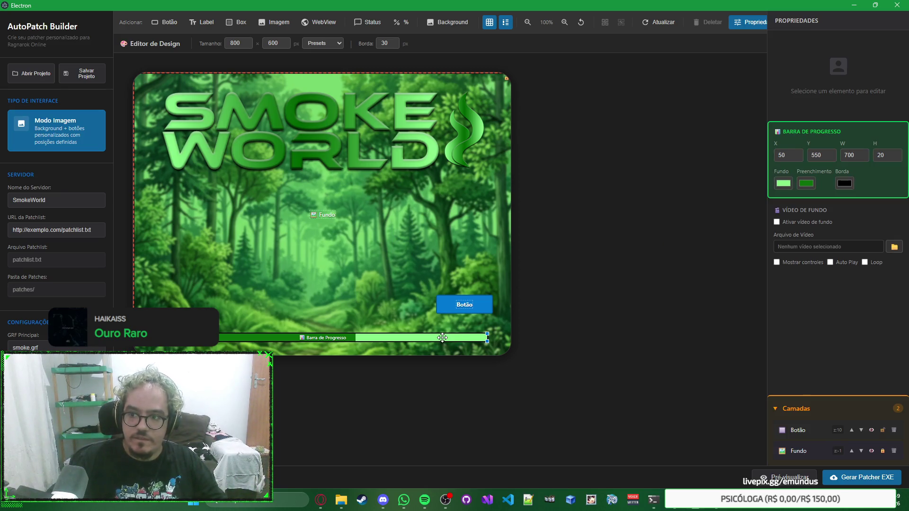
click(451, 303)
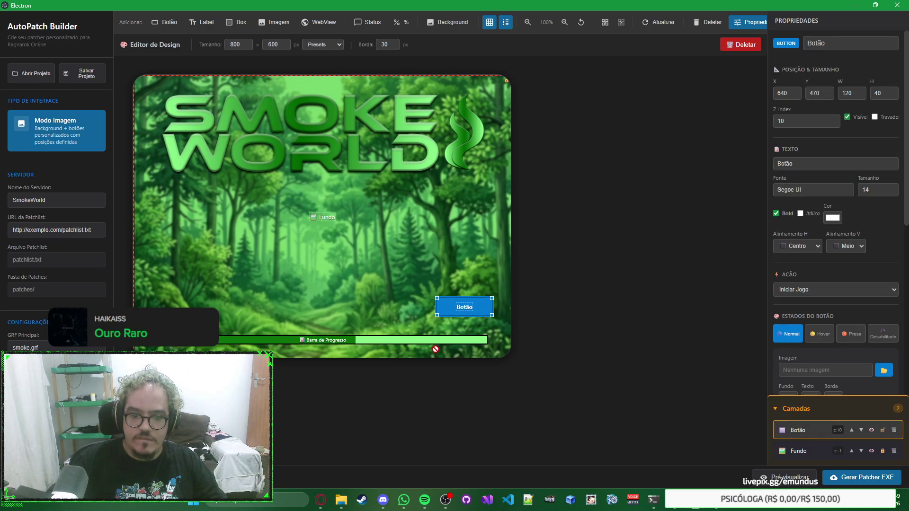
key(Escape)
click(755, 27)
click(755, 28)
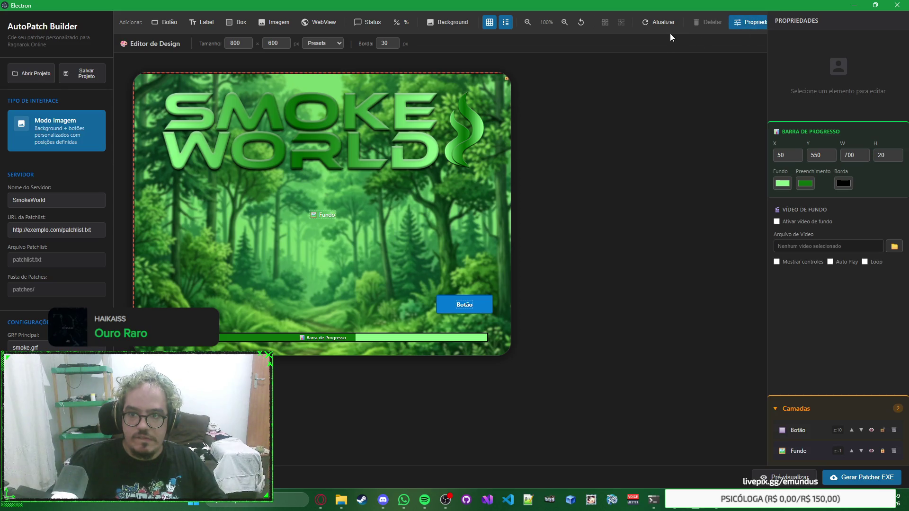
click(443, 339)
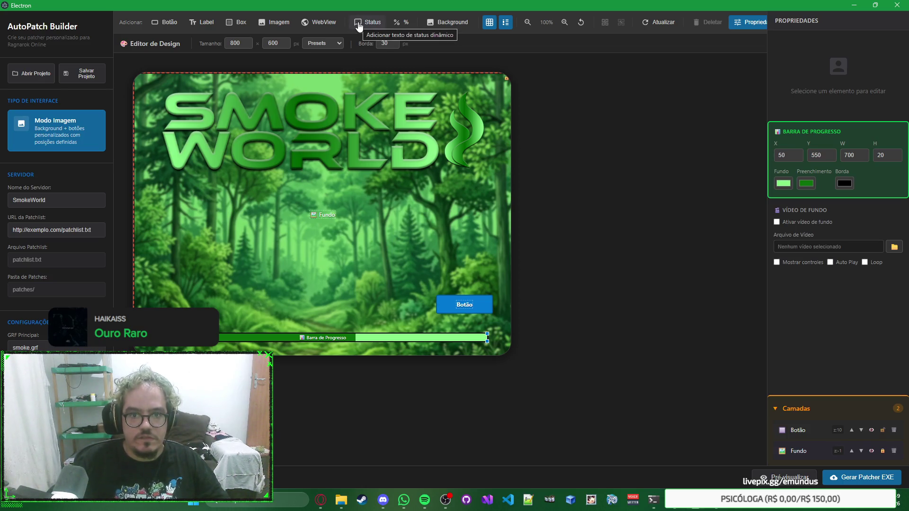
click(367, 22)
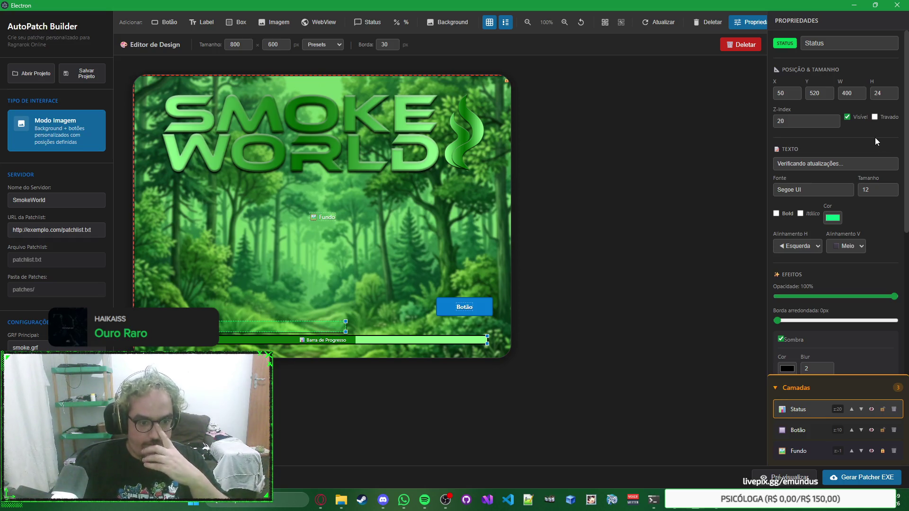
Lock the Status text with Travado, then switch to Photoshop and close Botão Jogar1.psb.
scroll(874, 137, down, 5)
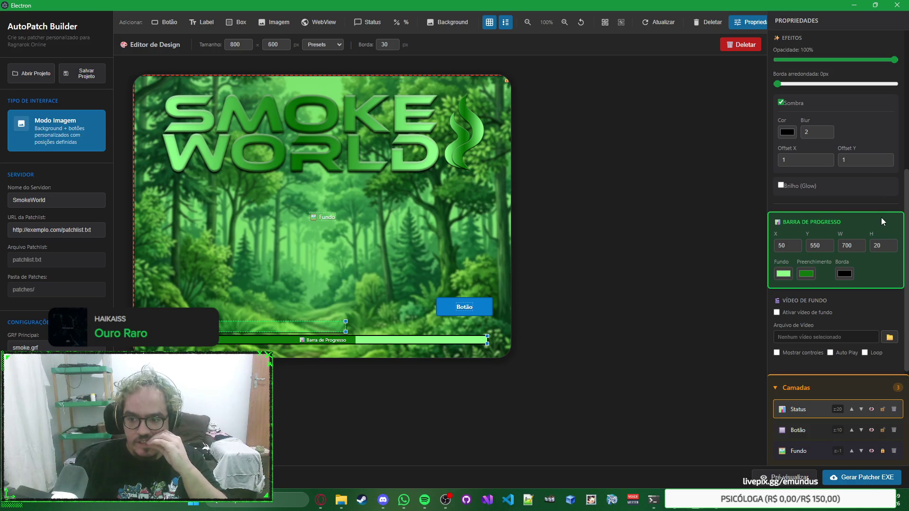
scroll(881, 219, up, 5)
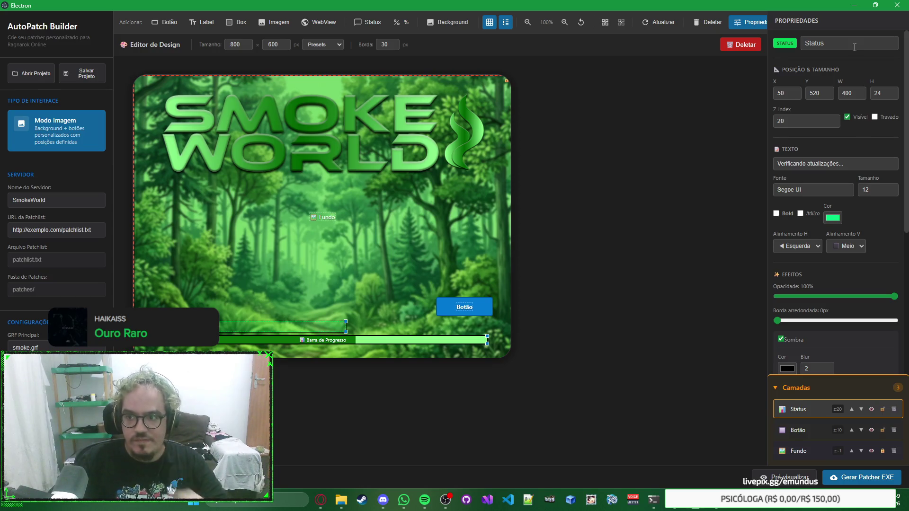
click(874, 117)
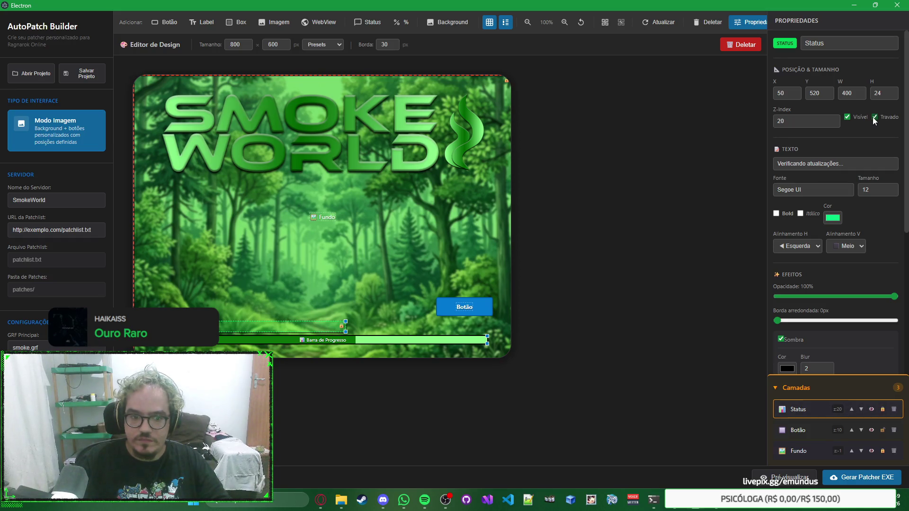
key(alt+Tab)
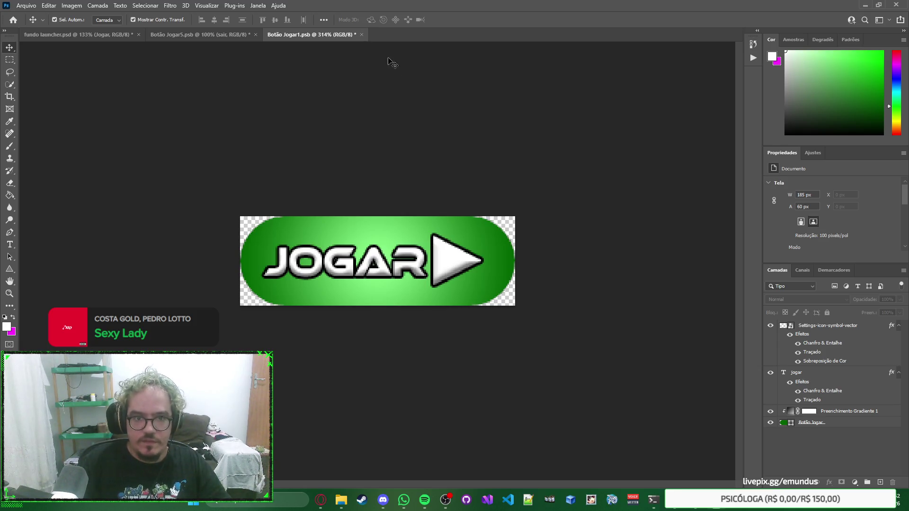
click(361, 34)
Finish closing Botão Jogar1.psb and copy the Ethnocentric font name from Botão Jogar5.psb's text.
click(465, 187)
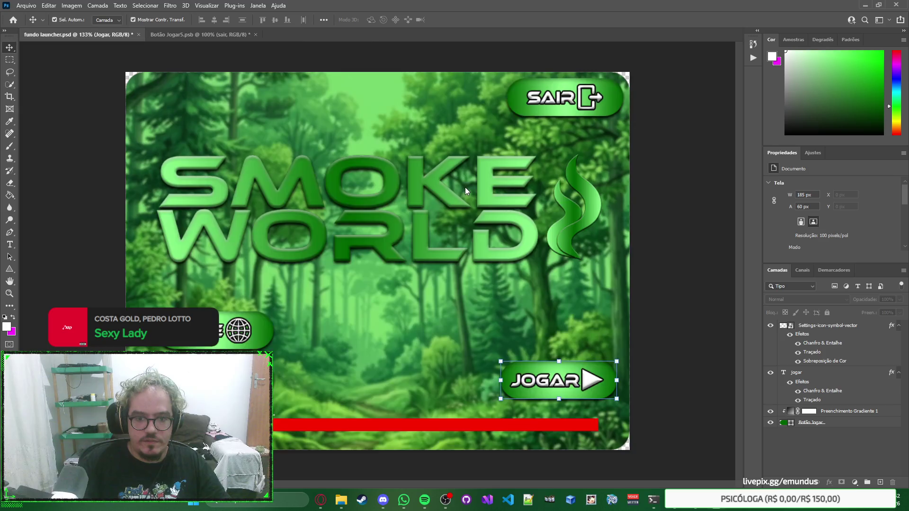
click(582, 374)
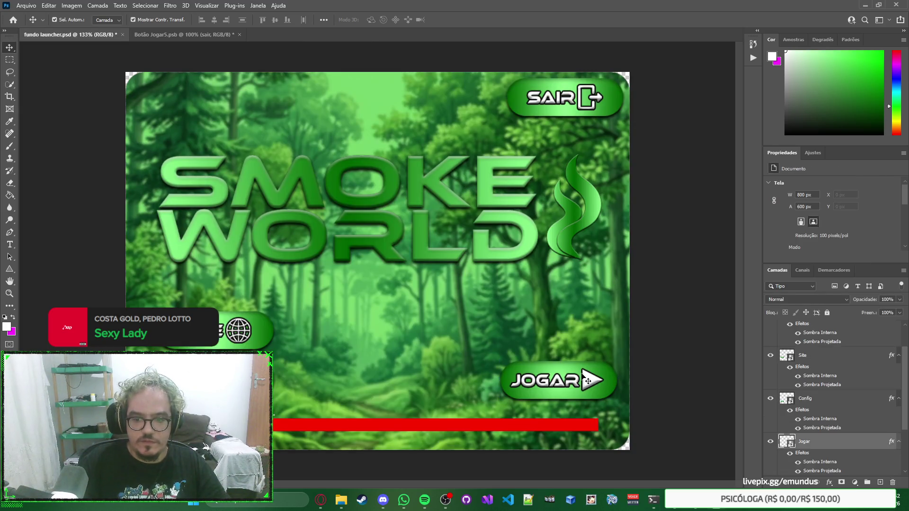
click(187, 35)
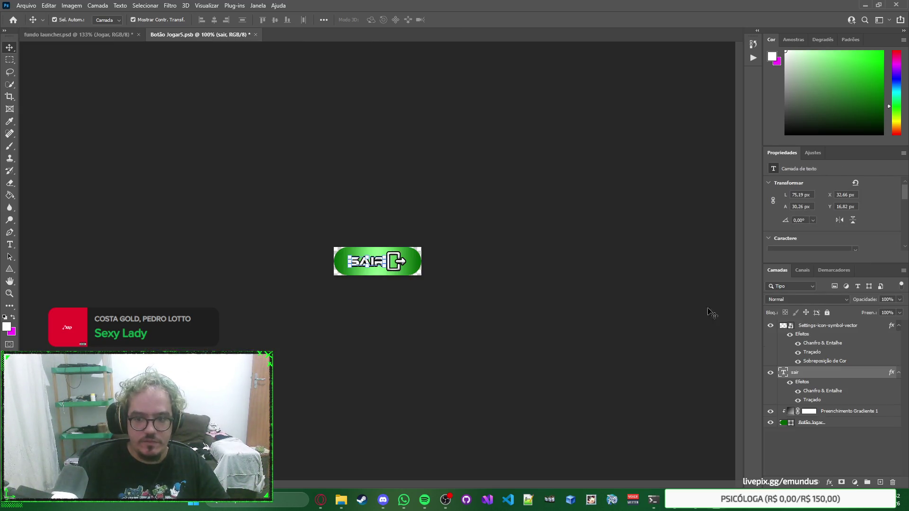
scroll(861, 209, down, 2)
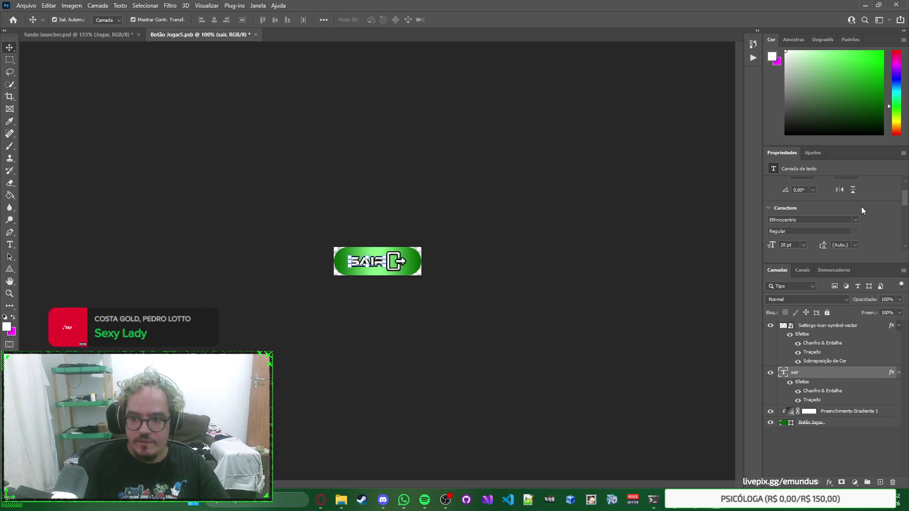
click(820, 220)
key(Return)
Paste Ethnocentric as the Status text font and add a new Label element on the Fundo image.
click(693, 508)
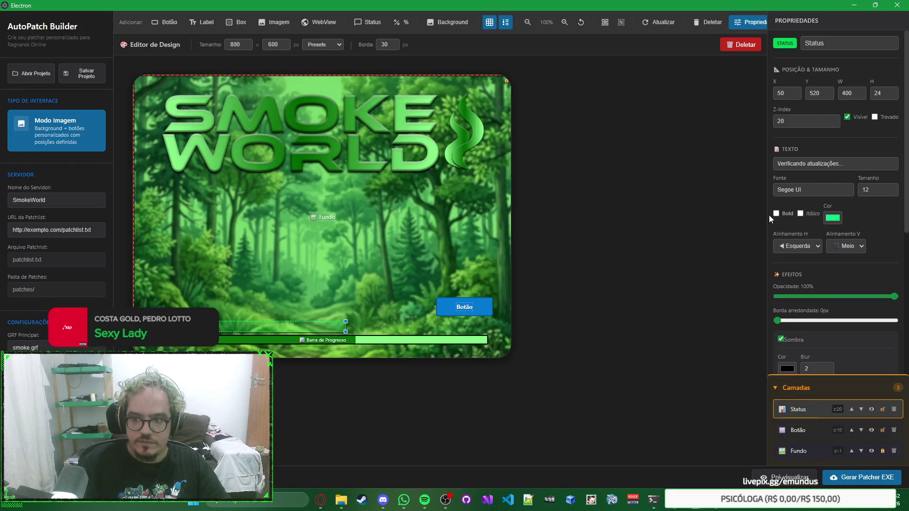
text(Ethnocentric)
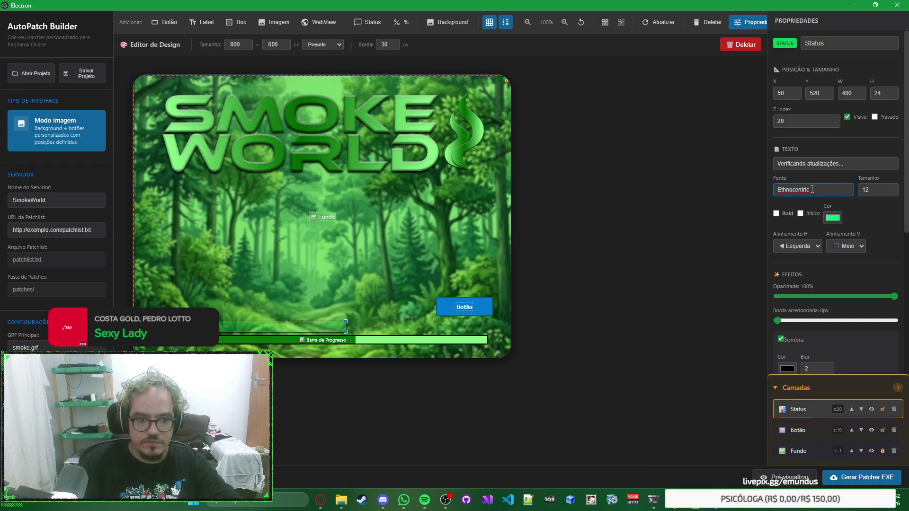
click(703, 263)
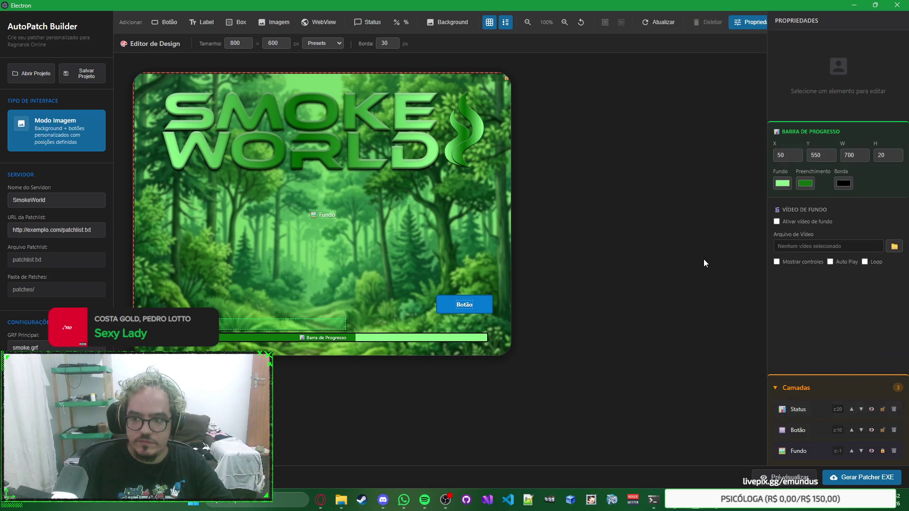
click(317, 322)
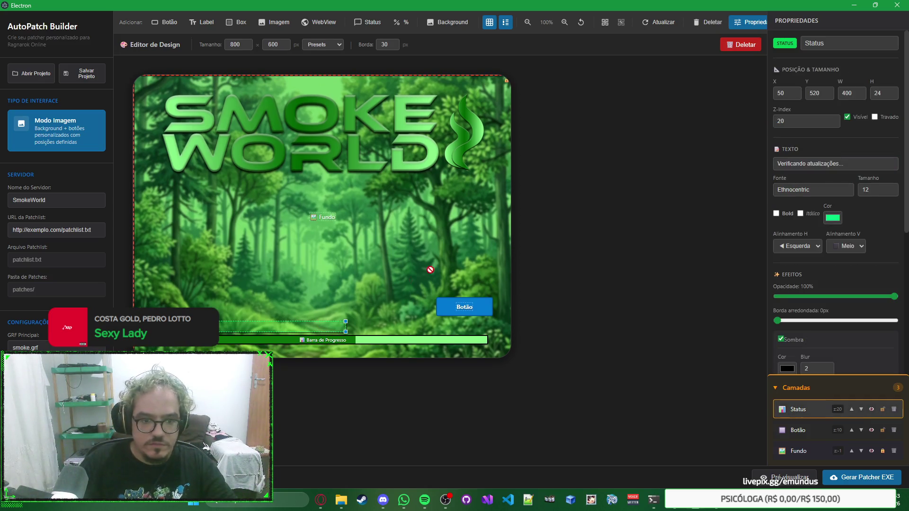
click(615, 226)
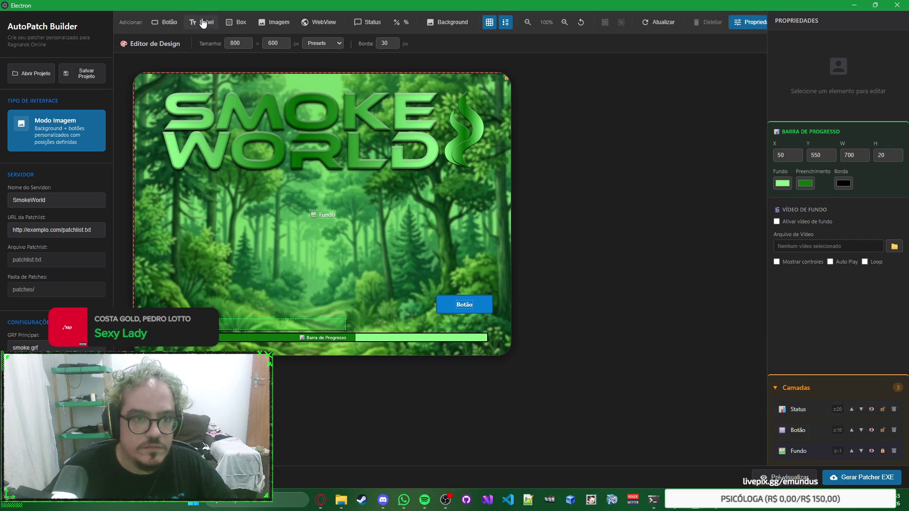
click(203, 23)
click(216, 126)
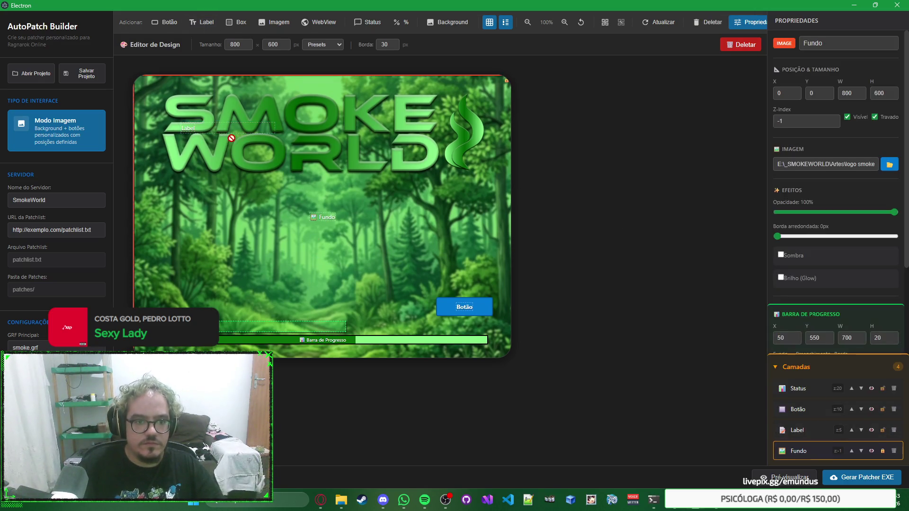
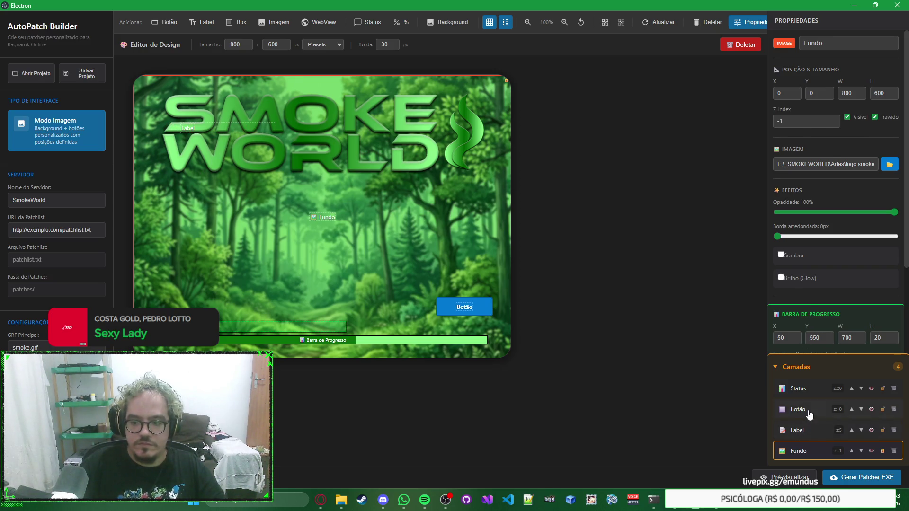
Select the Label element and raise its Z-index to the top of the stacking order.
click(810, 431)
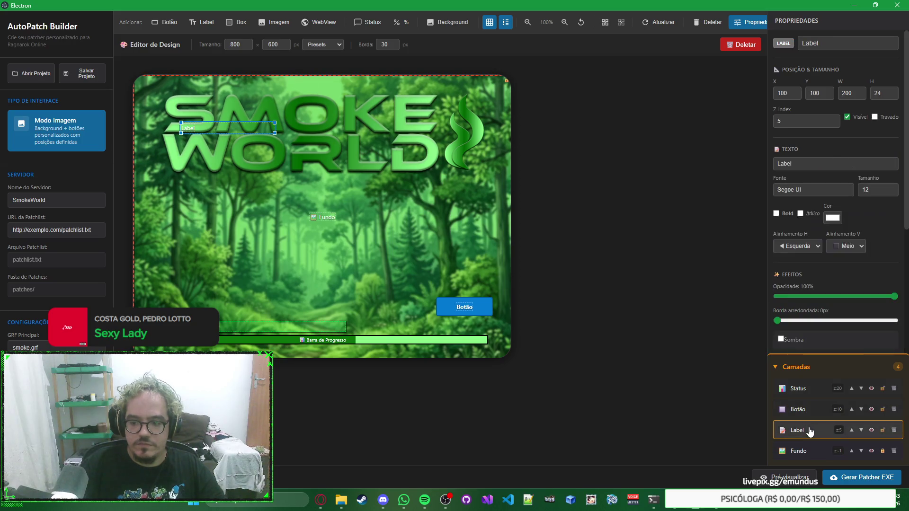
click(851, 429)
click(851, 408)
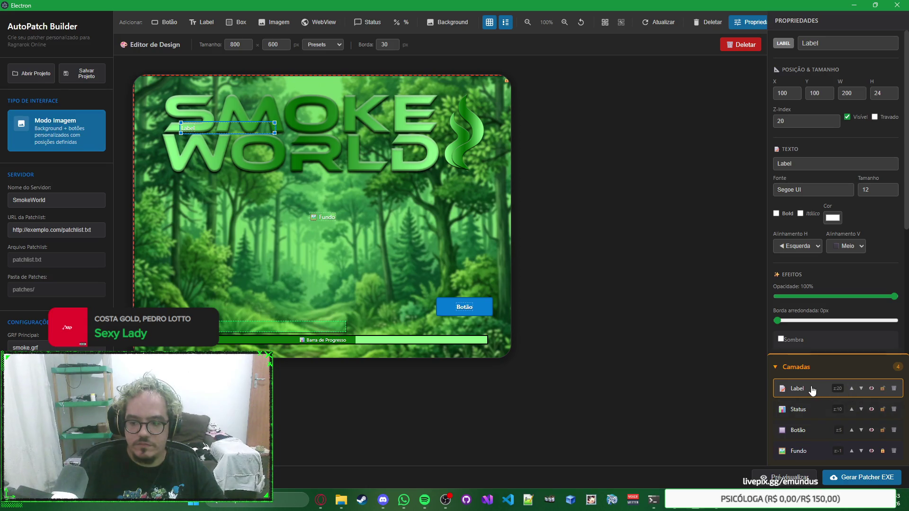
click(279, 149)
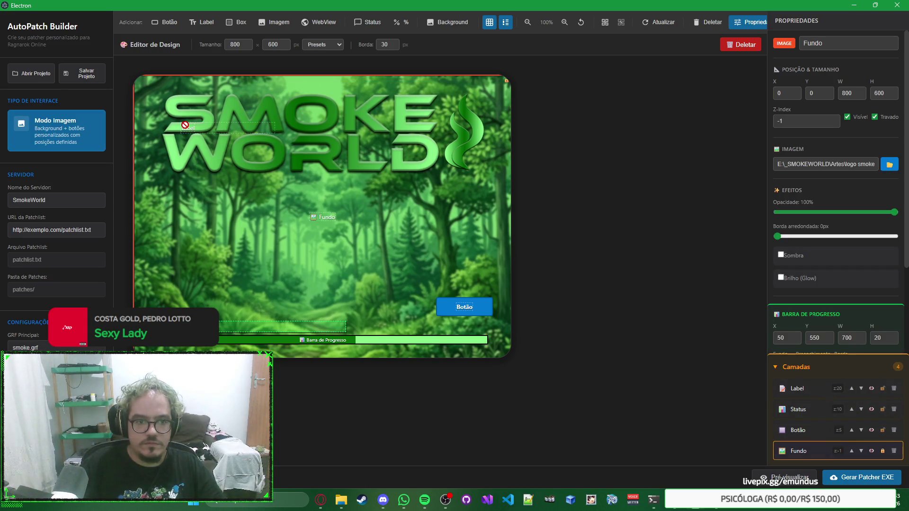
click(797, 388)
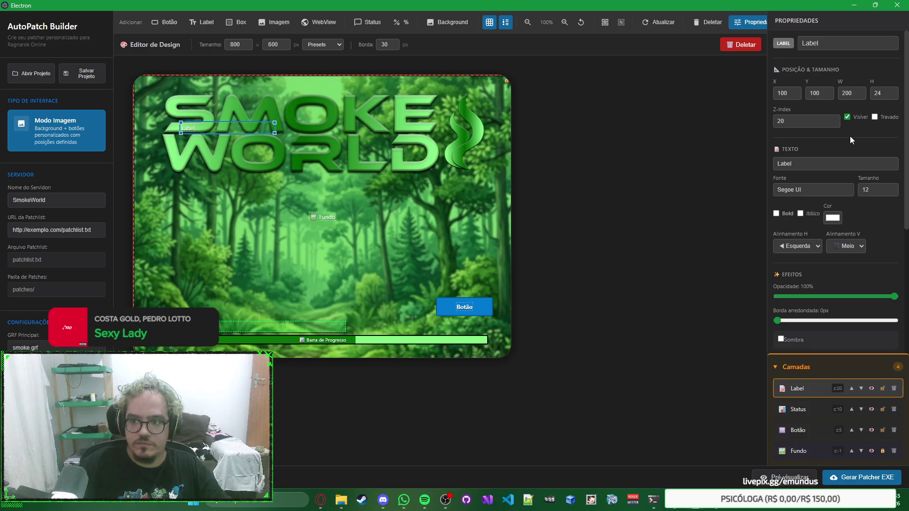
Clear the Label's Texto field and delete the Label element from the design.
scroll(850, 140, down, 2)
scroll(833, 157, up, 2)
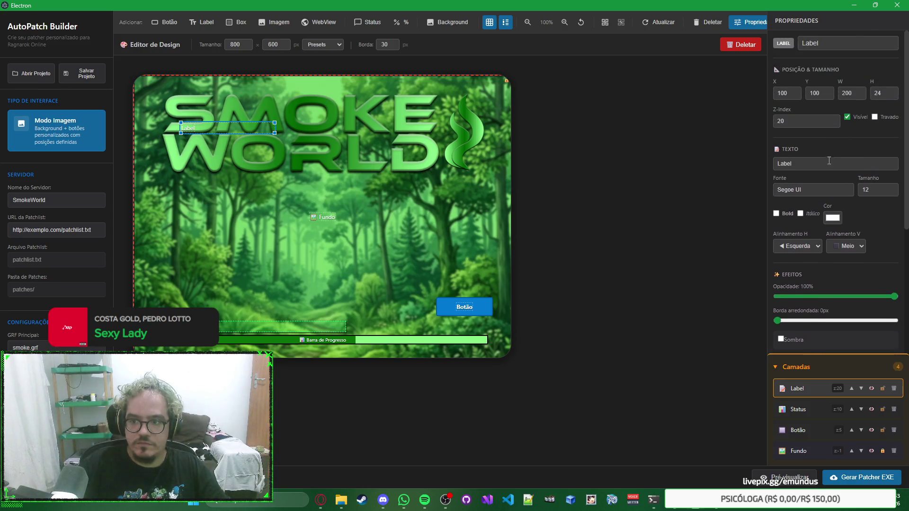
text(AAAAAAAAAAAA)
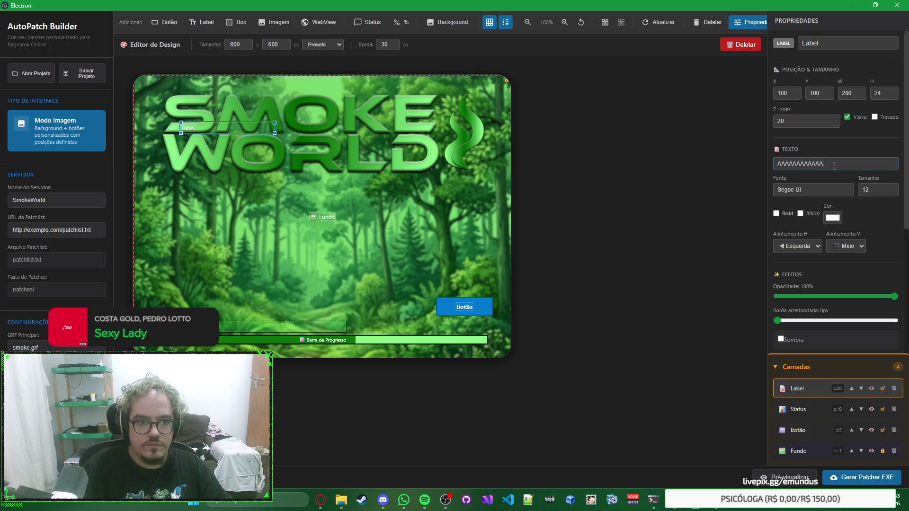
key(ctrl+a)
key(BackSpace)
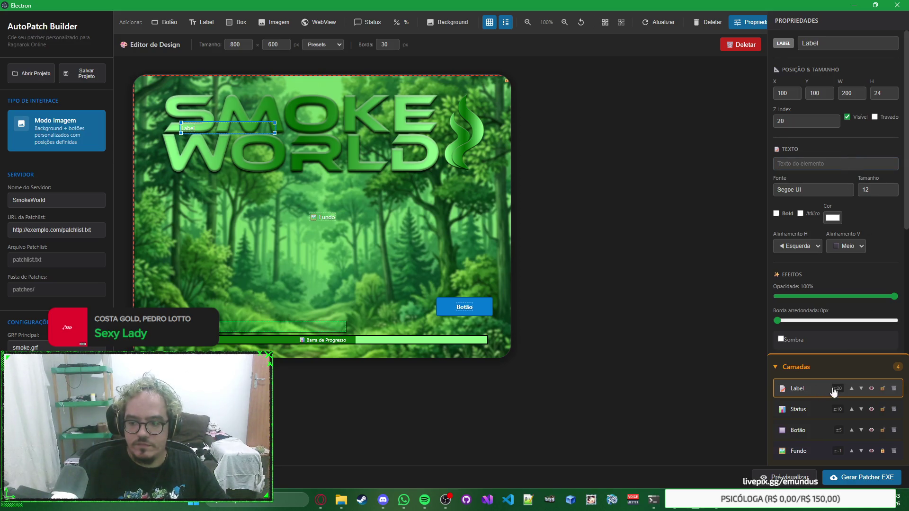
click(894, 389)
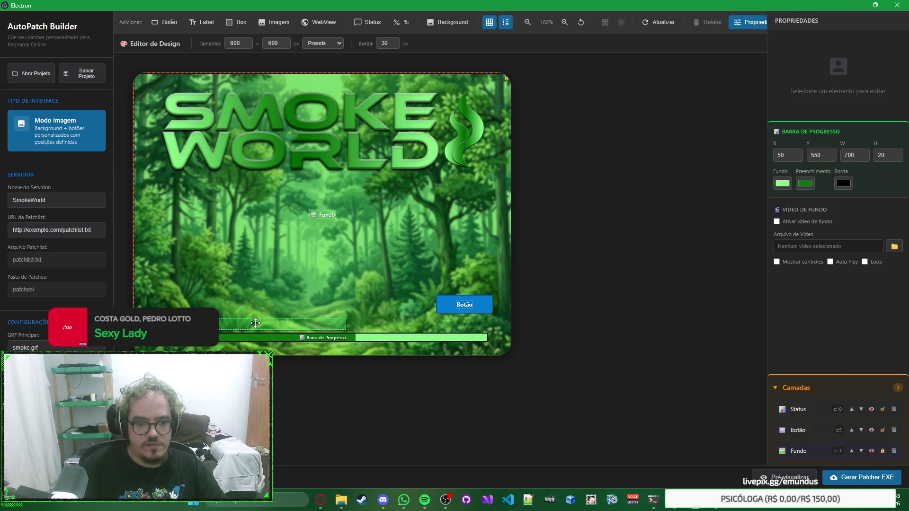
key(alt+Tab)
key(alt+Tab)
key(alt+Tab)
In fundo launcher.psd, open the logo escrita smart object as its own document.
click(237, 171)
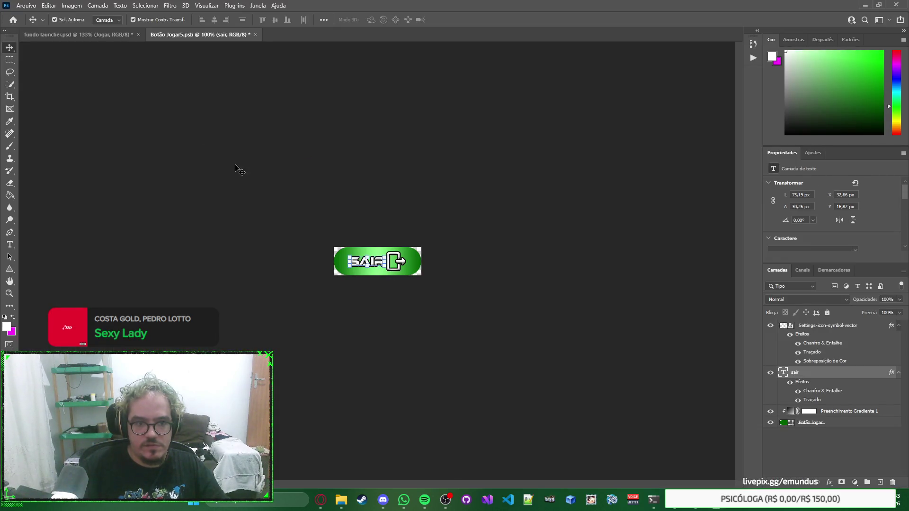
click(91, 35)
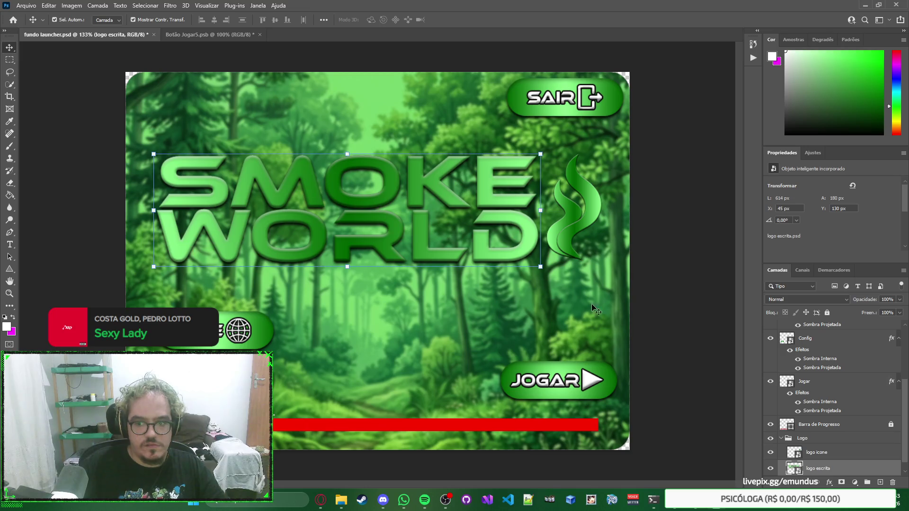
scroll(806, 428, down, 1)
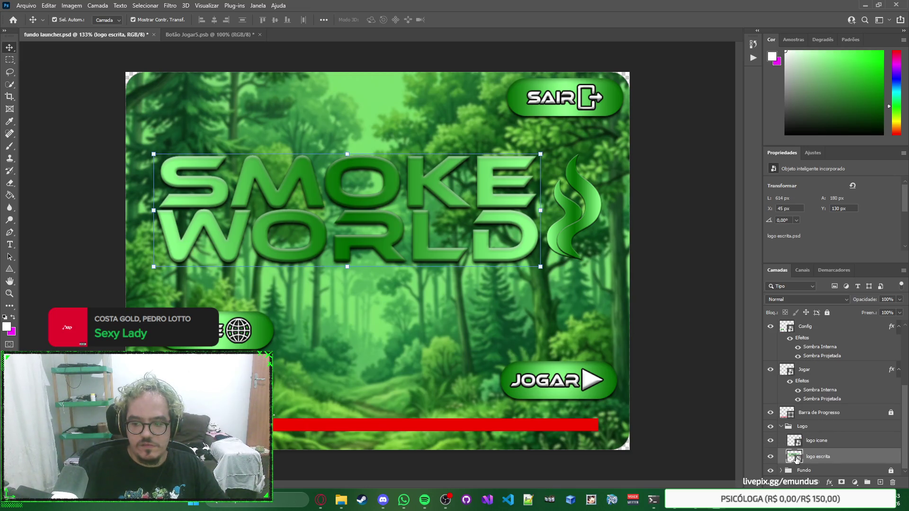
double_click(796, 457)
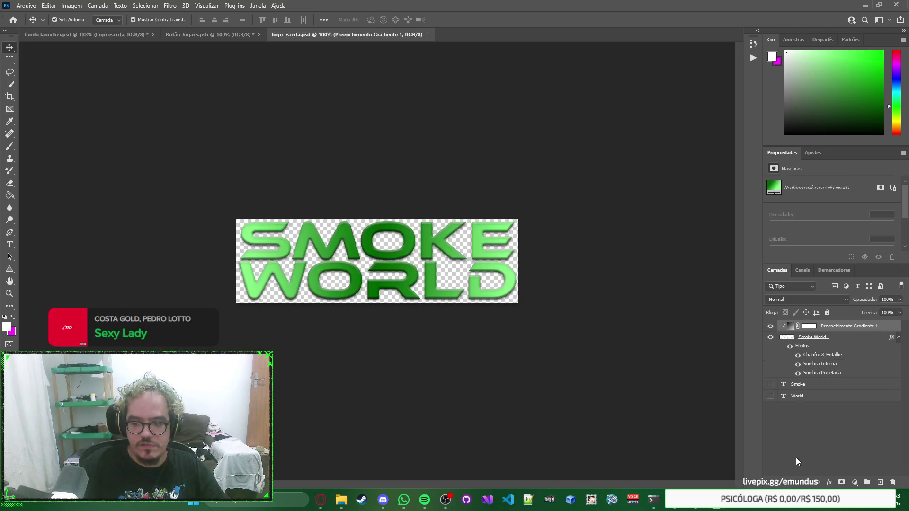
Duplicate the Smoke World layer and toggle the copy and original to compare their looks.
click(841, 339)
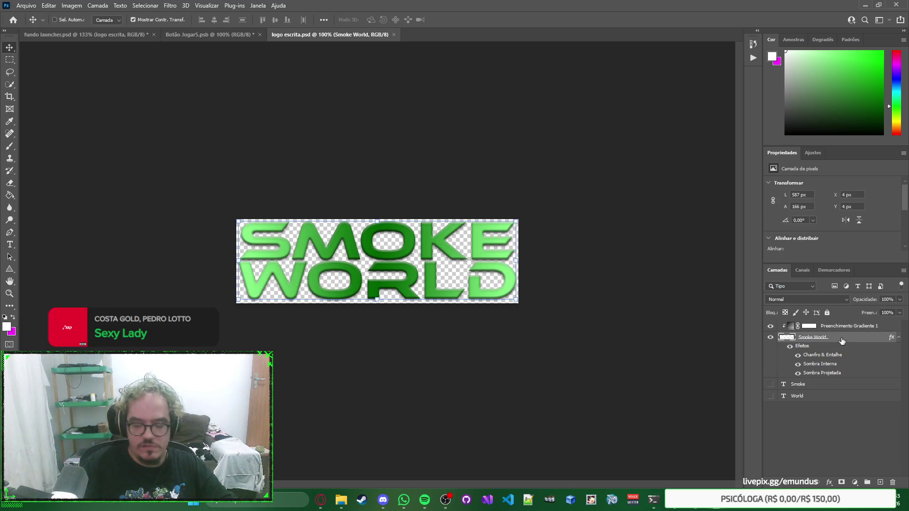
key(ctrl+j)
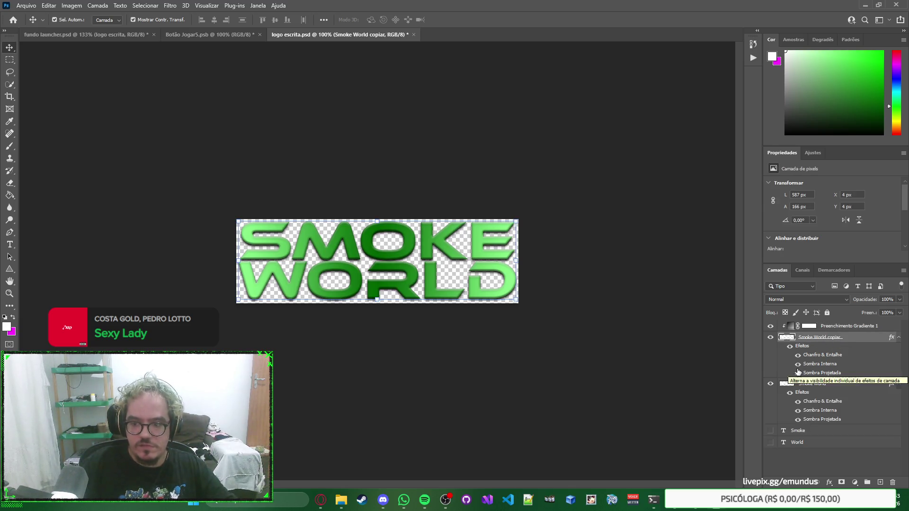
click(488, 267)
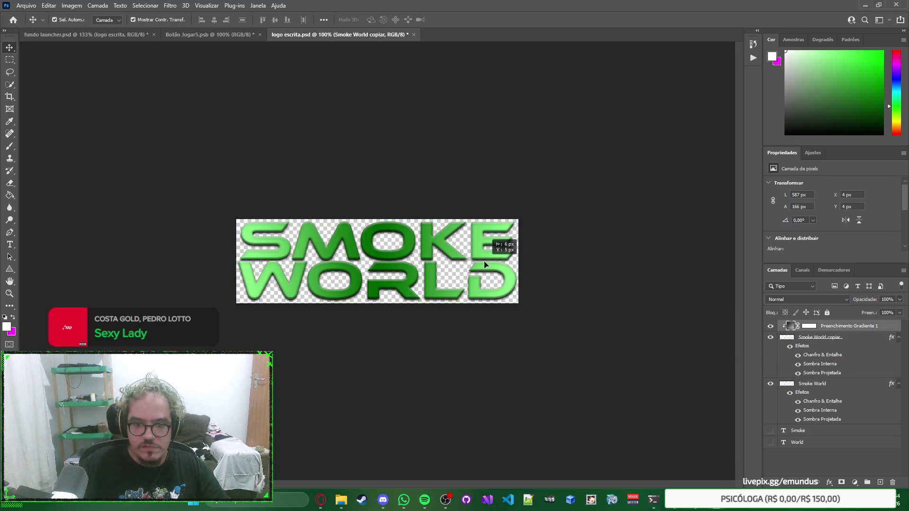
click(770, 338)
click(771, 340)
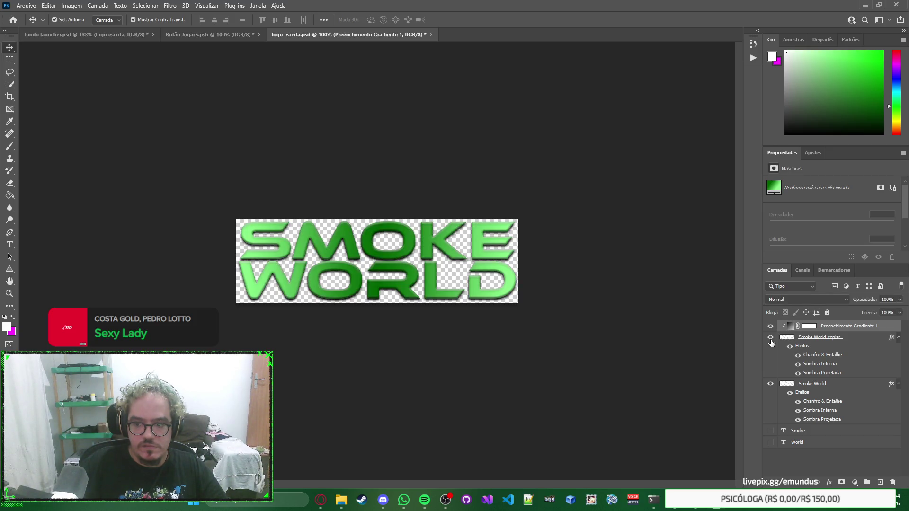
click(770, 338)
click(770, 339)
click(771, 339)
click(770, 338)
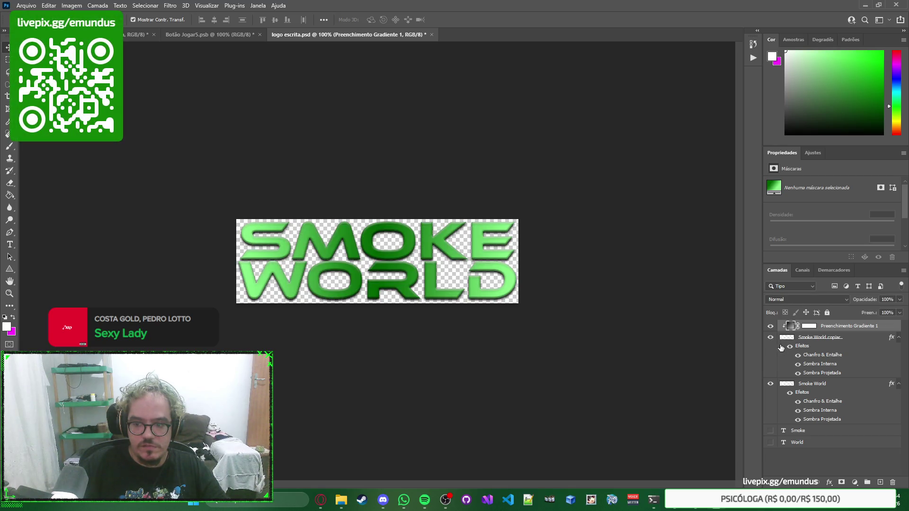
click(771, 384)
click(770, 385)
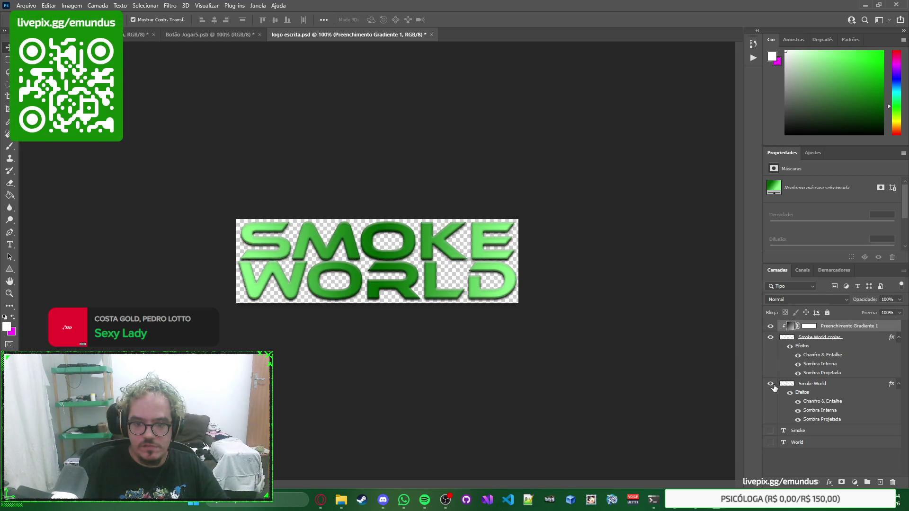
click(771, 384)
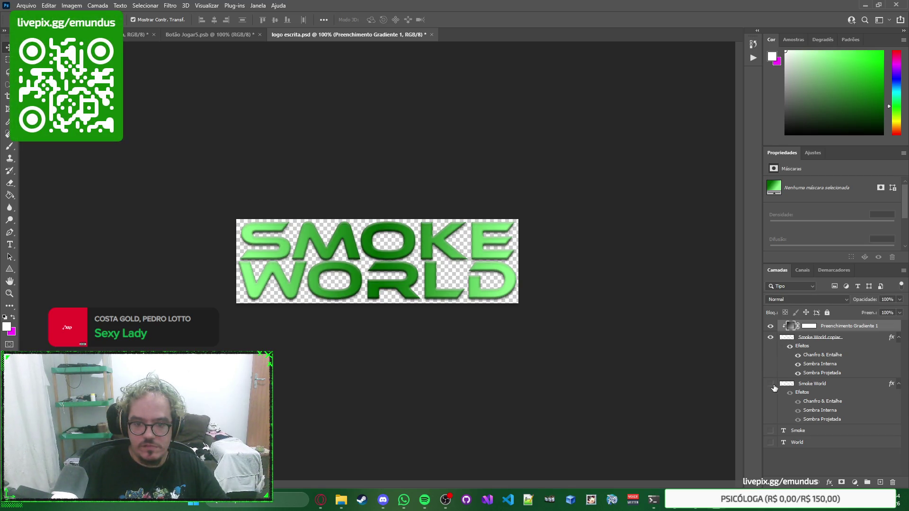
Delete the Smoke World copiar layer and close logo escrita without saving.
click(840, 337)
scroll(894, 206, down, 3)
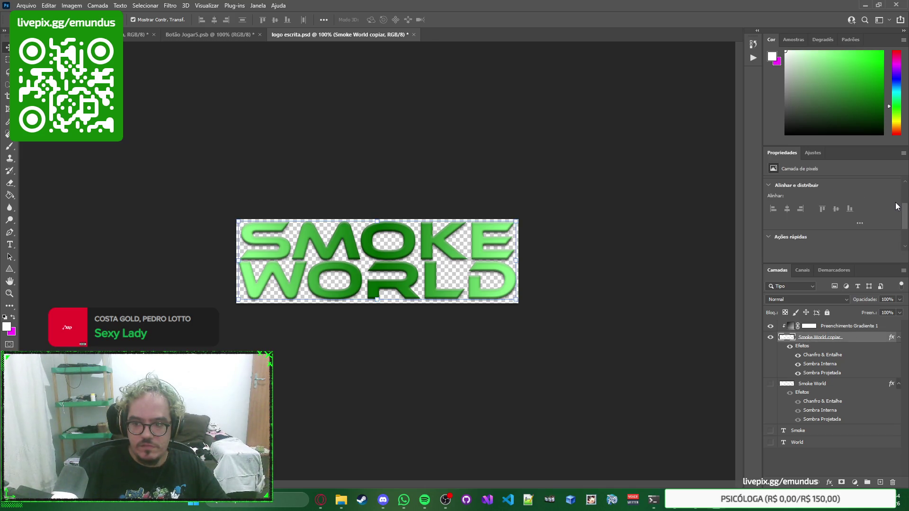
scroll(884, 217, up, 3)
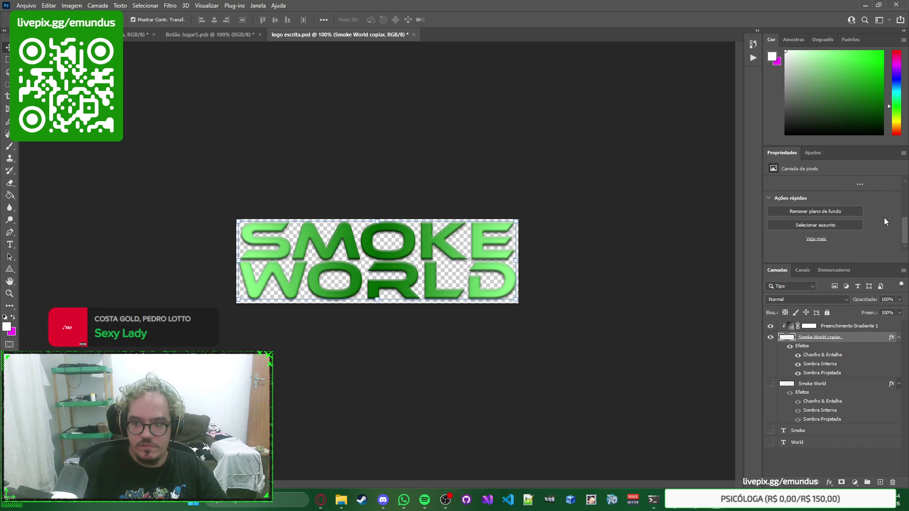
scroll(881, 209, down, 2)
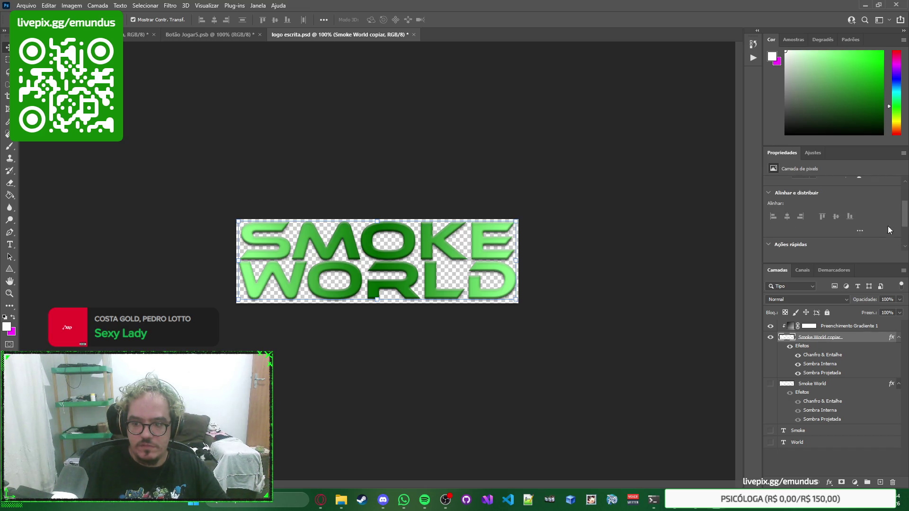
double_click(785, 339)
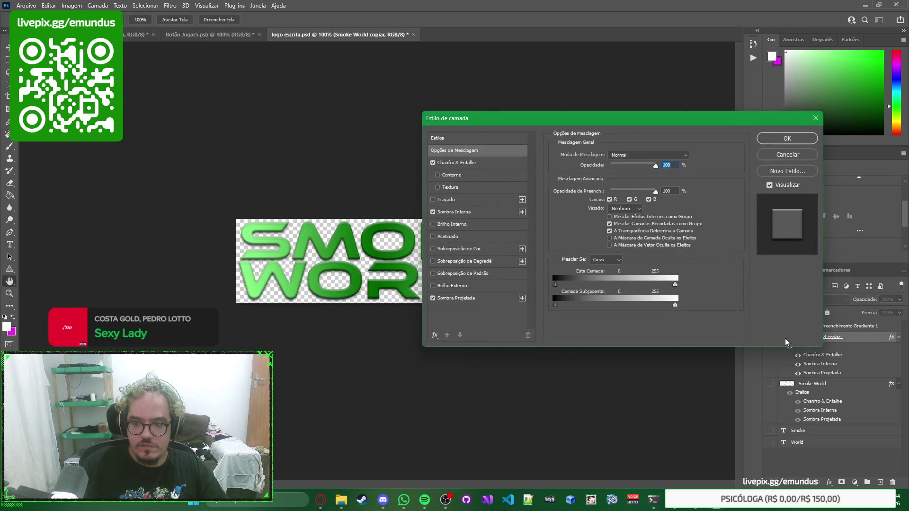
key(Escape)
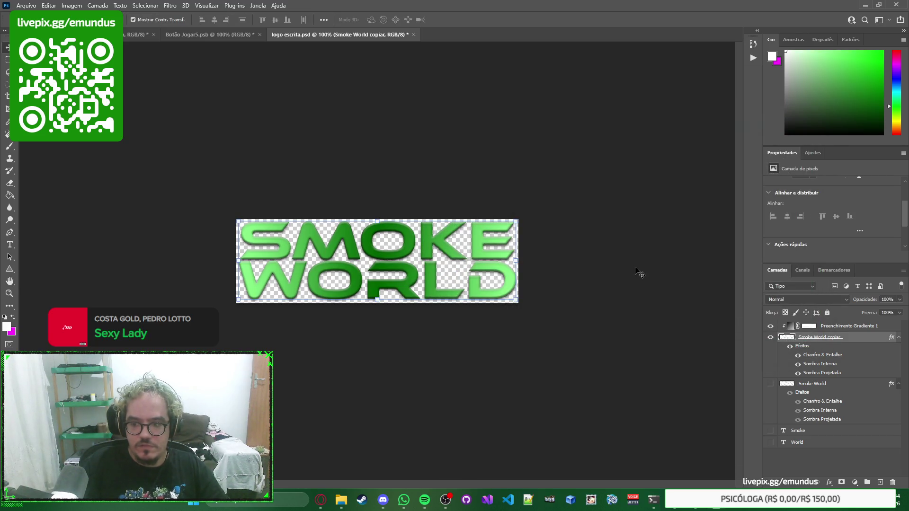
key(ctrl+comma)
key(ctrl+comma)
key(ctrl+comma)
key(ctrl+comma)
key(ctrl+comma)
key(ctrl+comma)
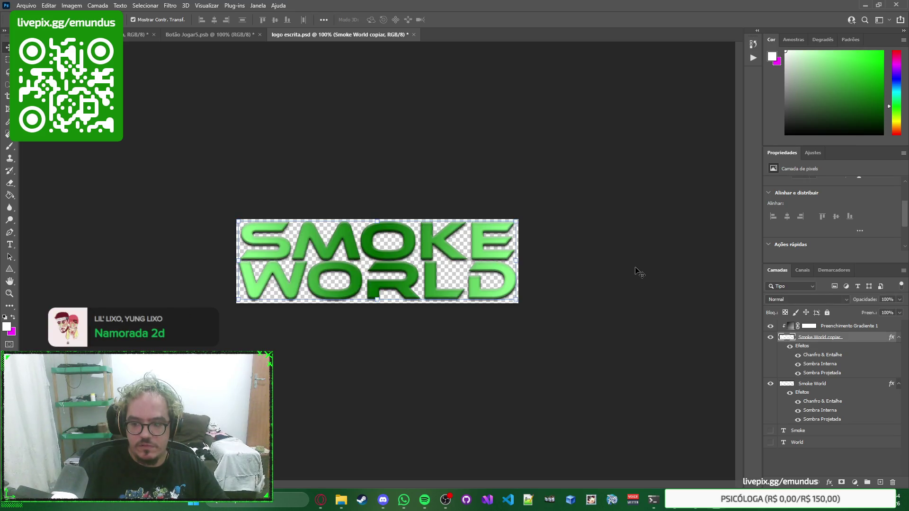
key(Delete)
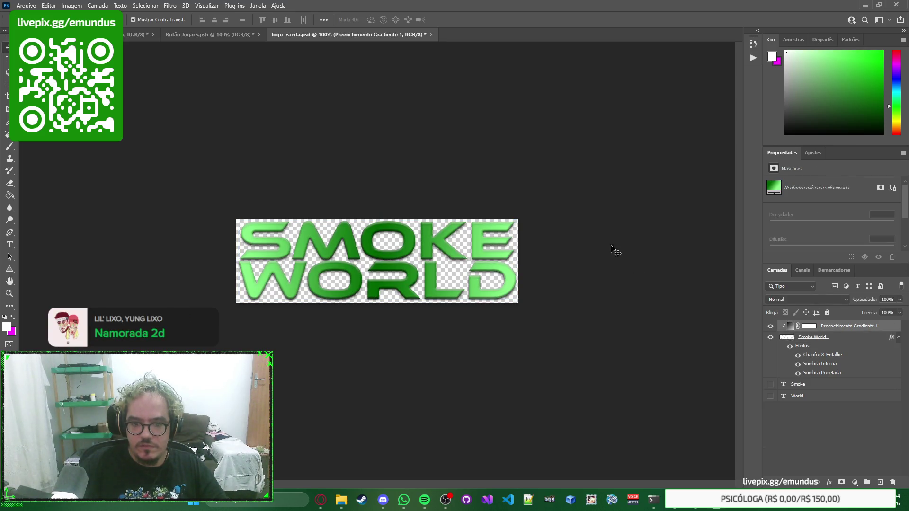
key(ctrl+w)
click(455, 185)
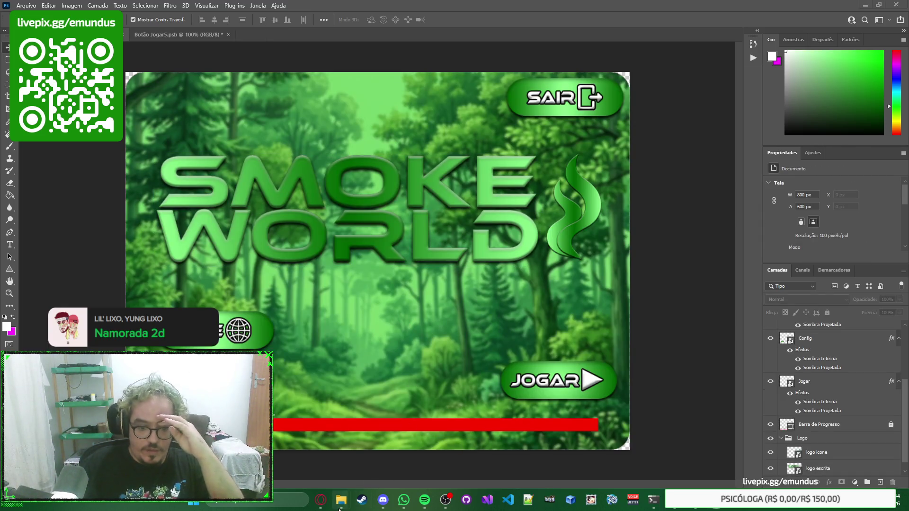
Reopen logo escrita.psd from the rascunho folder and make the Smoke and World text layers visible.
mouse_move(341, 500)
click(467, 446)
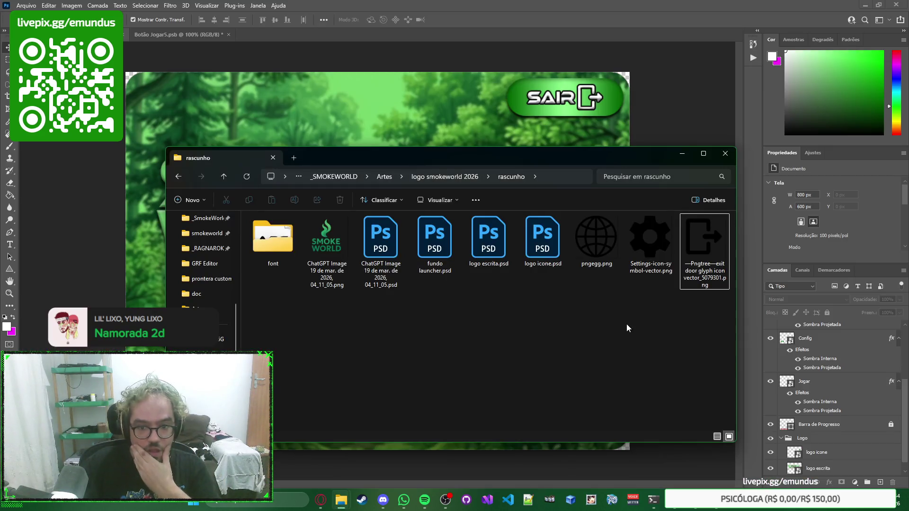
double_click(489, 254)
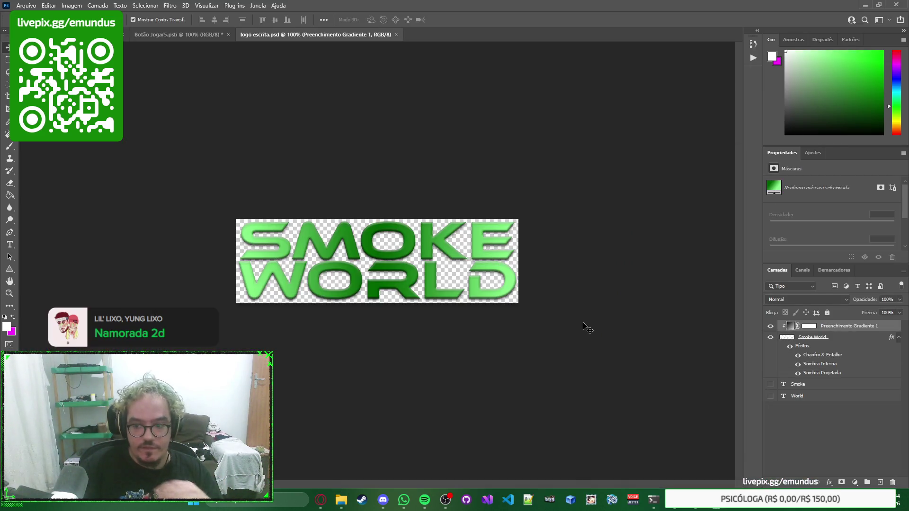
click(771, 384)
click(771, 404)
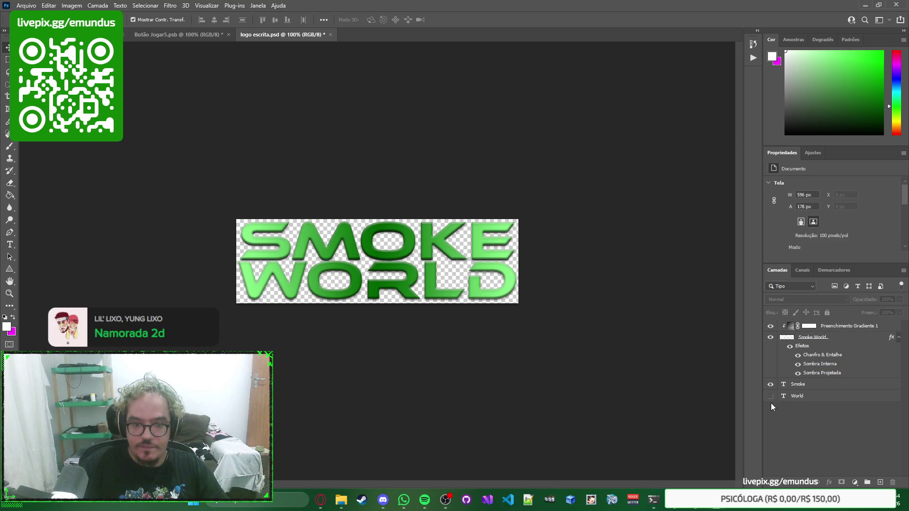
click(771, 396)
click(770, 337)
click(770, 337)
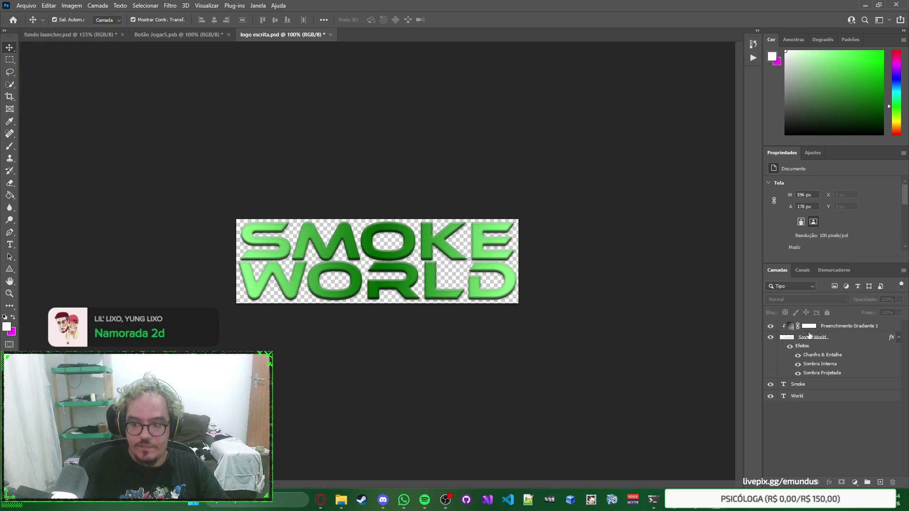
Release the gradient fill's clipping mask and hide the gradient and styled Smoke World layers.
key(ctrl+0)
click(834, 326)
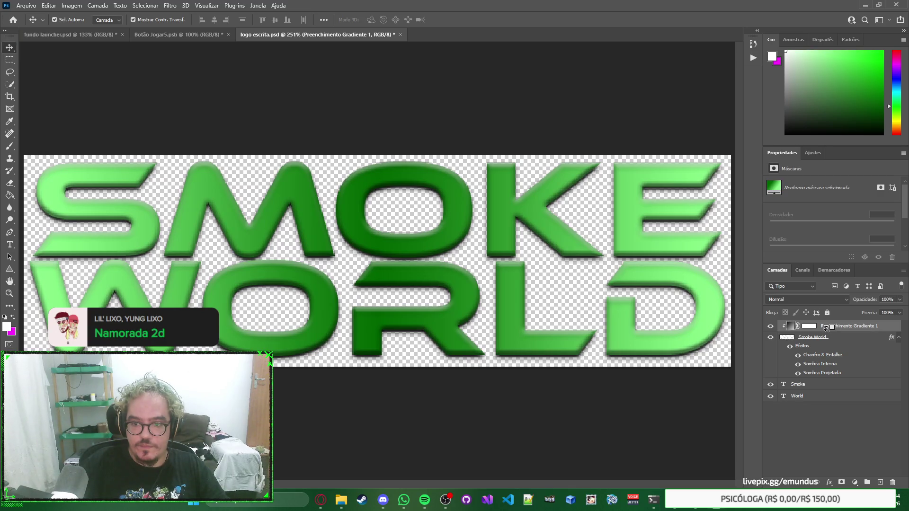
alt+click(826, 328)
scroll(710, 317, down, 2)
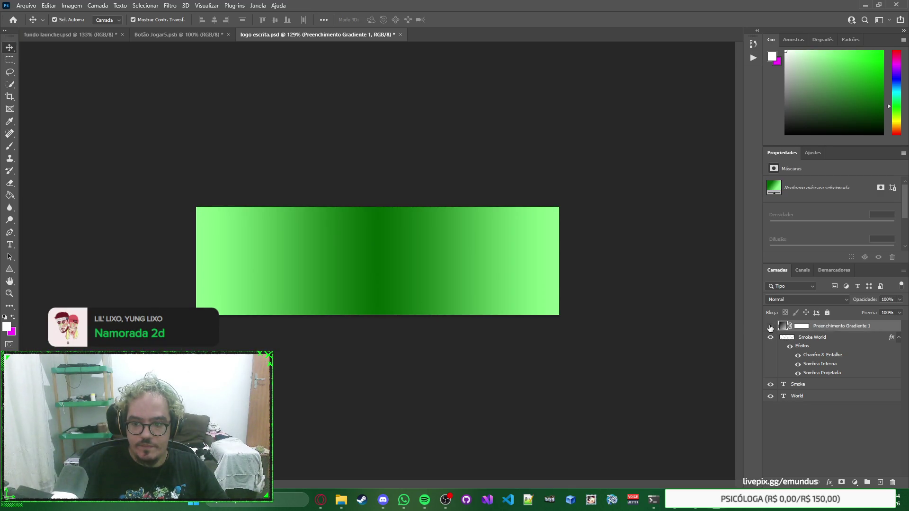
click(770, 327)
click(770, 338)
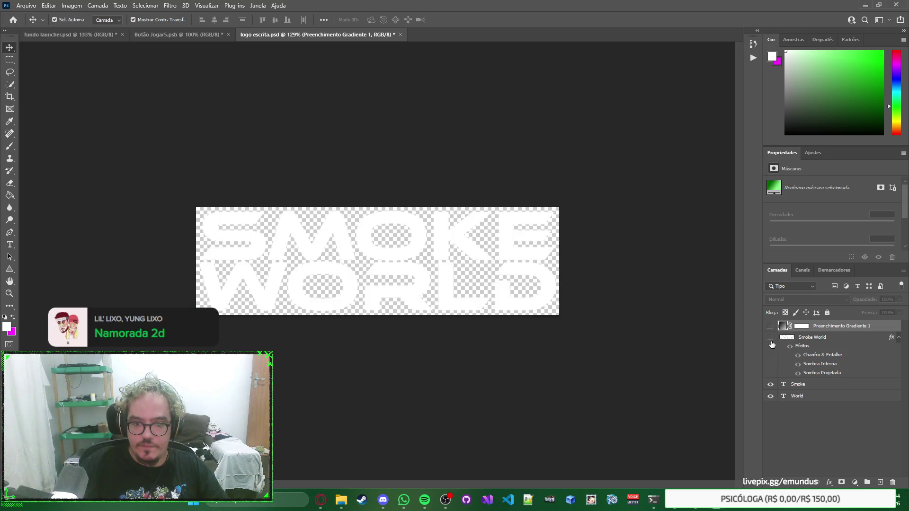
Duplicate the Smoke and World text layers and hide the original World layer.
click(807, 388)
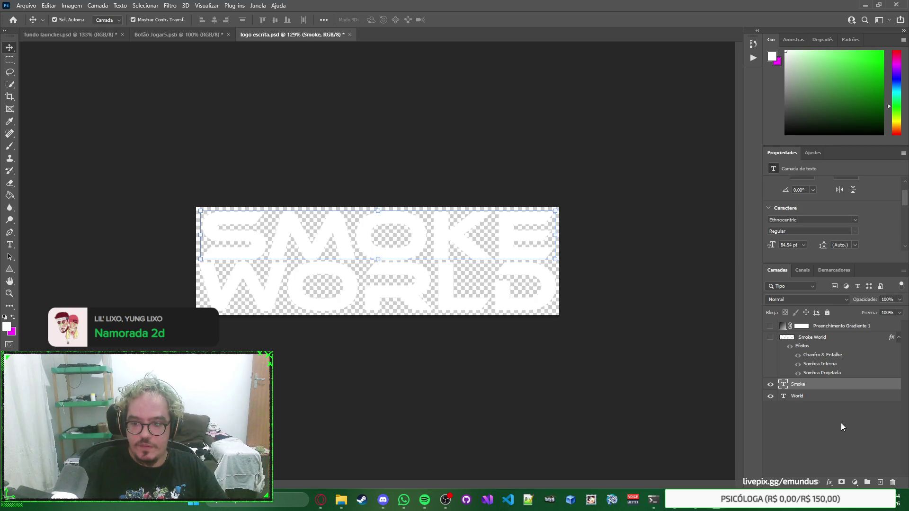
click(841, 422)
click(806, 397)
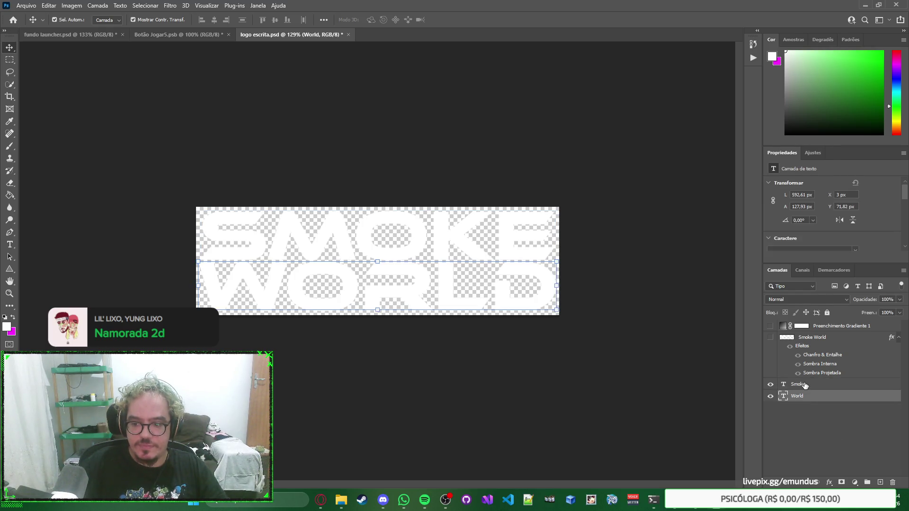
shift+click(805, 386)
key(ctrl+j)
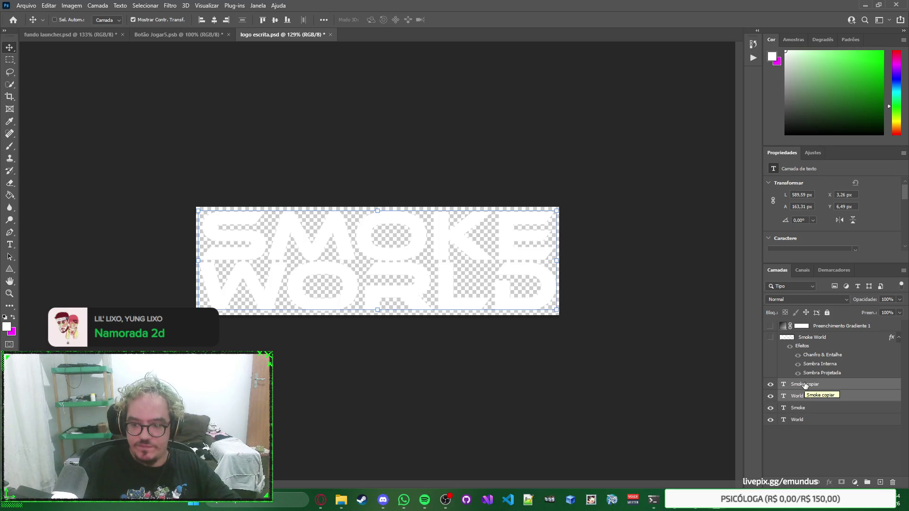
click(772, 418)
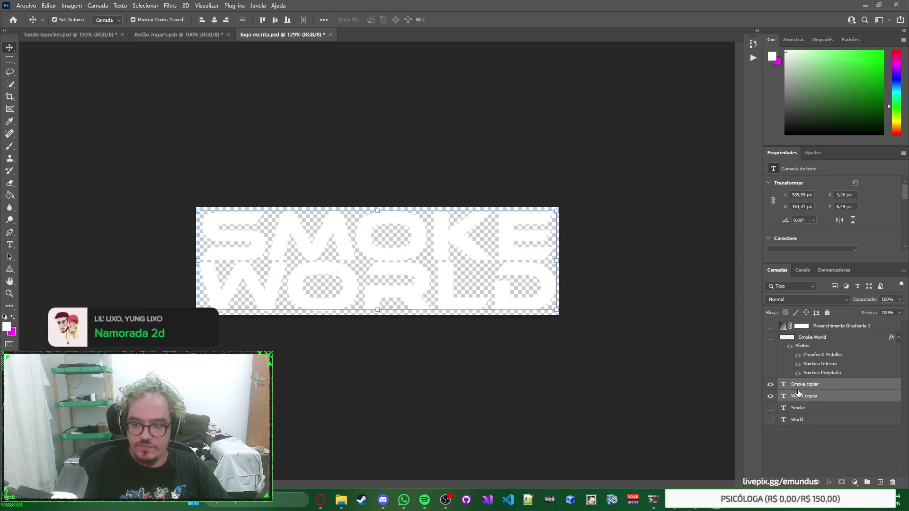
Set the copied text layers' font to Segoe UI Bold.
scroll(882, 223, down, 2)
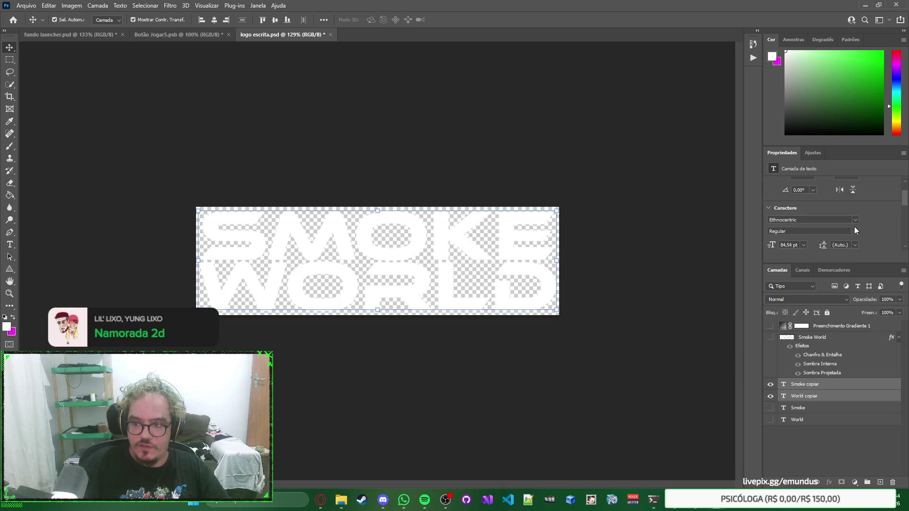
click(855, 220)
click(779, 248)
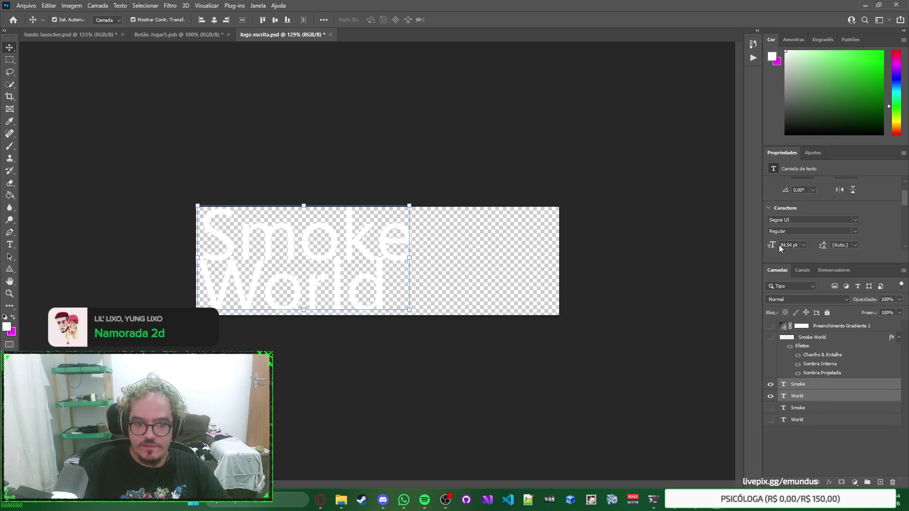
click(855, 232)
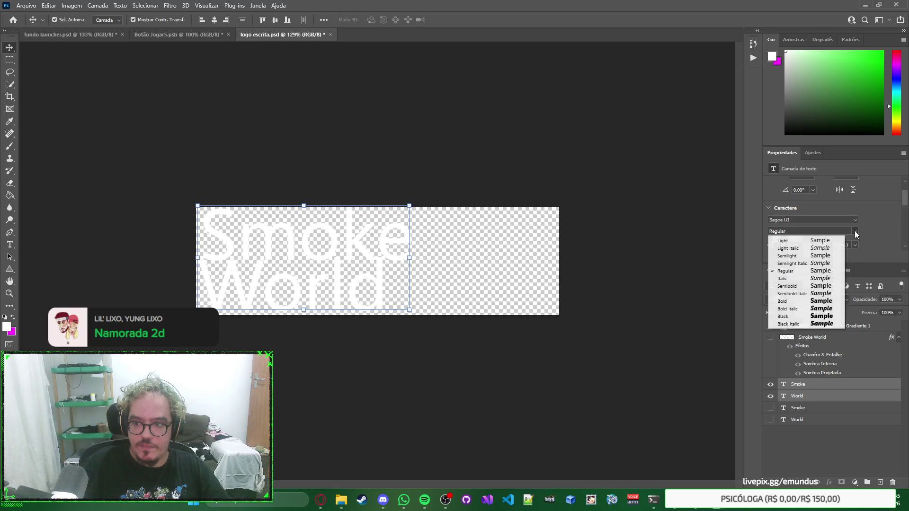
click(795, 308)
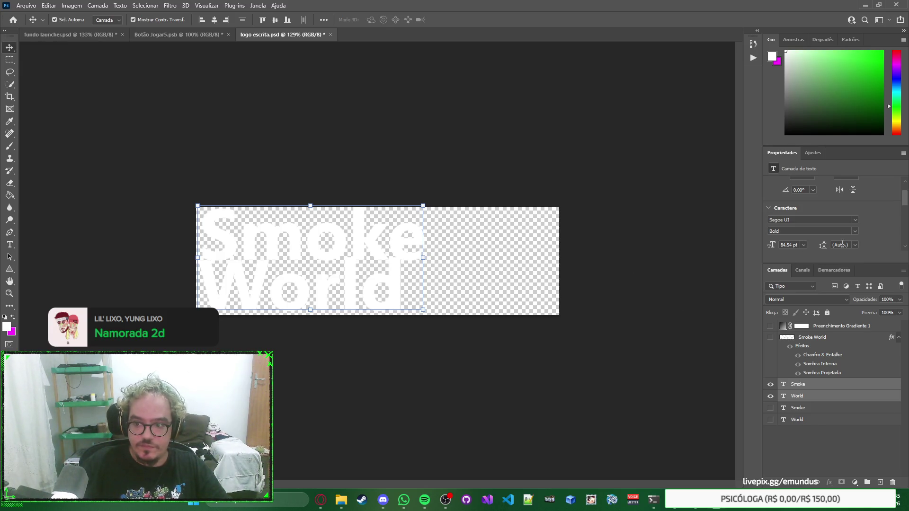
Widen the Smoke World text across the canvas and select the Smoke word.
mouse_move(427, 256)
mouse_down()
mouse_move(488, 256)
mouse_move(458, 259)
mouse_up()
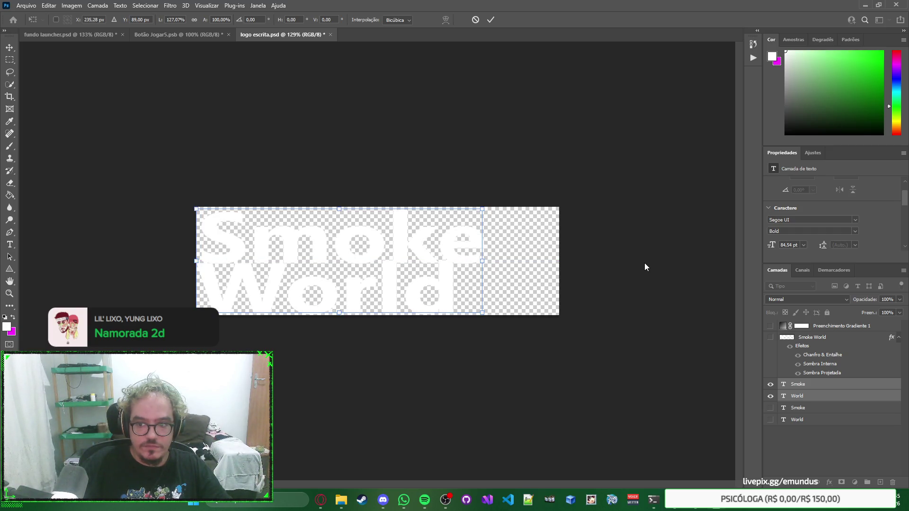
click(652, 262)
click(488, 256)
click(462, 251)
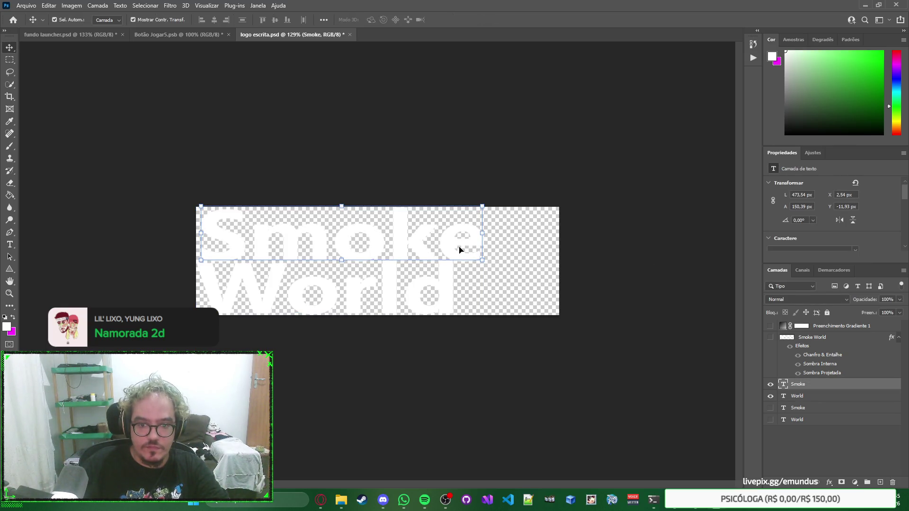
click(550, 251)
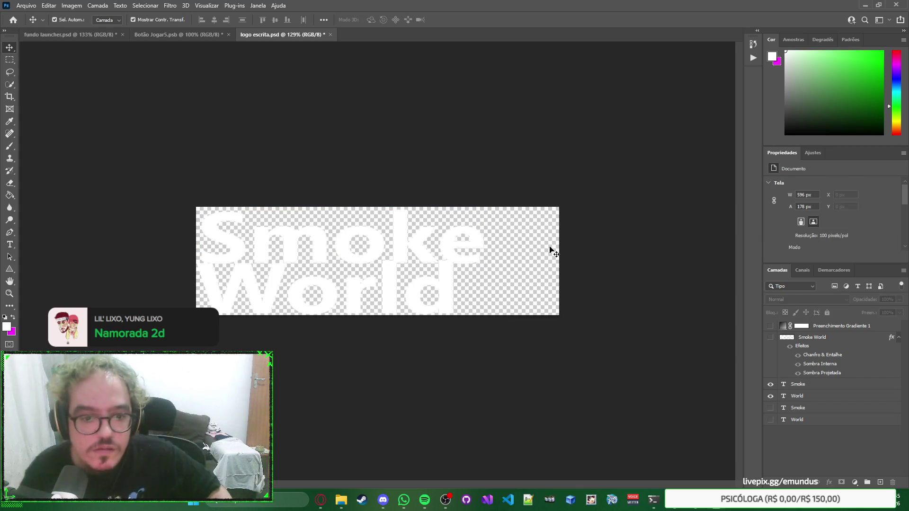
click(475, 240)
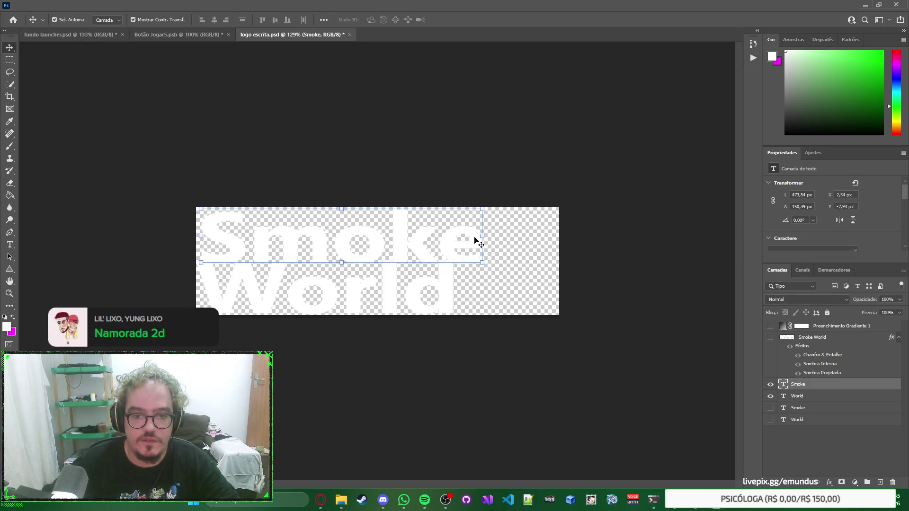
click(520, 247)
click(479, 244)
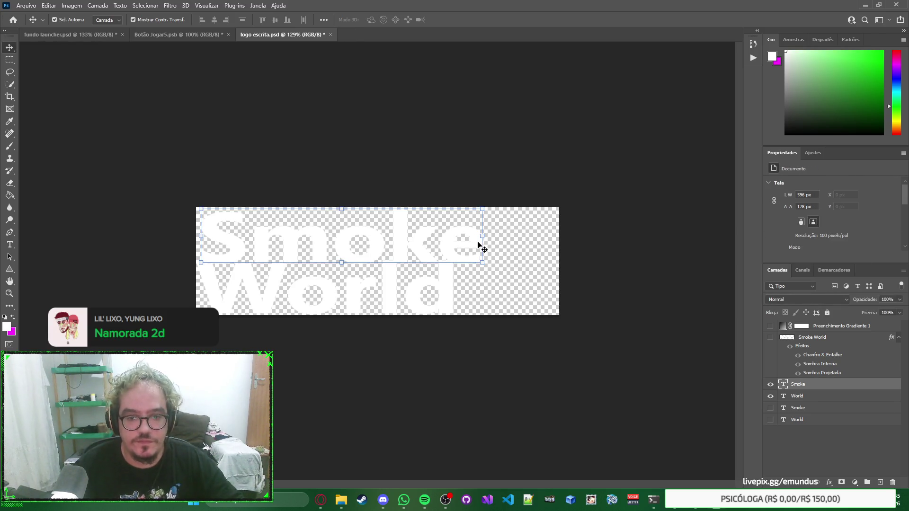
Resize the Smoke word with Ctrl+T so its width lines up with World.
key(ctrl+t)
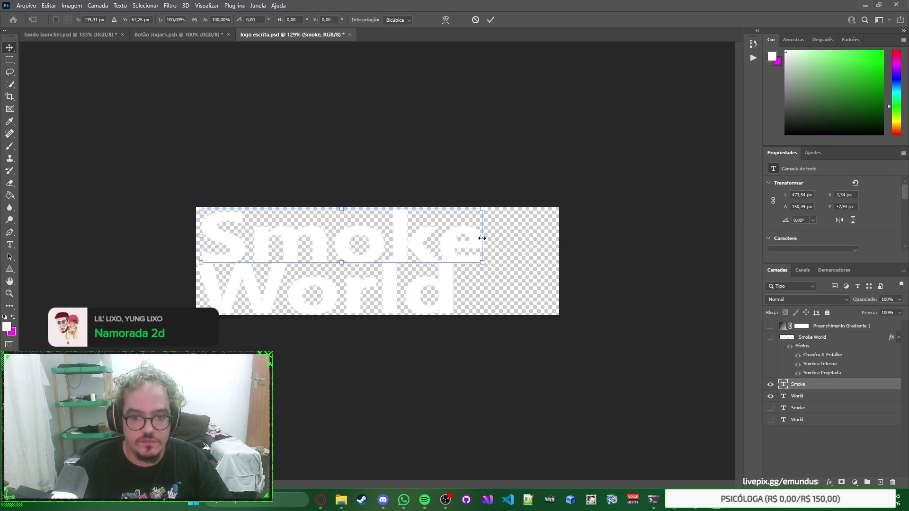
drag(486, 241, 453, 240)
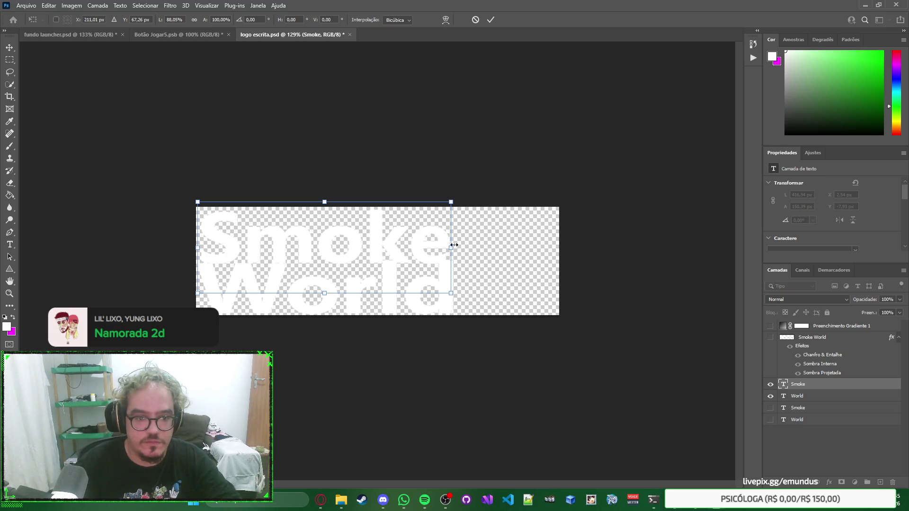
key(Up)
key(Down)
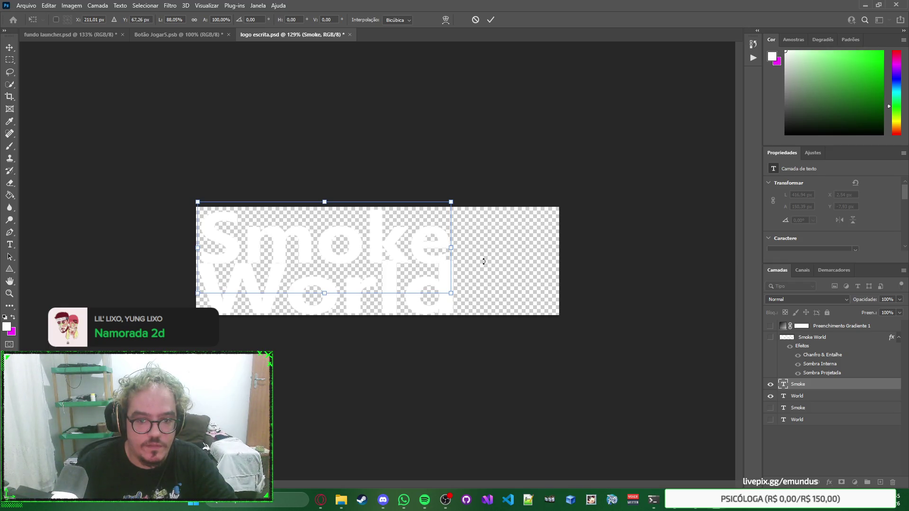
key(Return)
click(529, 257)
click(441, 252)
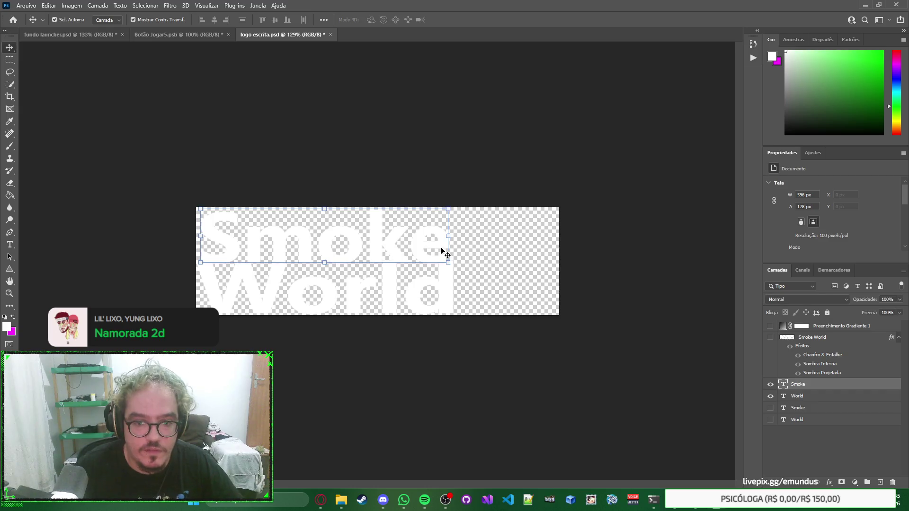
key(ctrl+t)
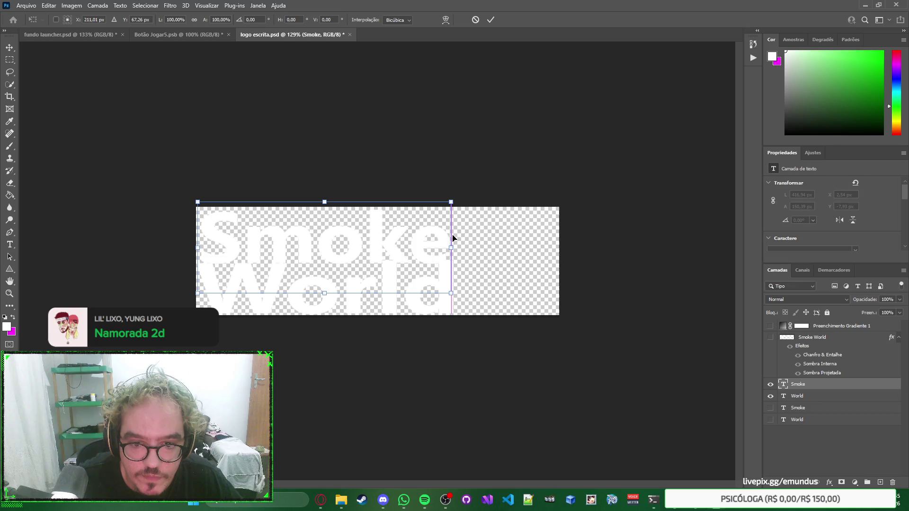
mouse_move(452, 246)
mouse_down()
mouse_move(468, 250)
mouse_move(458, 247)
mouse_up()
key(Return)
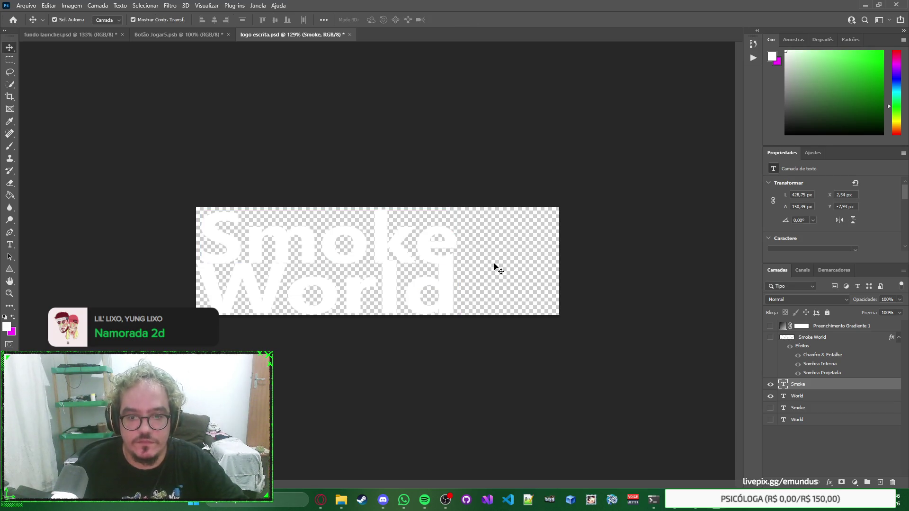
Select both the Smoke and World layers and duplicate them.
click(523, 259)
click(448, 246)
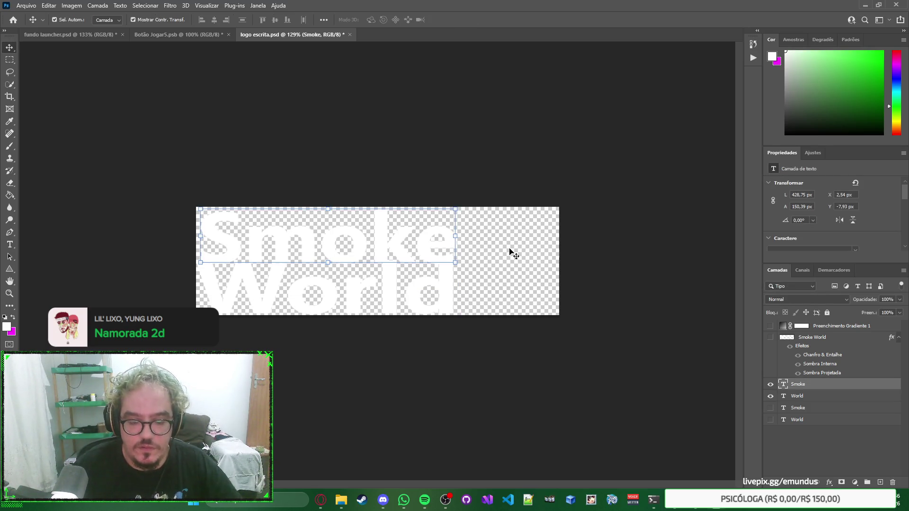
shift+click(820, 399)
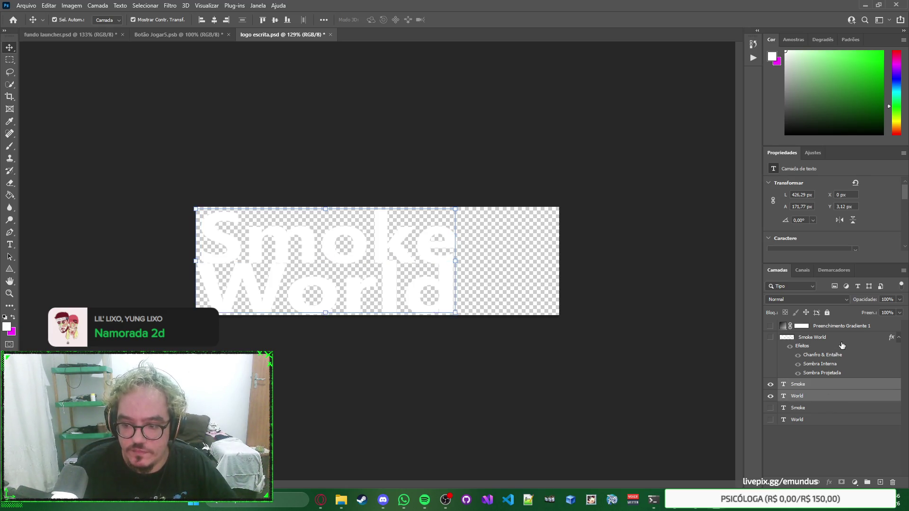
key(ctrl+j)
Rasterize the Smoke and World copies, merge them into one layer, and hide the Smoke text.
right_click(803, 388)
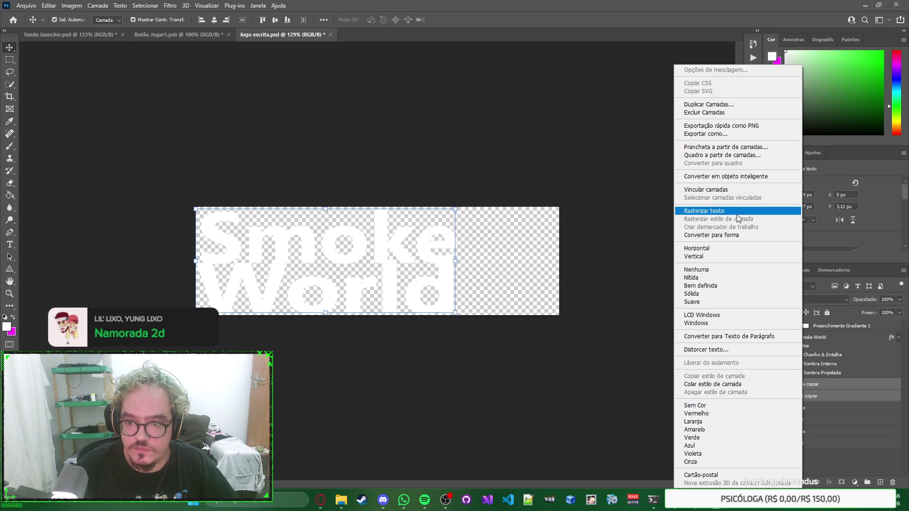
click(737, 218)
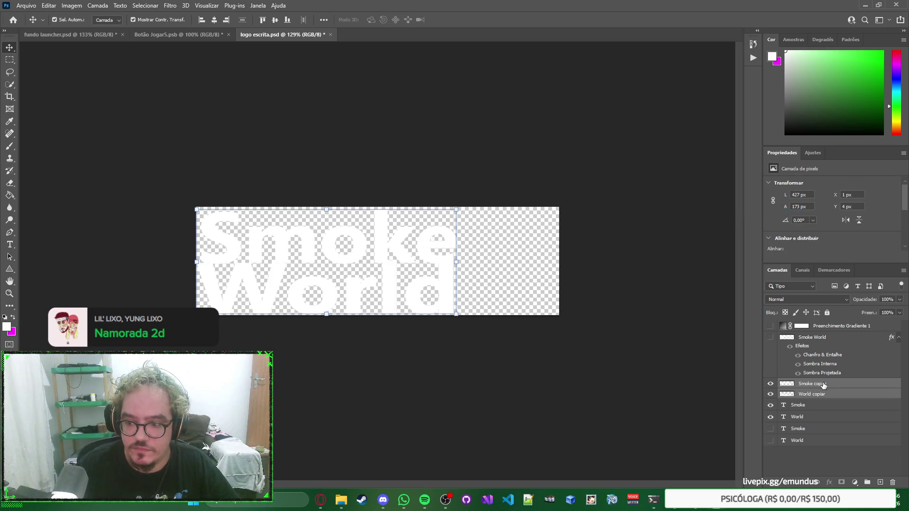
right_click(823, 385)
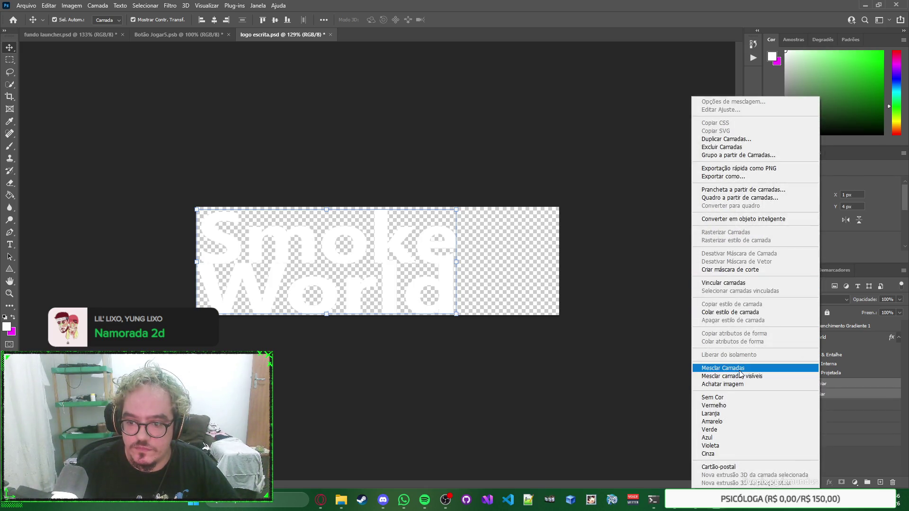
click(741, 374)
click(770, 394)
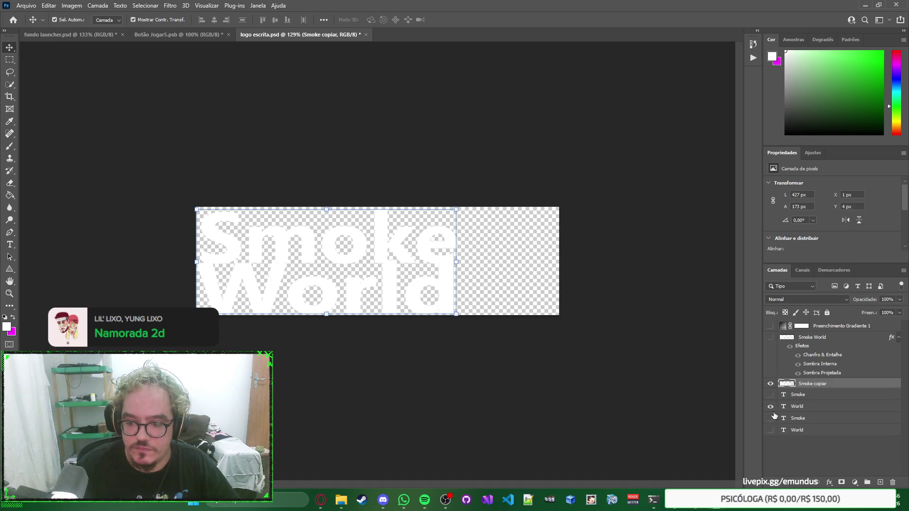
click(820, 337)
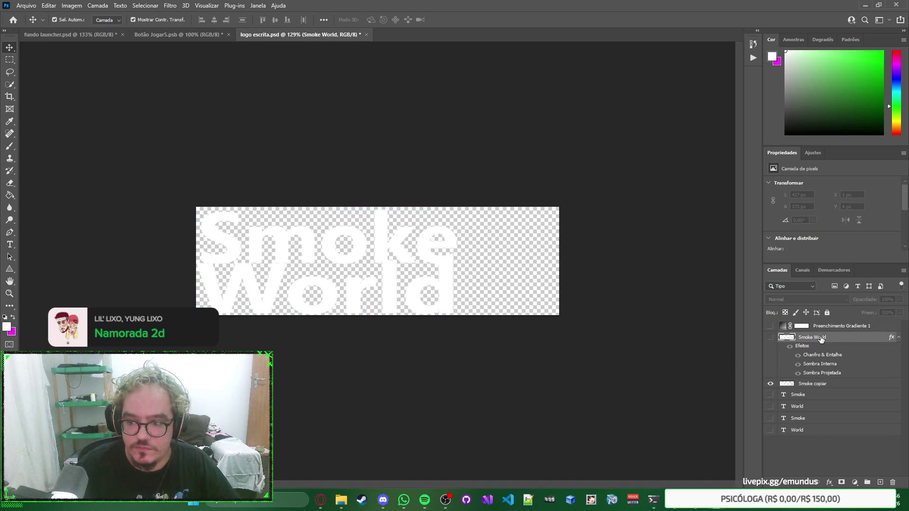
Duplicate the gradient fill layer and clip the visible copy to the Smoke copy text.
drag(833, 328, 828, 381)
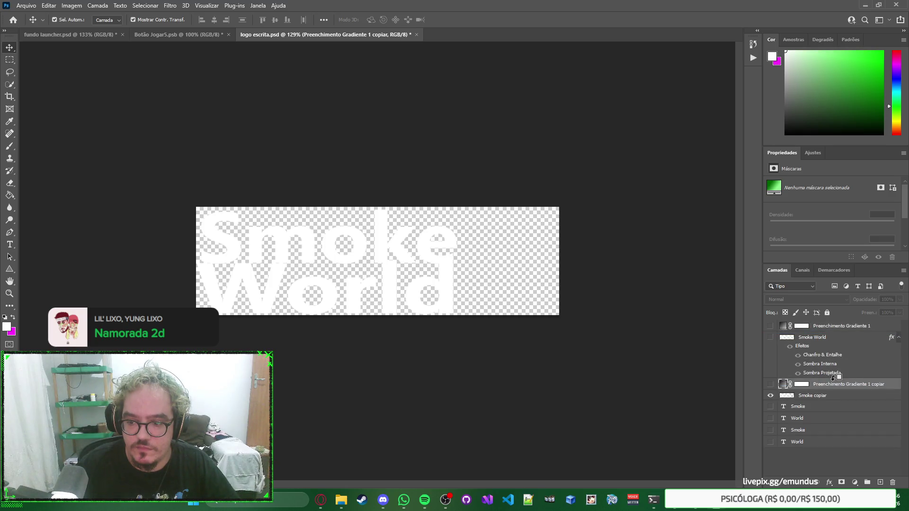
alt+click(799, 390)
click(770, 384)
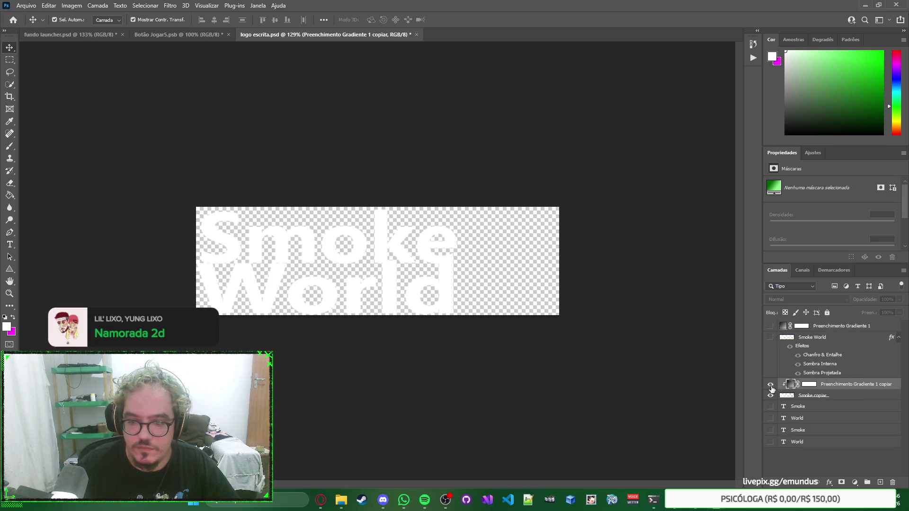
click(693, 351)
right_click(693, 351)
click(677, 351)
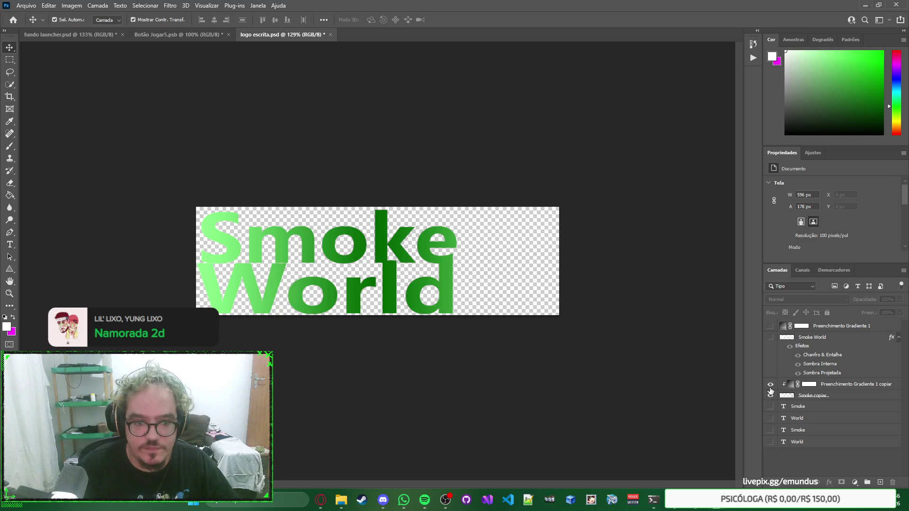
Copy the Smoke World layer's bevel and shadow style and paste it onto Smoke copy.
click(769, 338)
click(771, 338)
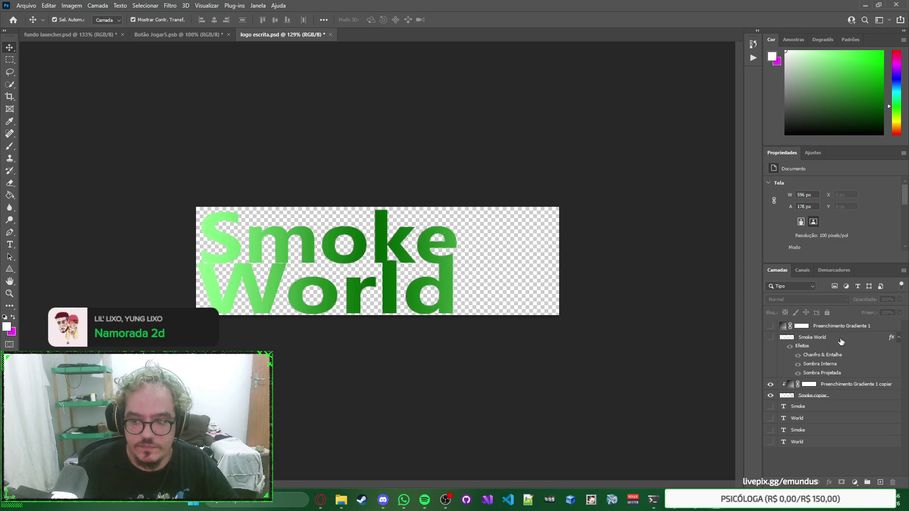
click(841, 338)
right_click(841, 337)
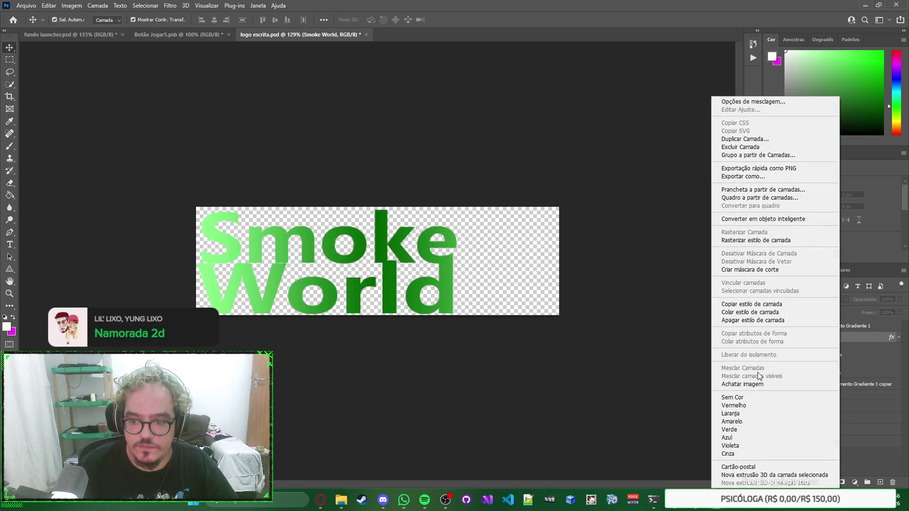
click(765, 312)
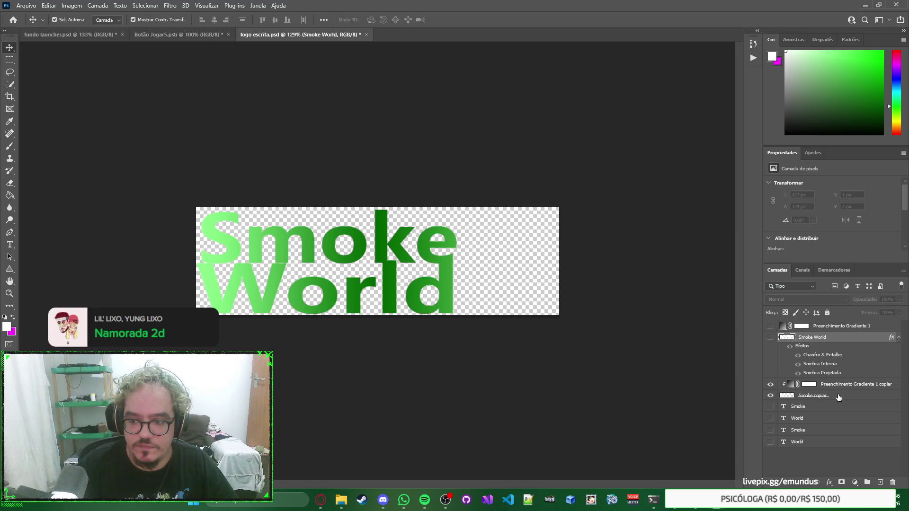
right_click(838, 396)
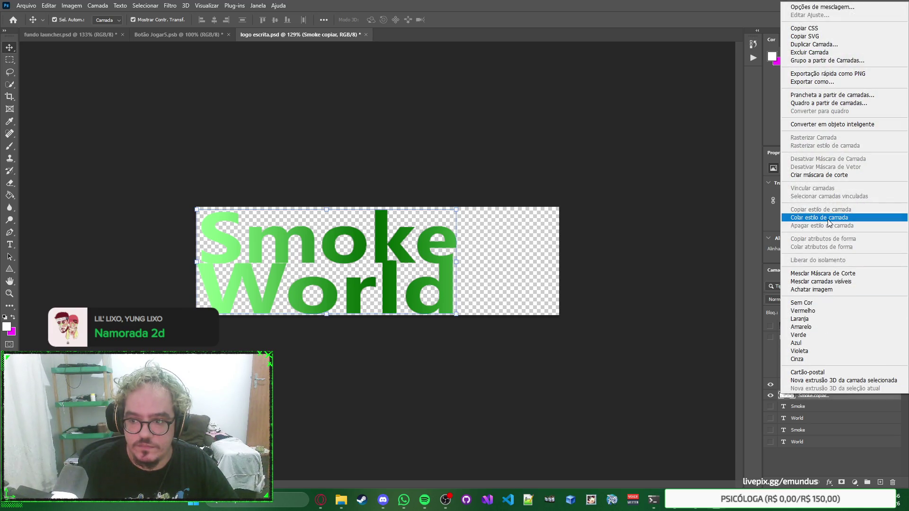
click(828, 219)
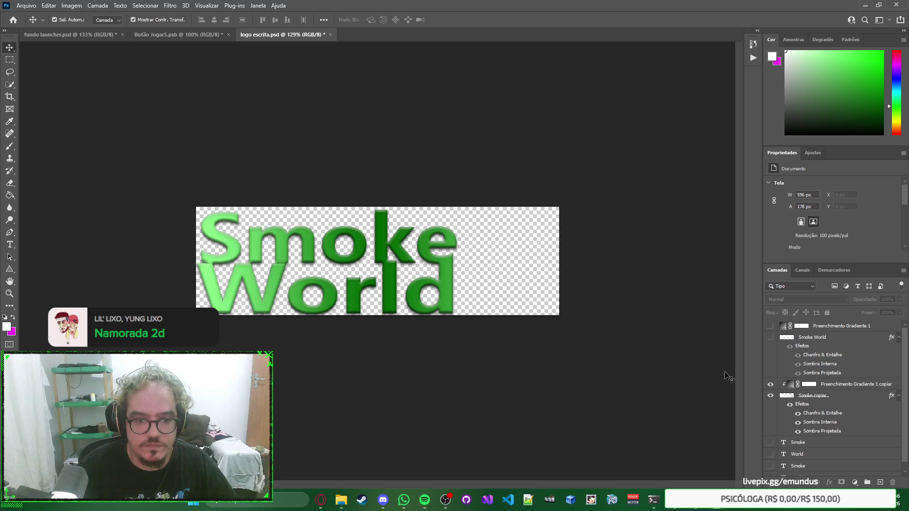
Undo the pasted style, gradient clipping and duplications to restore the green bevelled logo.
key(ctrl+z)
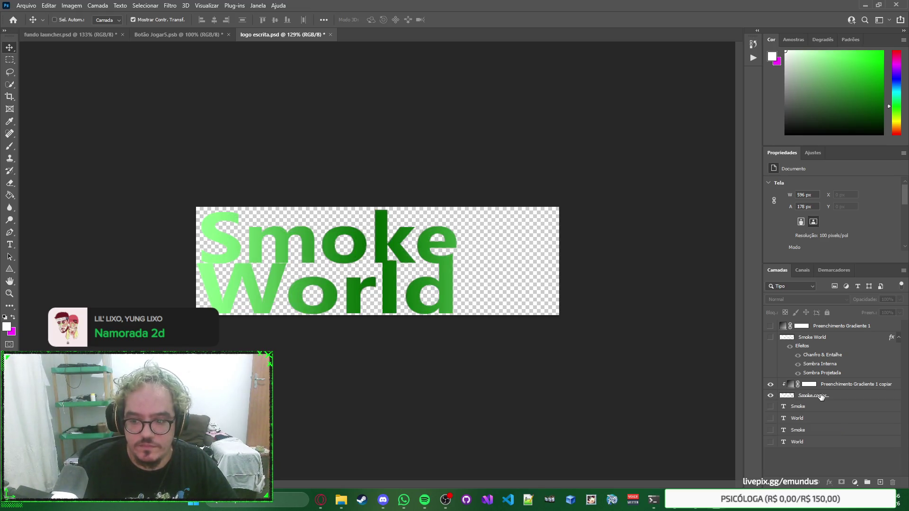
key(ctrl+shift+z)
key(ctrl+z)
key(ctrl+z)
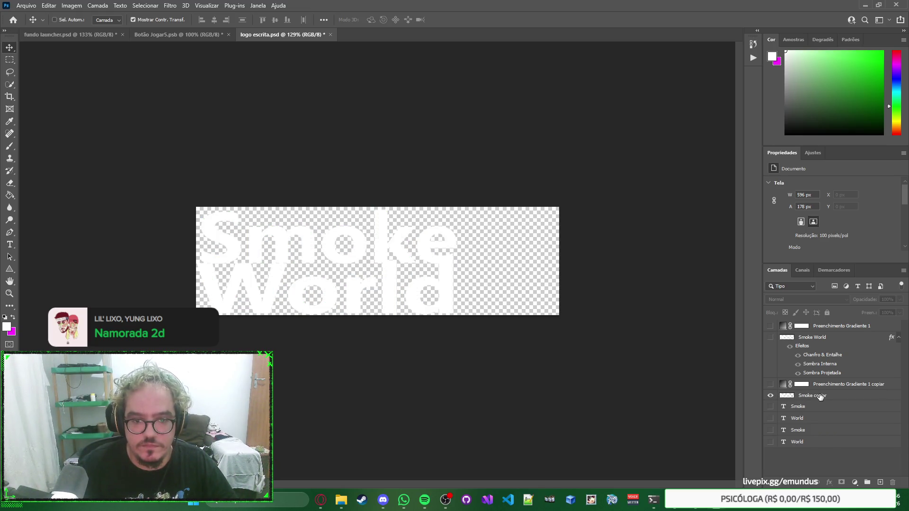
key(ctrl+z)
key(ctrl+z)
key(ctrl+z)
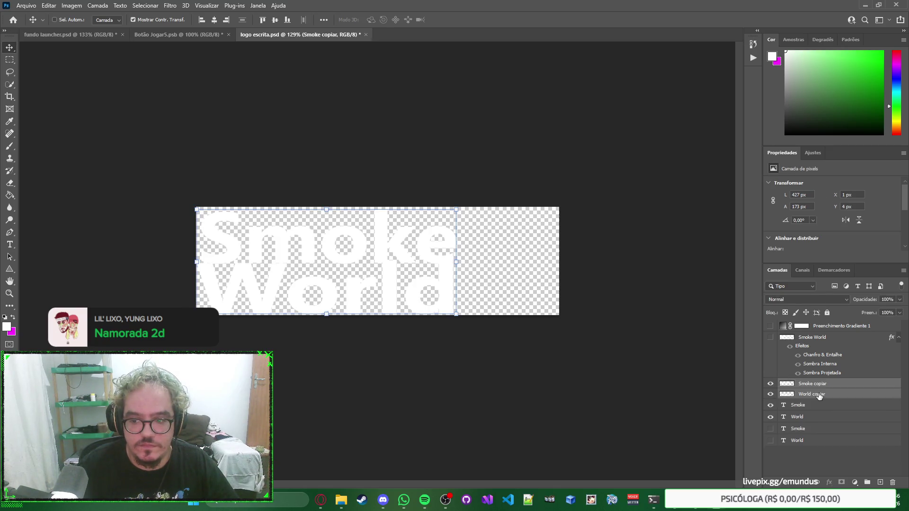
key(ctrl+z)
key(ctrl+z)
key(ctrl+z)
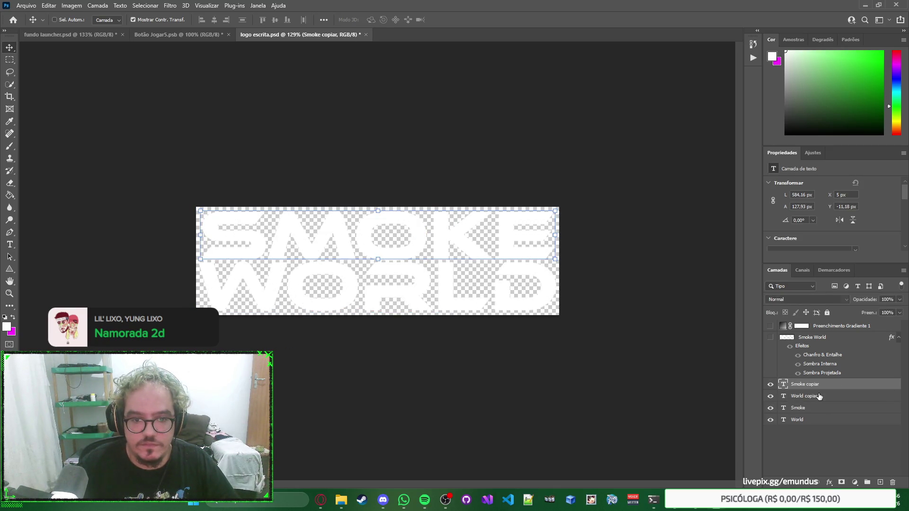
key(ctrl+shift+z)
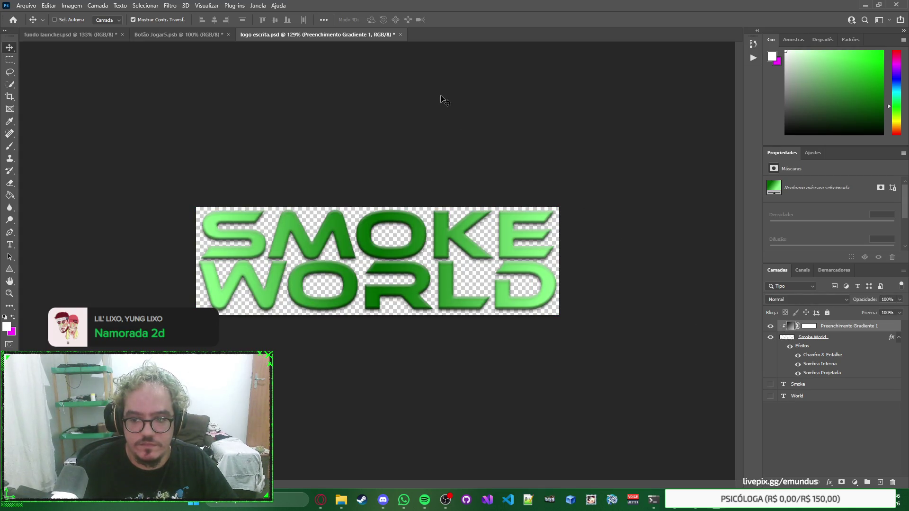
Close logo escrita.psd without saving its changes.
click(400, 34)
click(456, 185)
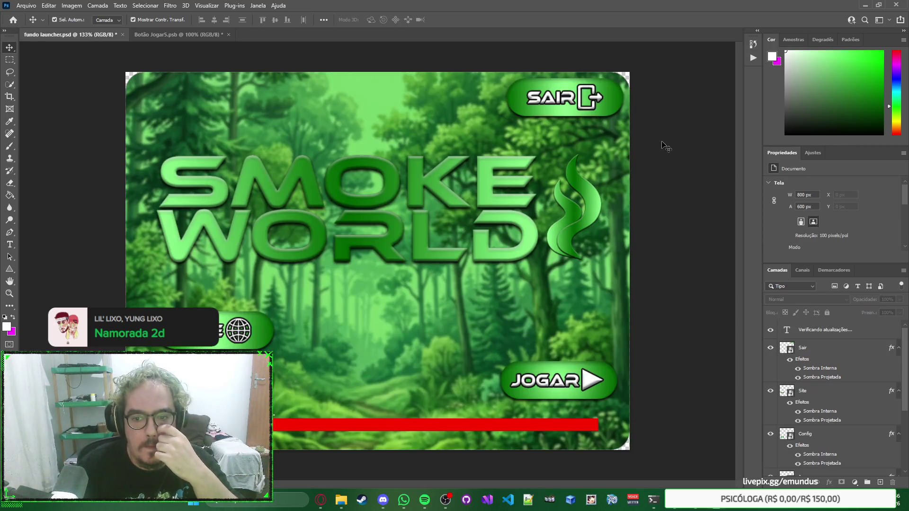
right_click(681, 213)
click(683, 174)
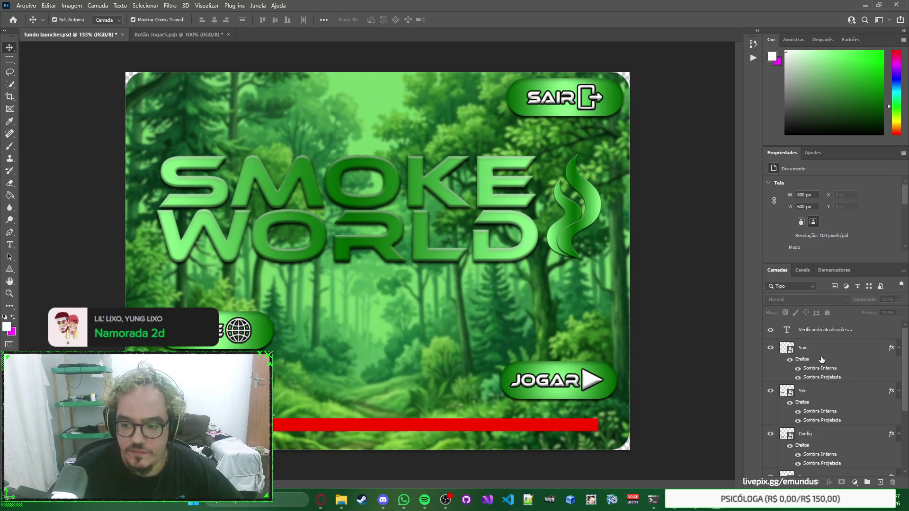
Lock all on the Logo group in fundo launcher.psd and collapse it.
scroll(823, 360, down, 3)
scroll(836, 356, up, 3)
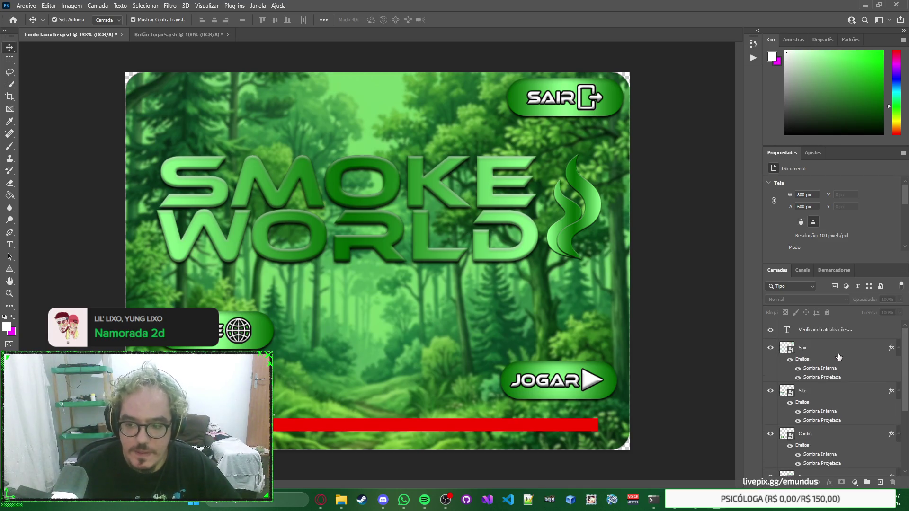
scroll(838, 357, down, 3)
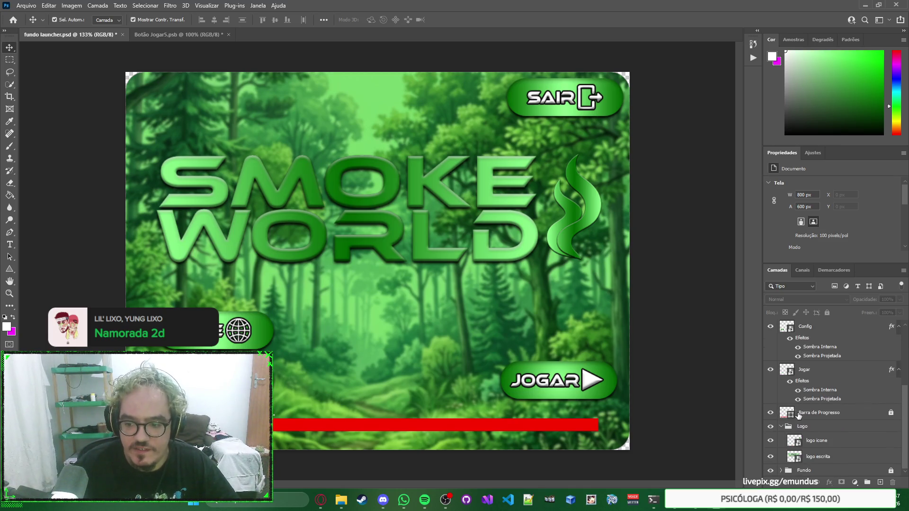
click(801, 428)
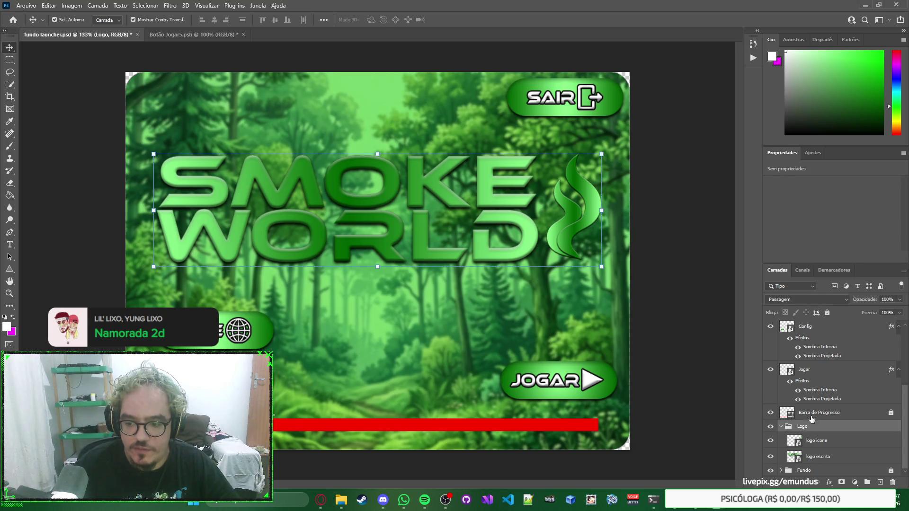
click(827, 313)
click(781, 426)
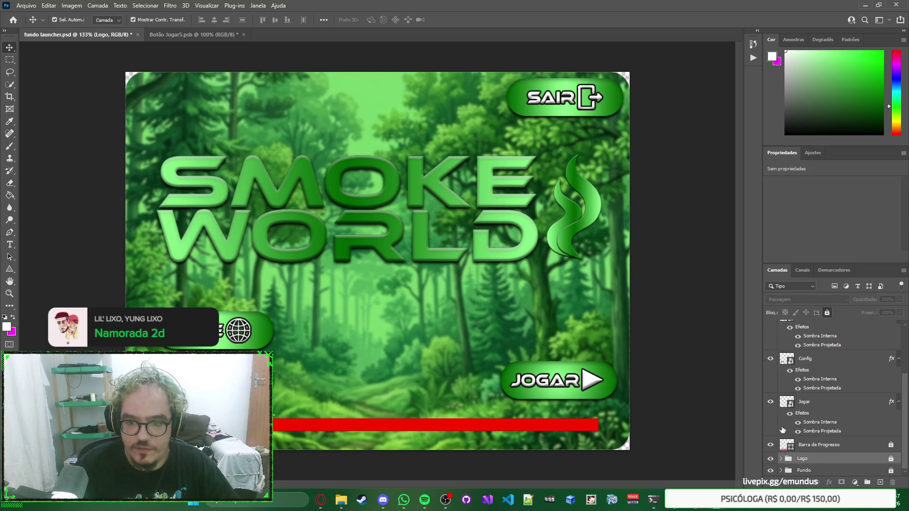
Open the Jogar button's contents and set its text to Segoe UI Bold.
double_click(792, 408)
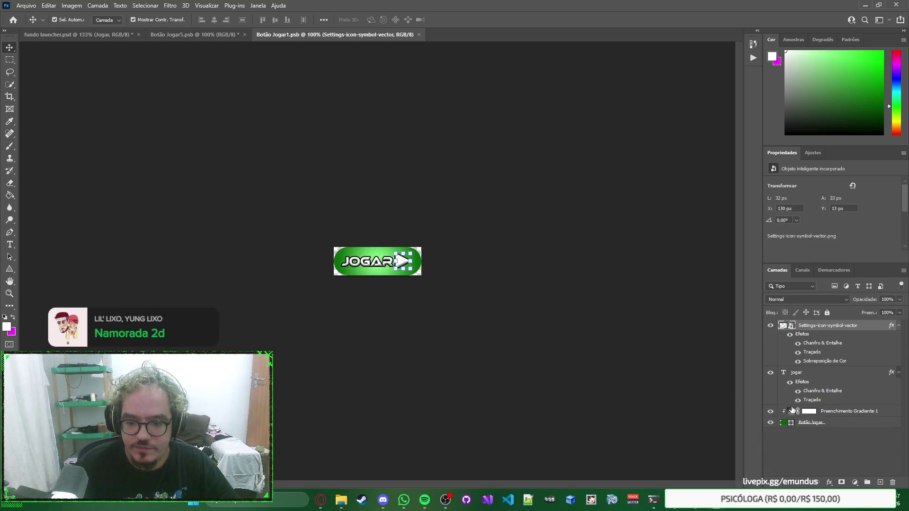
click(360, 266)
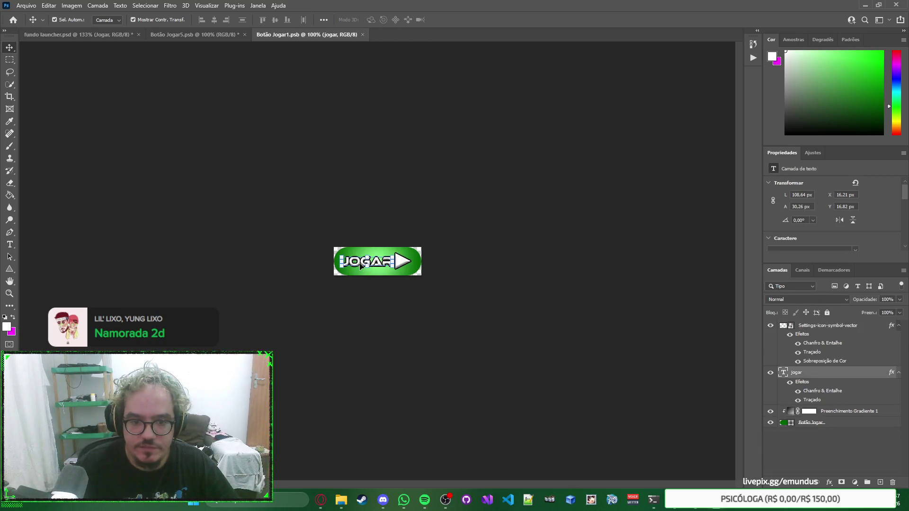
double_click(783, 373)
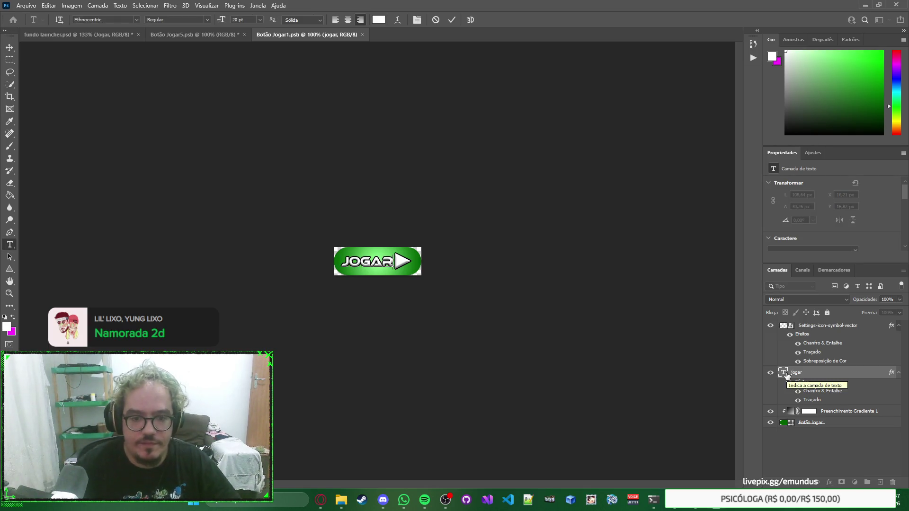
click(9, 48)
scroll(370, 214, up, 5)
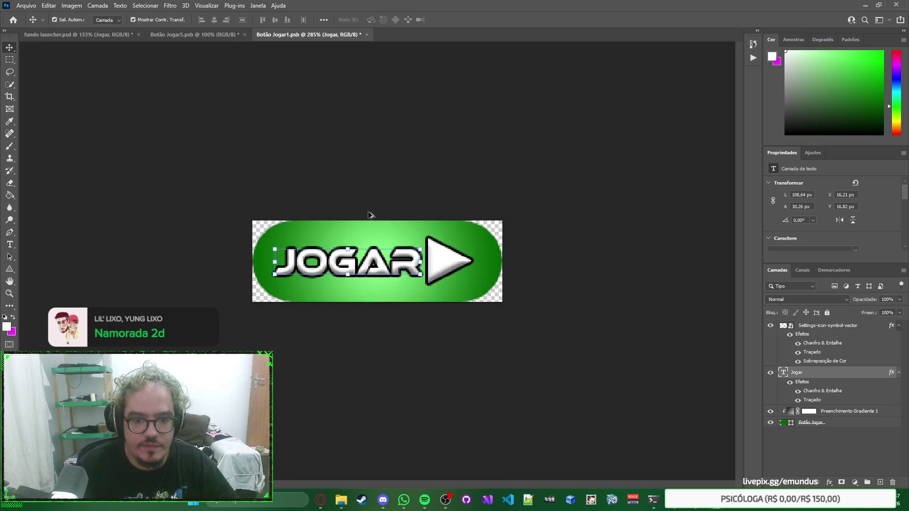
scroll(370, 214, up, 2)
scroll(876, 212, down, 2)
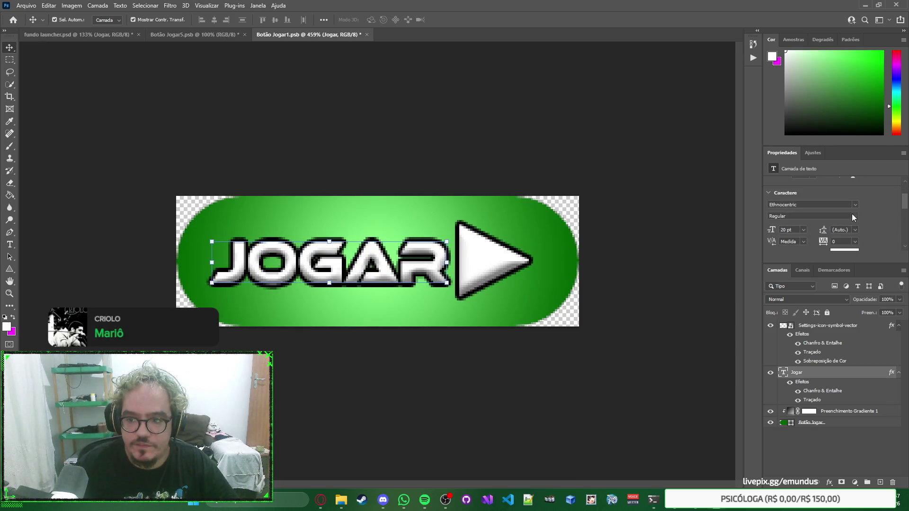
click(857, 205)
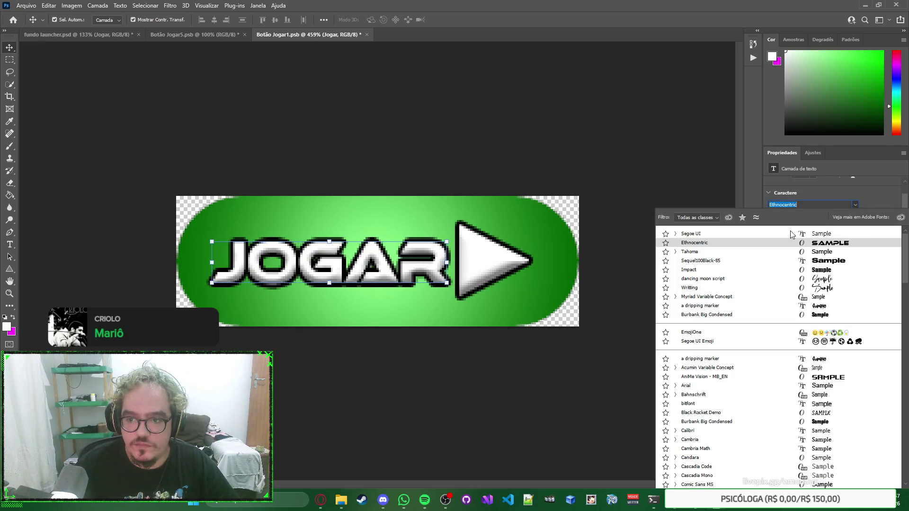
click(676, 233)
click(666, 351)
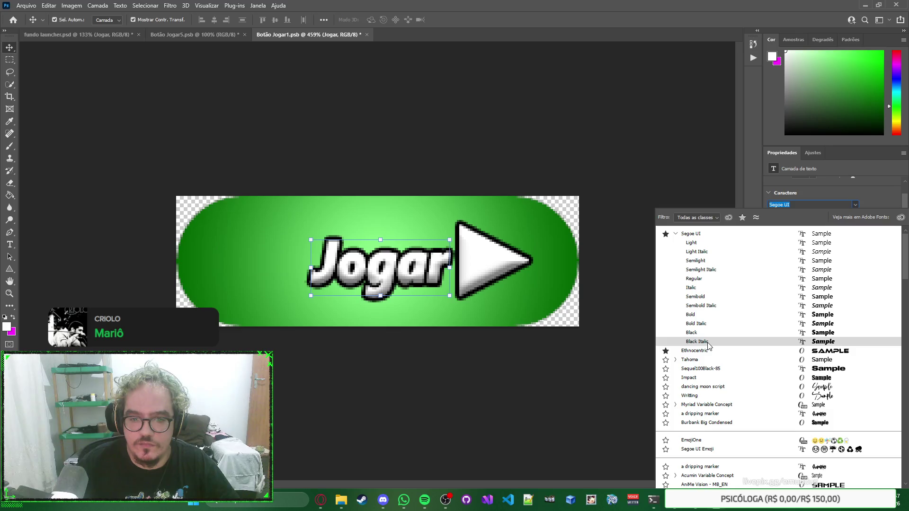
click(711, 313)
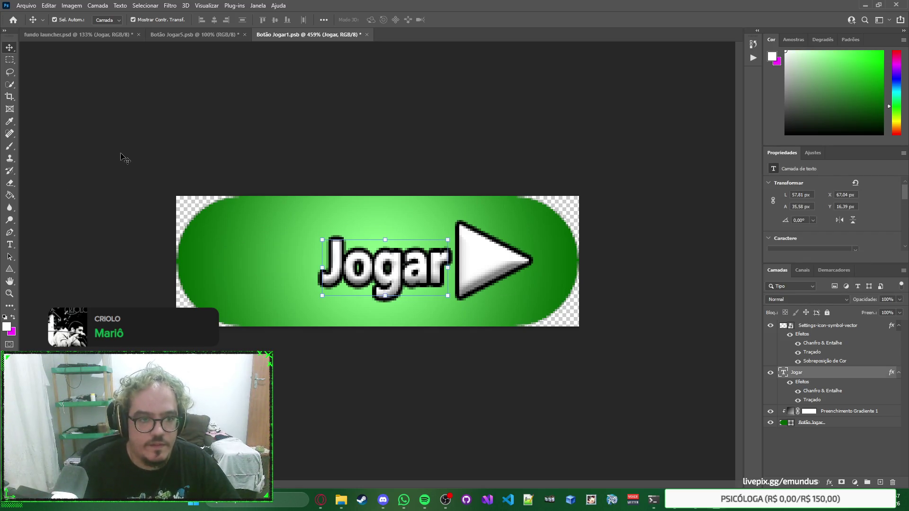
Enlarge and lower the Jogar text, then undo back to the uppercase JOGAR lettering.
key(ctrl+t)
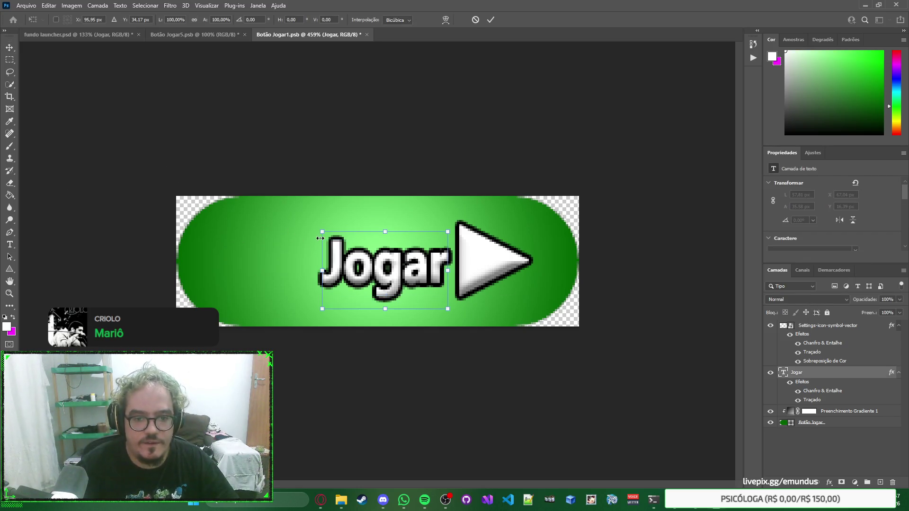
mouse_move(322, 232)
mouse_down()
mouse_move(267, 203)
mouse_move(322, 231)
mouse_move(239, 198)
mouse_move(249, 208)
mouse_move(225, 203)
mouse_move(199, 183)
mouse_move(208, 179)
mouse_move(209, 187)
mouse_up()
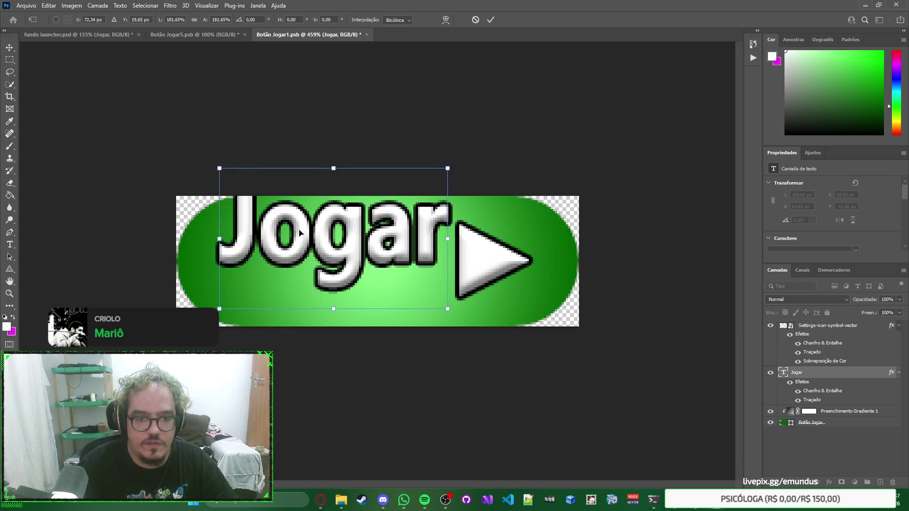
mouse_move(343, 244)
mouse_down()
mouse_move(340, 272)
mouse_move(464, 268)
mouse_move(337, 265)
mouse_up()
key(Return)
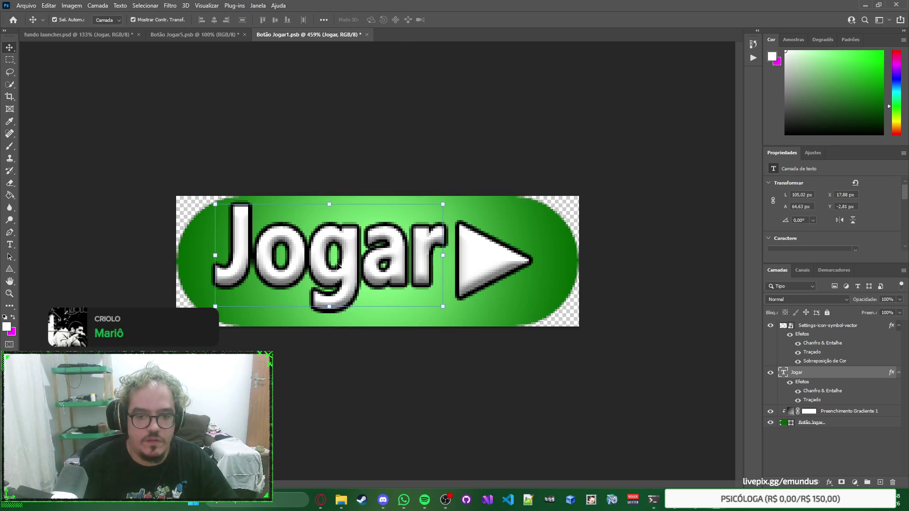
click(422, 152)
click(401, 259)
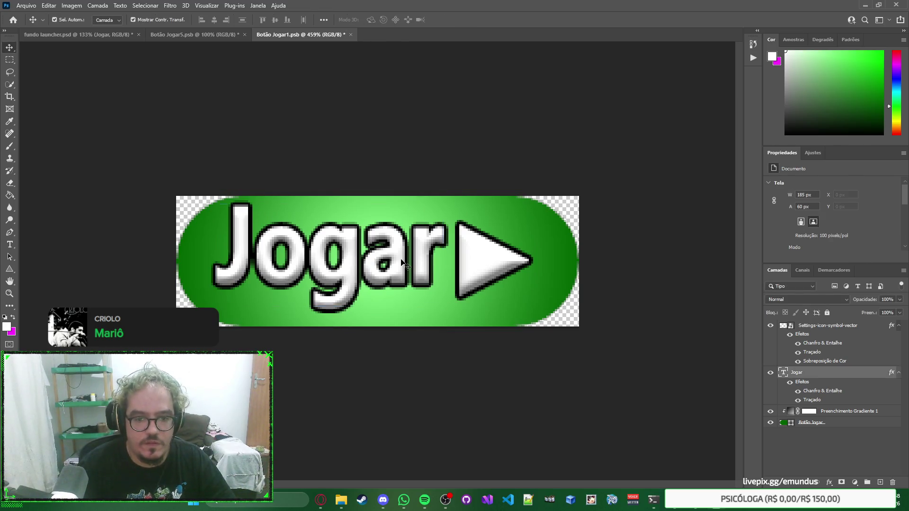
drag(397, 260, 397, 273)
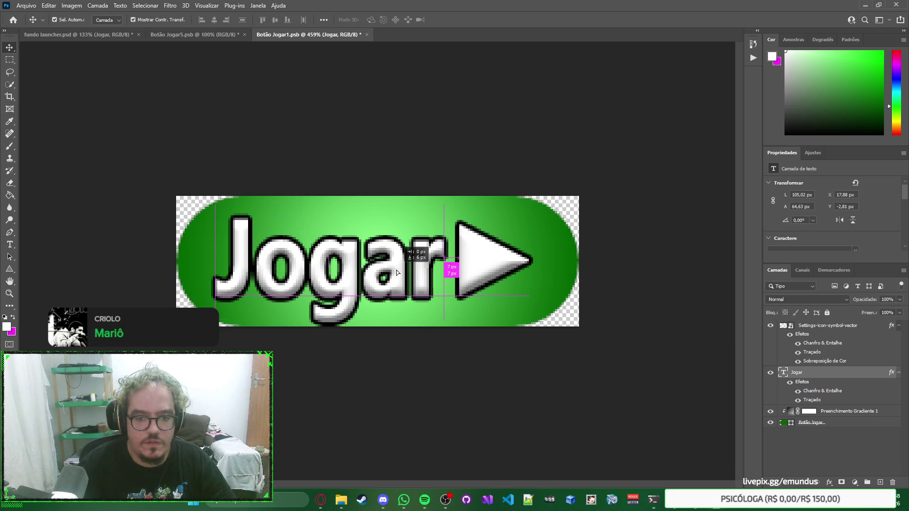
drag(397, 272, 396, 272)
key(ctrl+z)
key(ctrl+z)
key(ctrl+z)
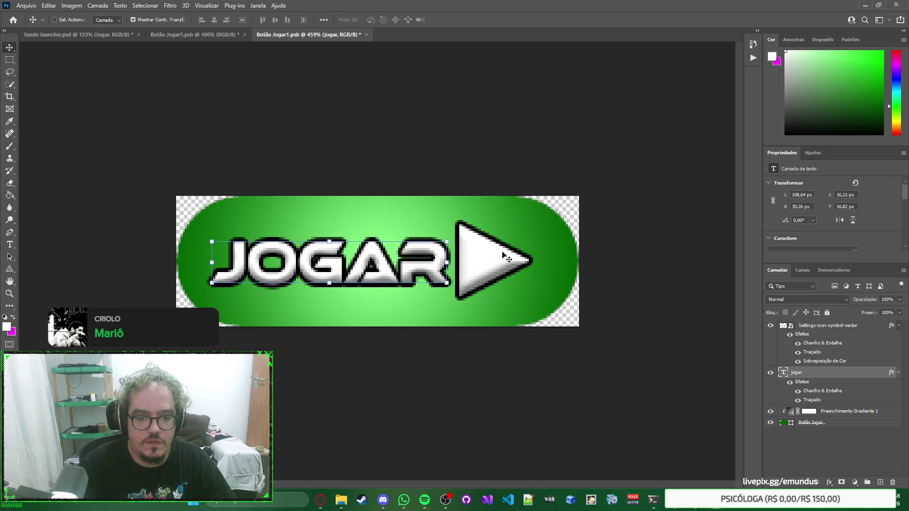
click(497, 158)
Close Botão Jogar1.psb and try nudging the Config and Site buttons up, then undo.
click(350, 34)
click(454, 185)
click(662, 291)
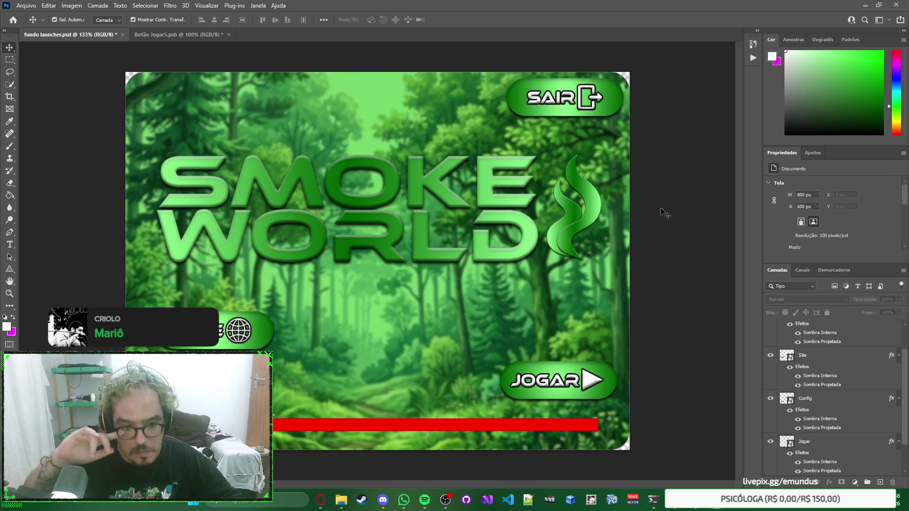
click(804, 398)
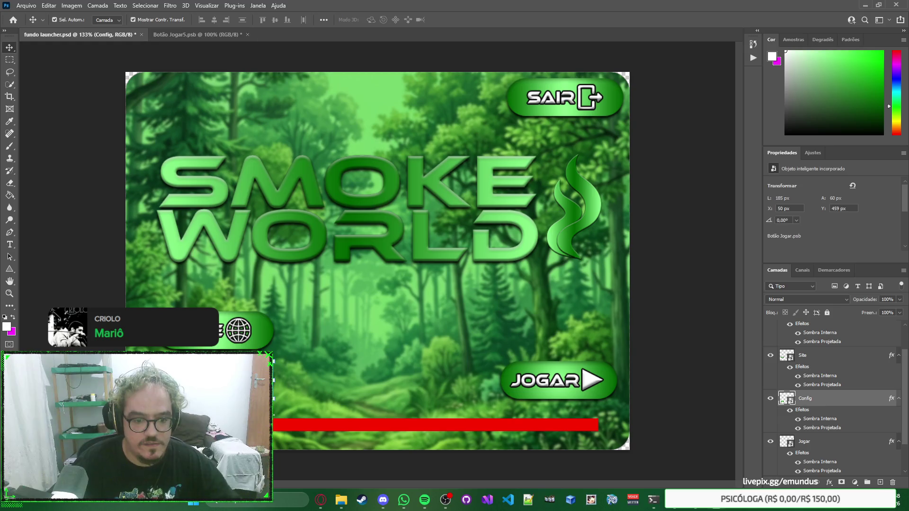
shift+click(254, 326)
key(Up)
key(Up)
key(Up)
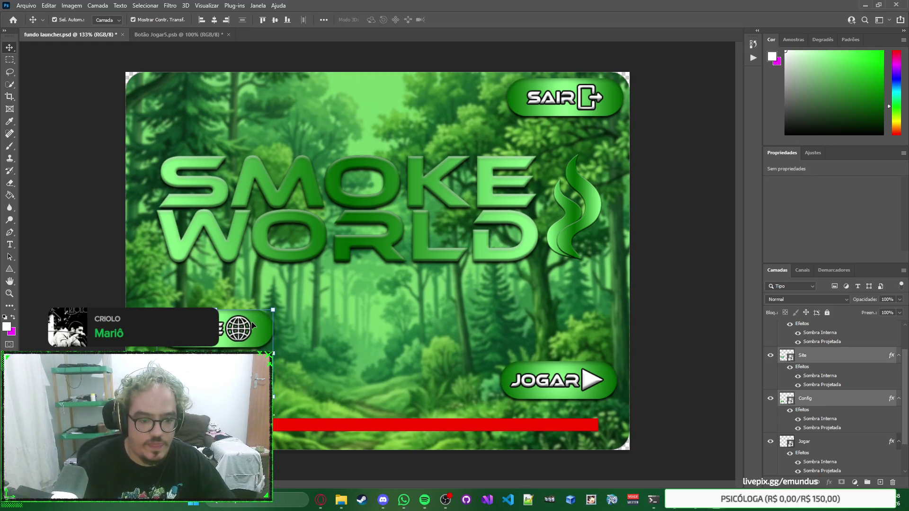
key(ctrl+z)
key(ctrl+z)
key(ctrl+z)
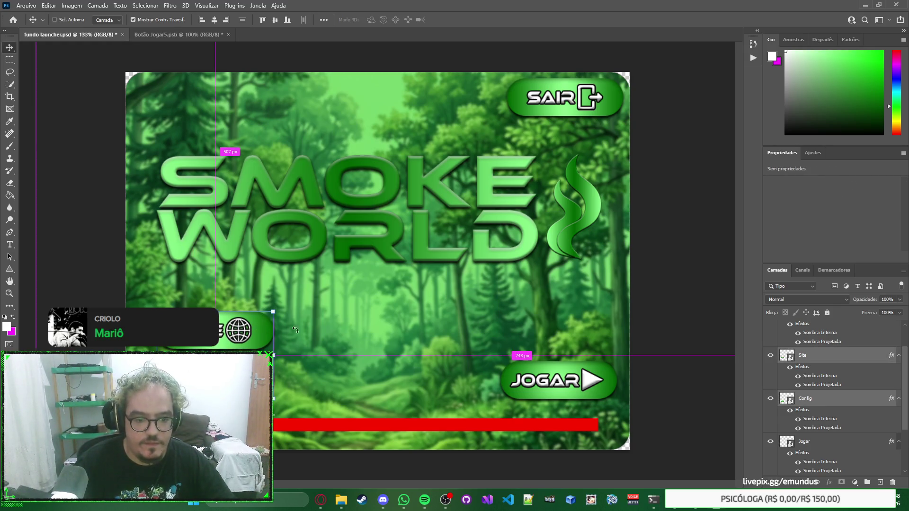
Zoom in, then fit the whole launcher on screen.
key(z)
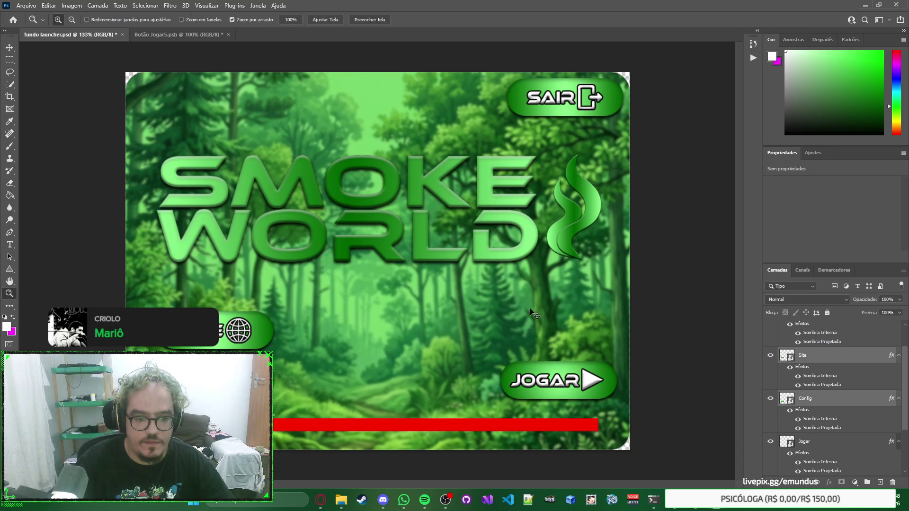
click(538, 318)
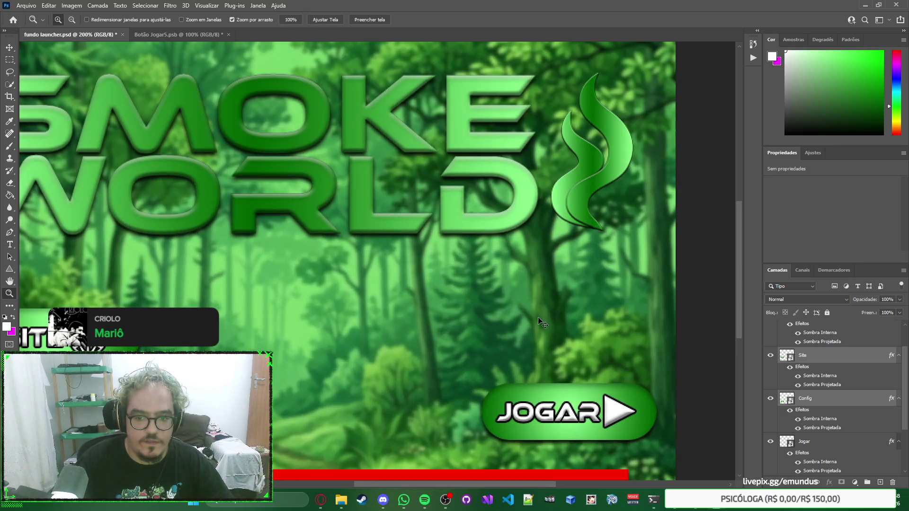
right_click(533, 317)
click(554, 321)
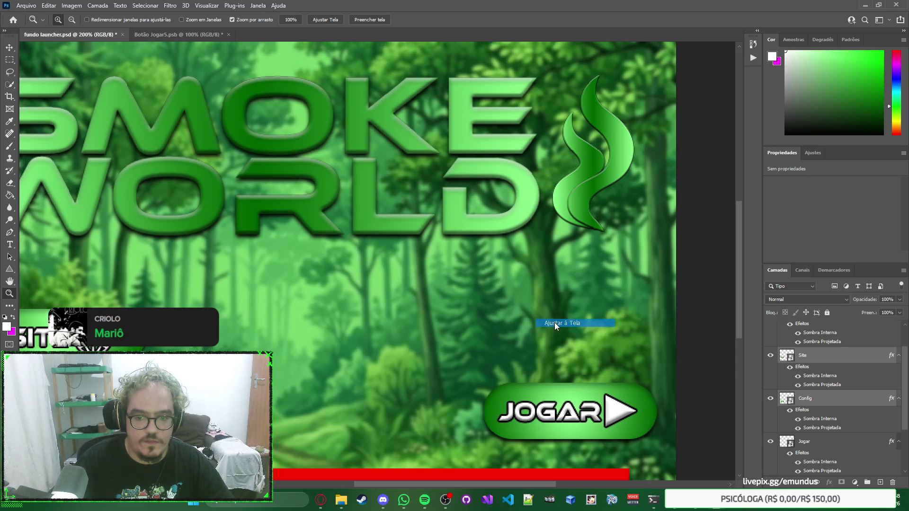
alt+click(551, 322)
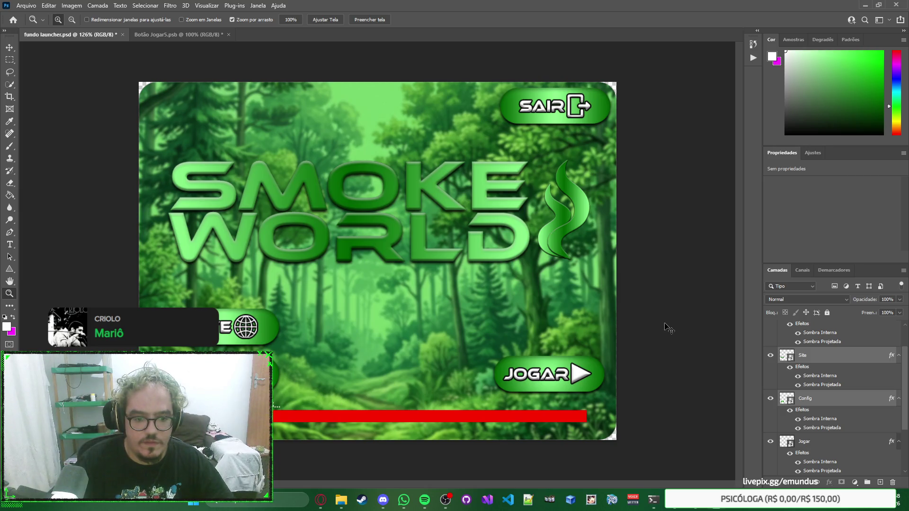
Nudge the selected buttons up two pixels, then reselect the SAIR, Jogar, Config and Site buttons.
key(v)
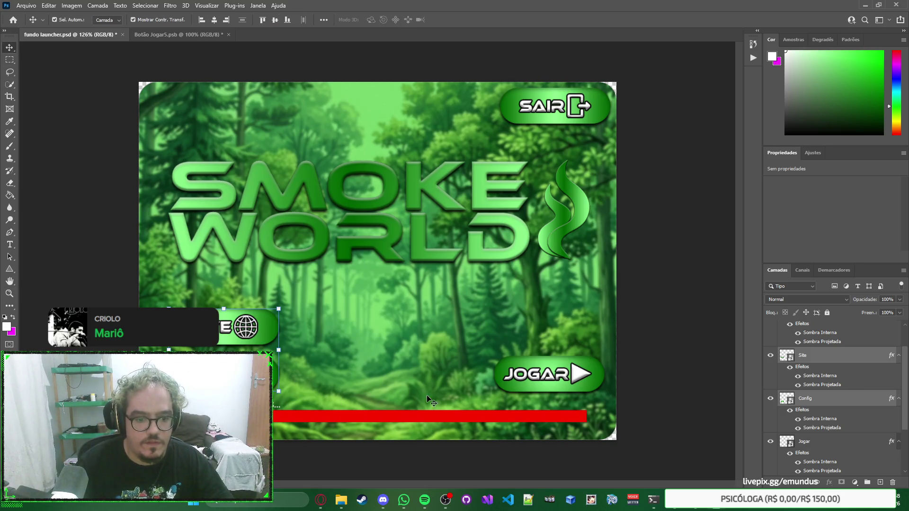
shift+click(556, 374)
key(Up)
key(Up)
key(Up)
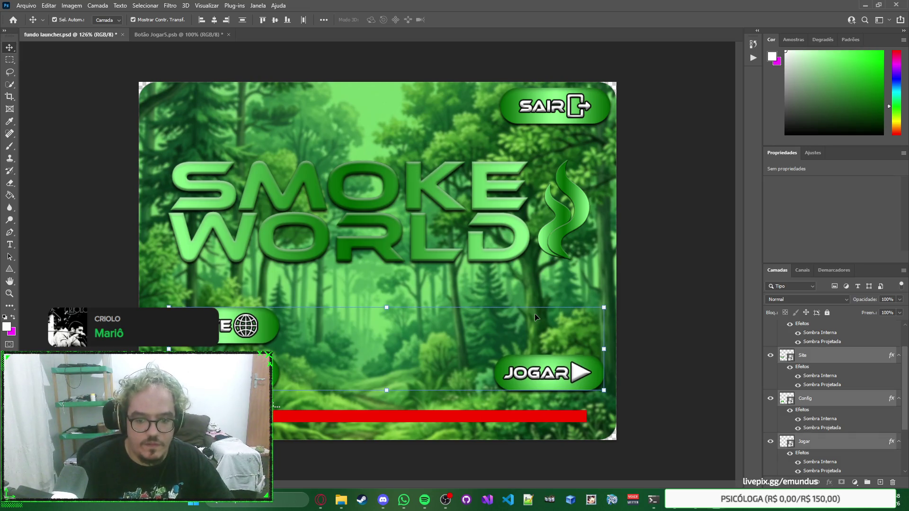
key(Up)
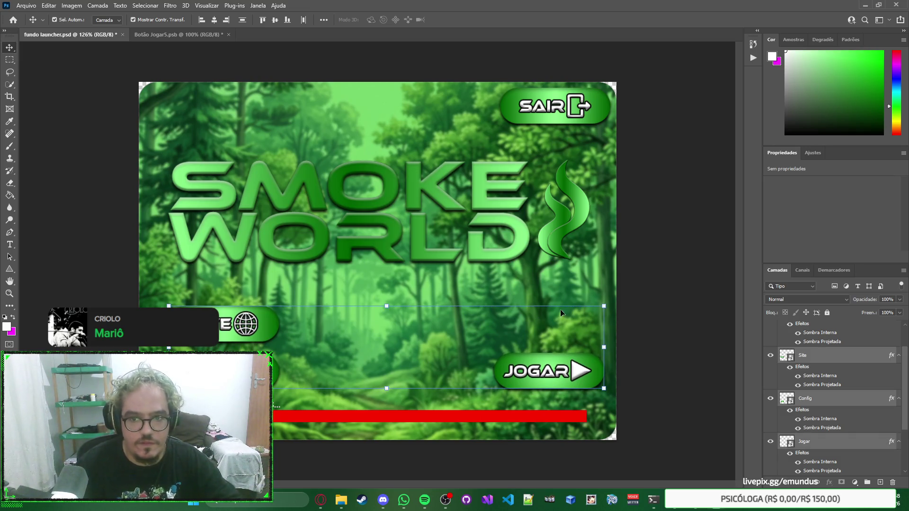
click(663, 274)
click(591, 97)
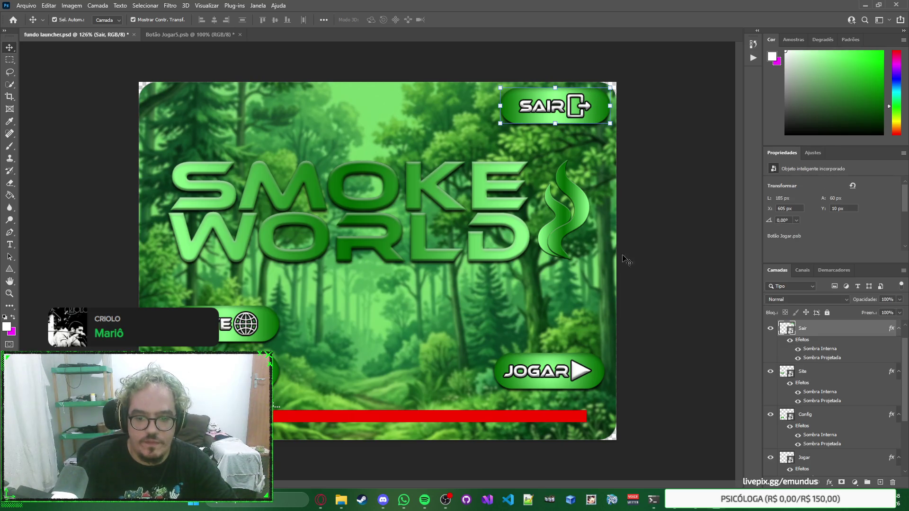
click(587, 375)
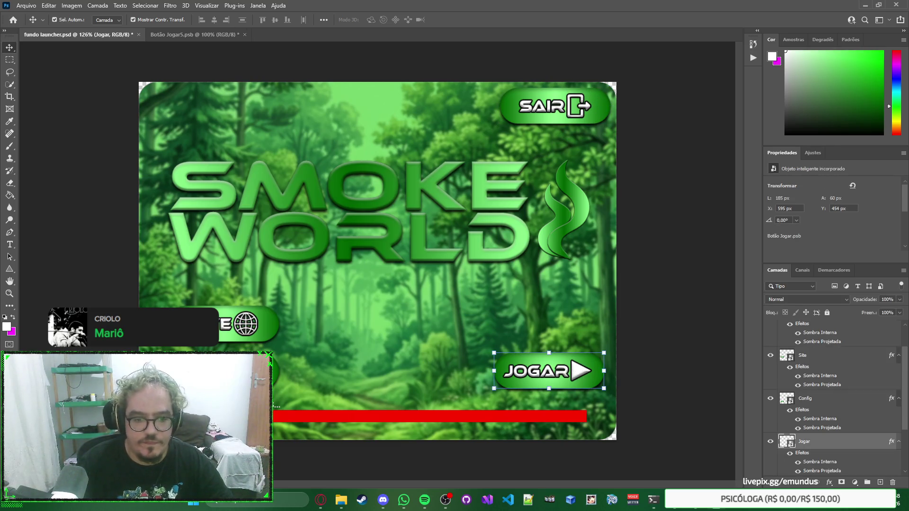
shift+click(275, 374)
shift+click(235, 334)
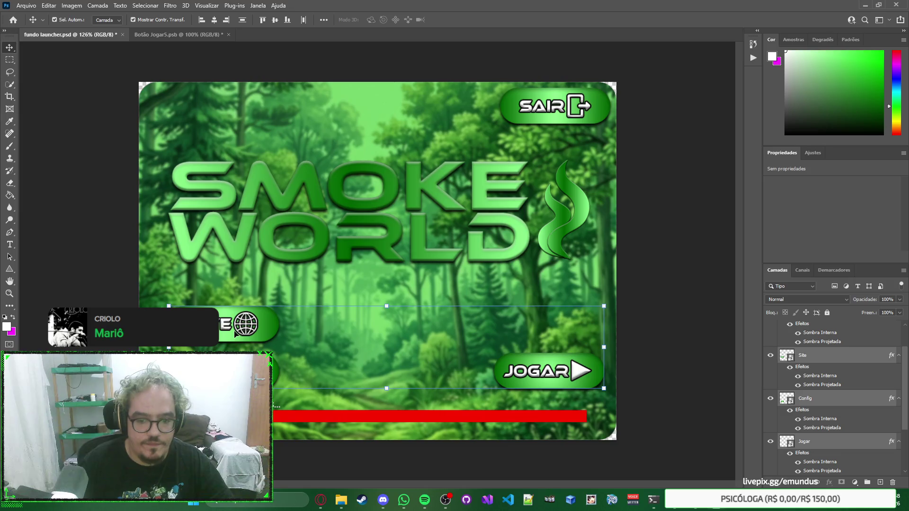
click(573, 347)
Shift the JOGAR, Site and Config buttons up slightly together.
click(560, 372)
drag(560, 372, 560, 371)
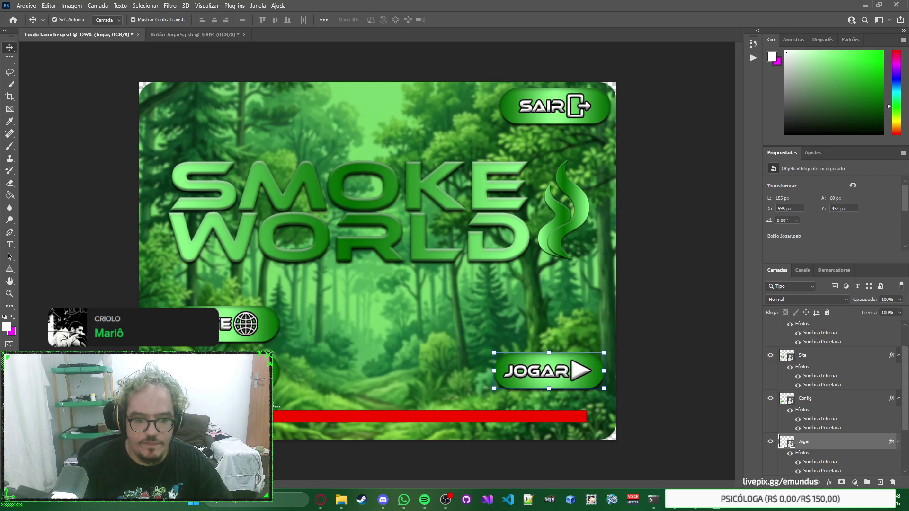
shift+click(222, 370)
shift+click(227, 333)
drag(226, 333, 226, 331)
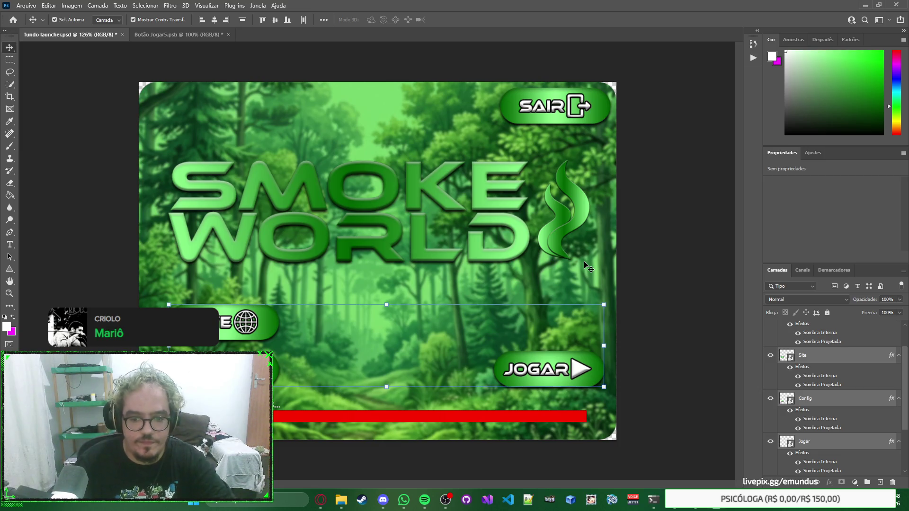
click(699, 279)
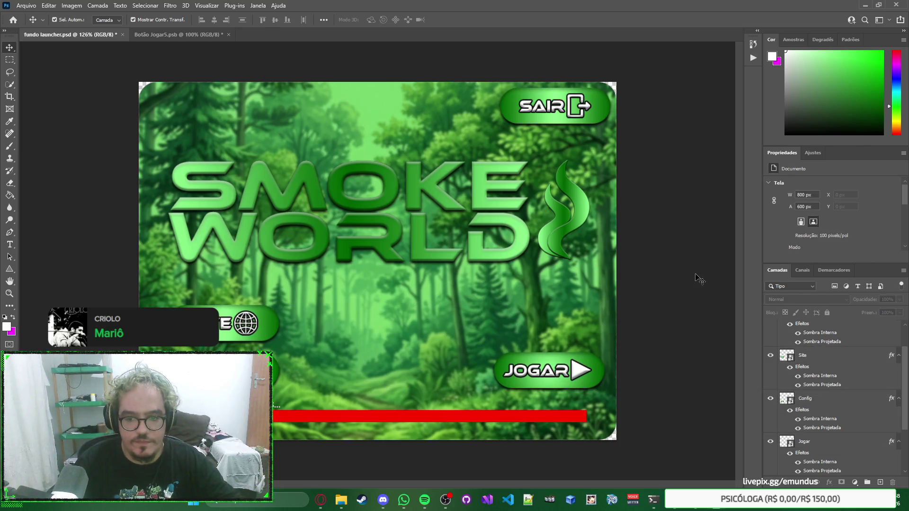
Lower the JOGAR button to X 605 px, Y 472 px just above the progress bar.
click(573, 376)
key(Down)
key(Down)
key(Down)
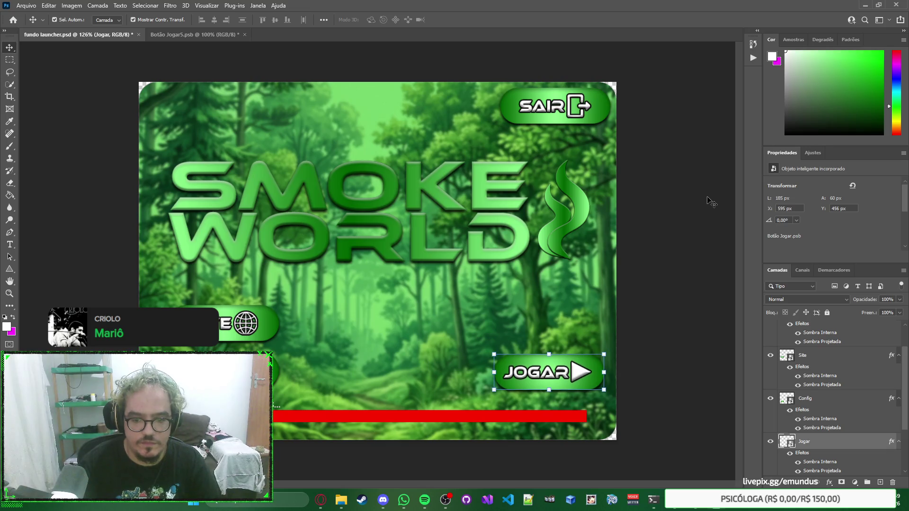
key(Down)
key(Down)
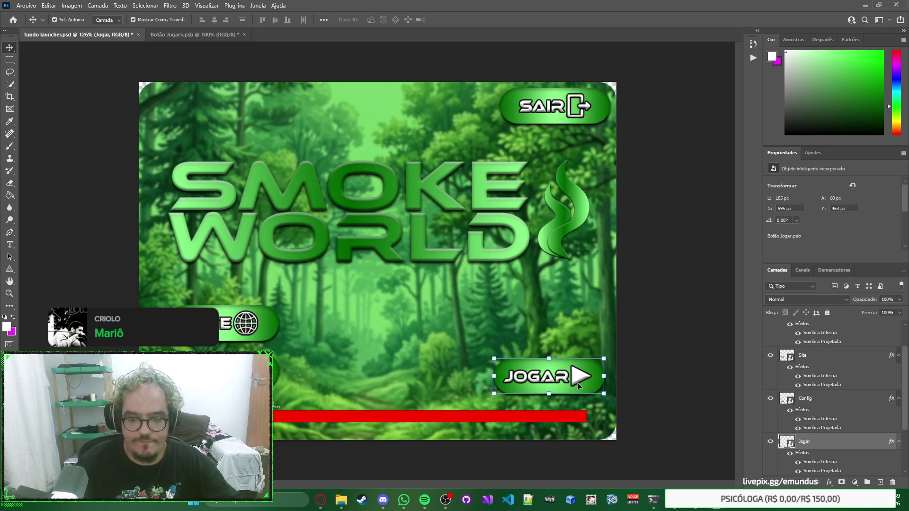
drag(578, 384, 581, 388)
click(665, 371)
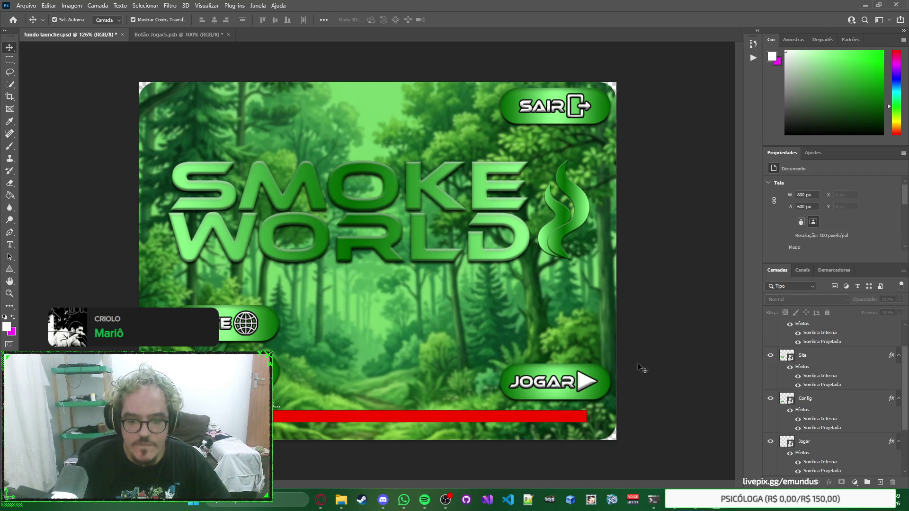
click(563, 375)
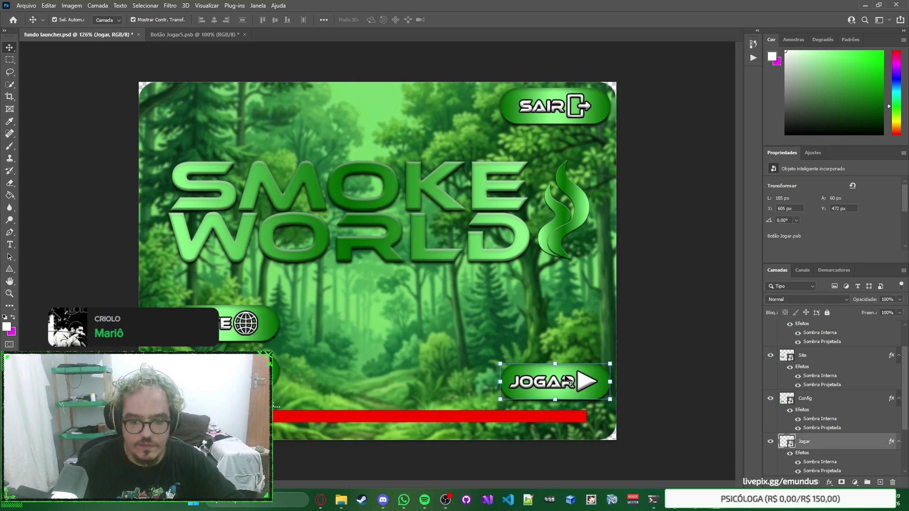
click(652, 368)
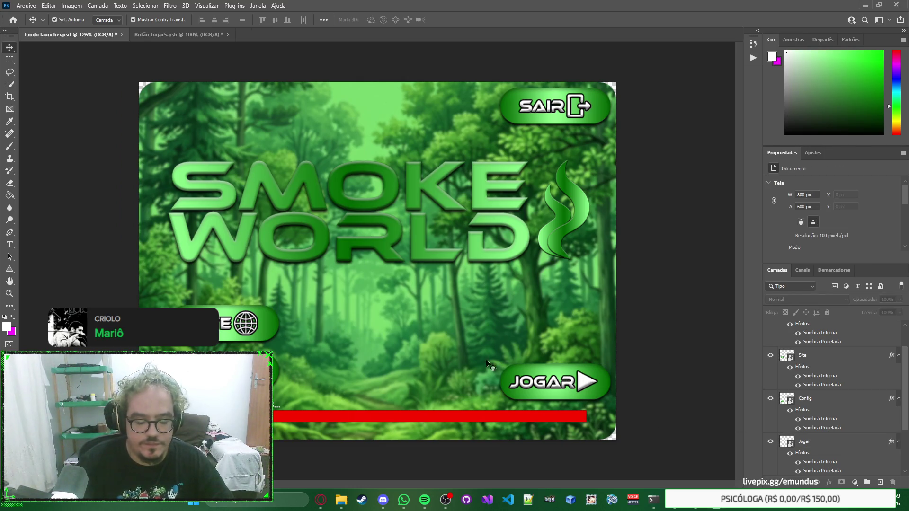
click(278, 405)
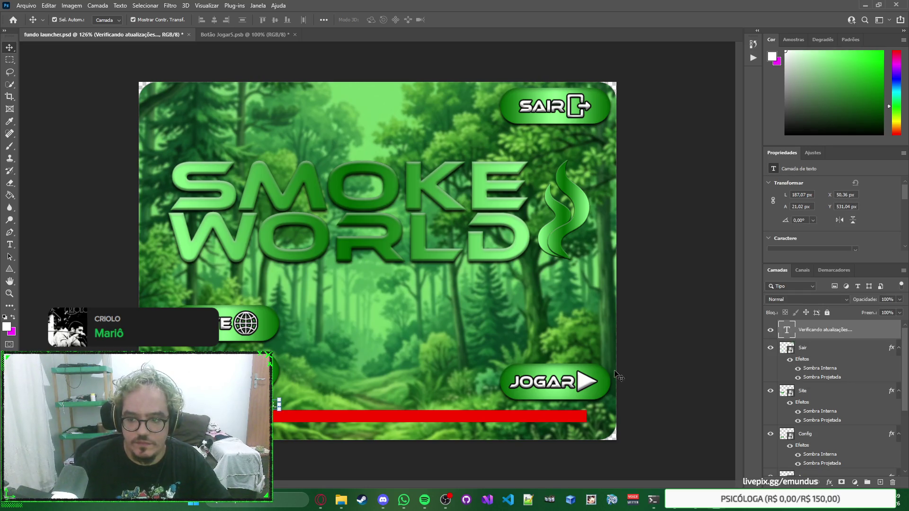
Capture a screen snip of the SAIR button area with Win+Shift+S.
scroll(880, 196, down, 3)
scroll(880, 196, down, 1)
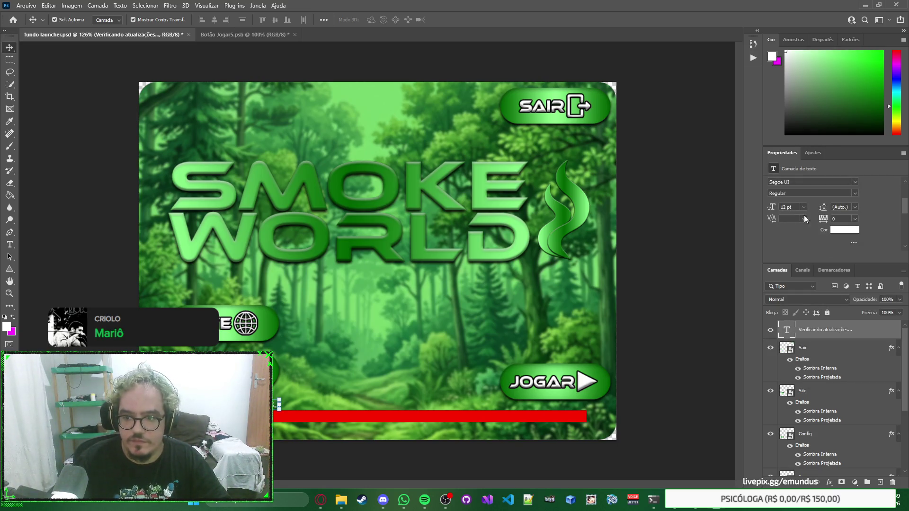
click(661, 295)
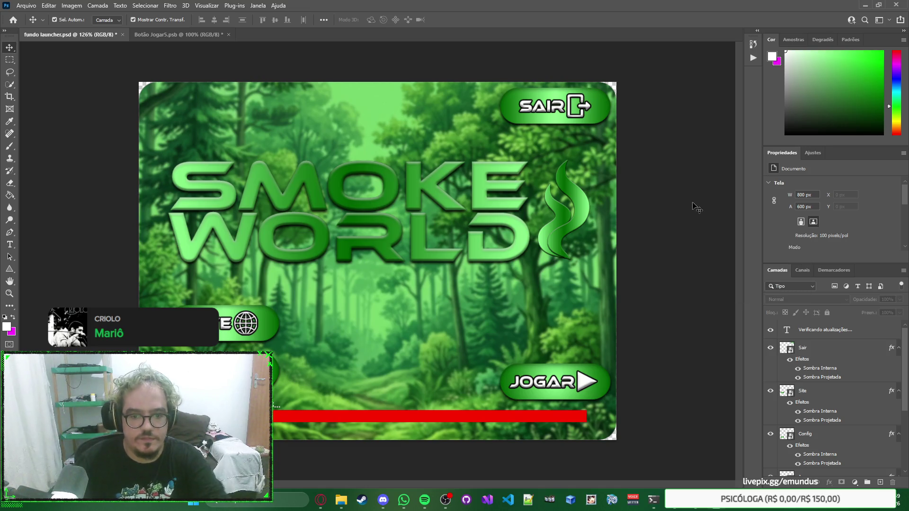
key(super+shift+s)
mouse_move(634, 64)
mouse_down()
mouse_move(567, 143)
mouse_move(159, 440)
mouse_move(126, 448)
mouse_up()
key(ctrl)
scroll(840, 365, down, 3)
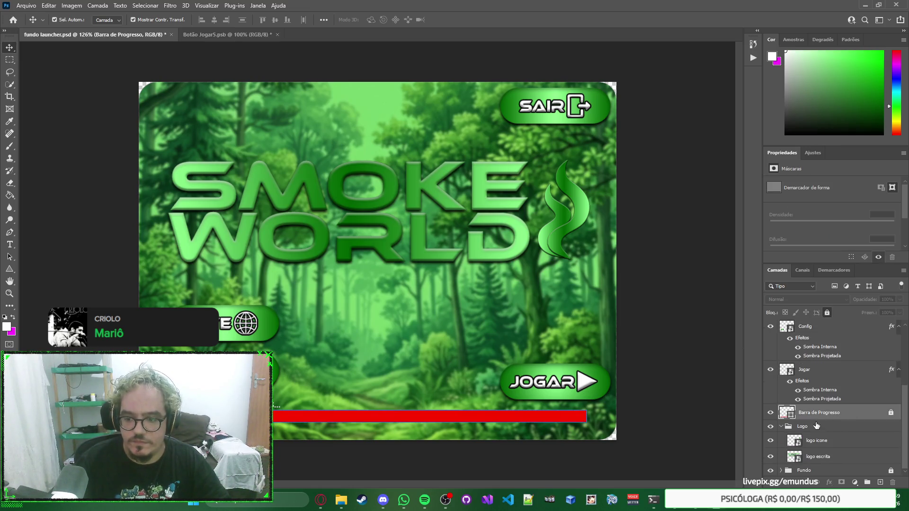
Lock the Logo group and unlock the Barra de Progresso layer.
click(826, 426)
click(827, 313)
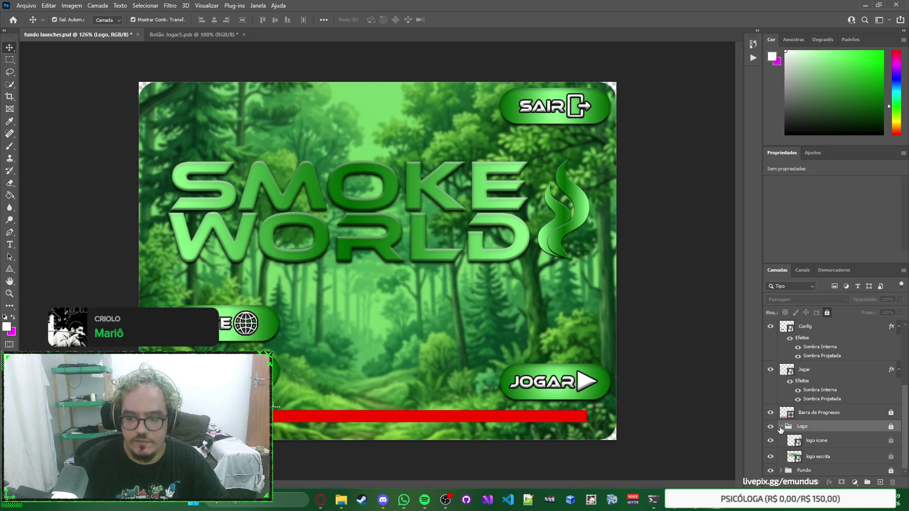
click(780, 426)
click(852, 447)
click(827, 313)
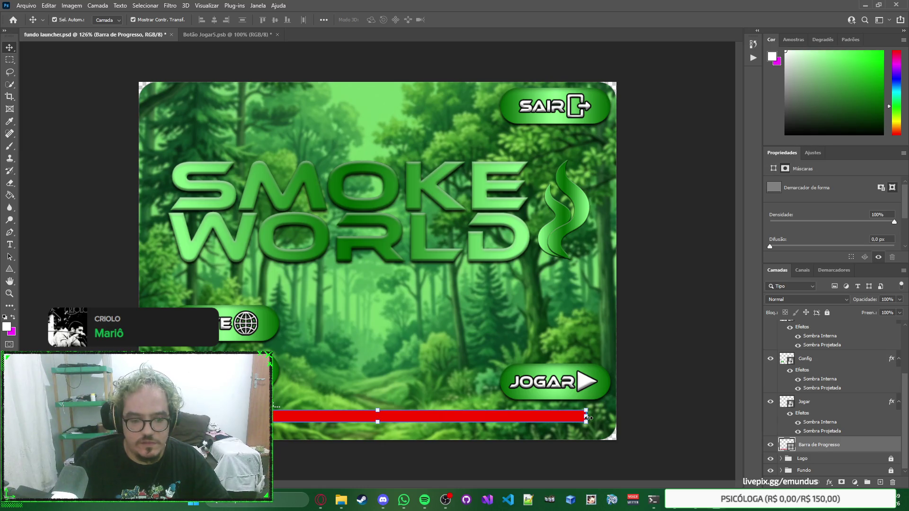
Alt-drag the red bar to create Barra de Progresso copiar, comparing with AutoPatch Builder.
alt+drag(588, 418, 588, 419)
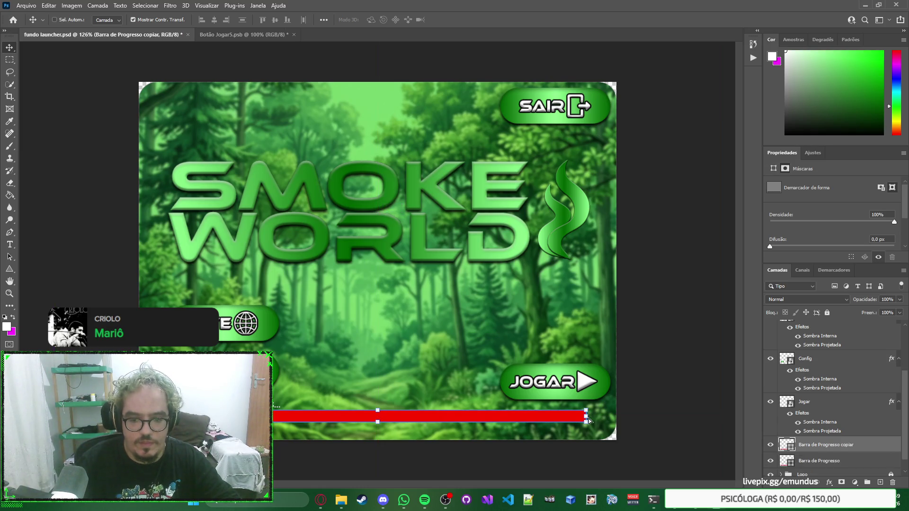
click(851, 457)
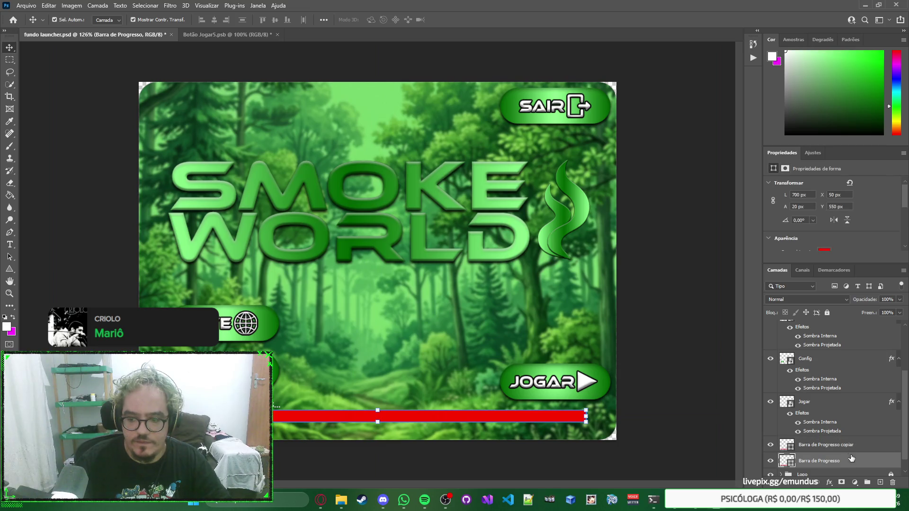
scroll(830, 211, down, 1)
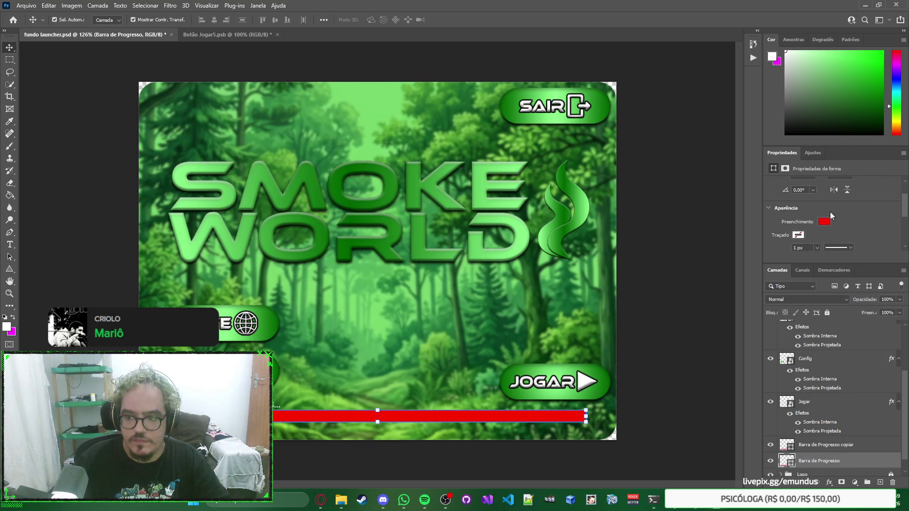
key(alt+Tab)
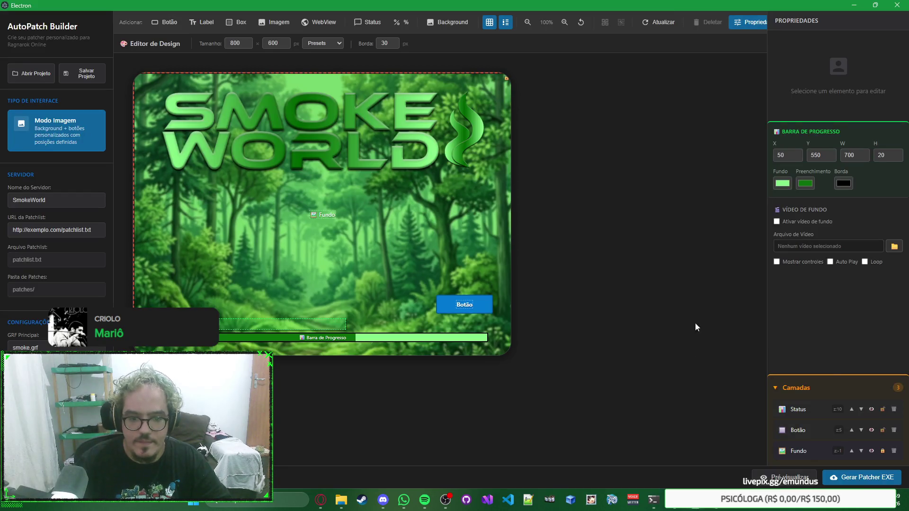
key(alt+Tab)
click(824, 222)
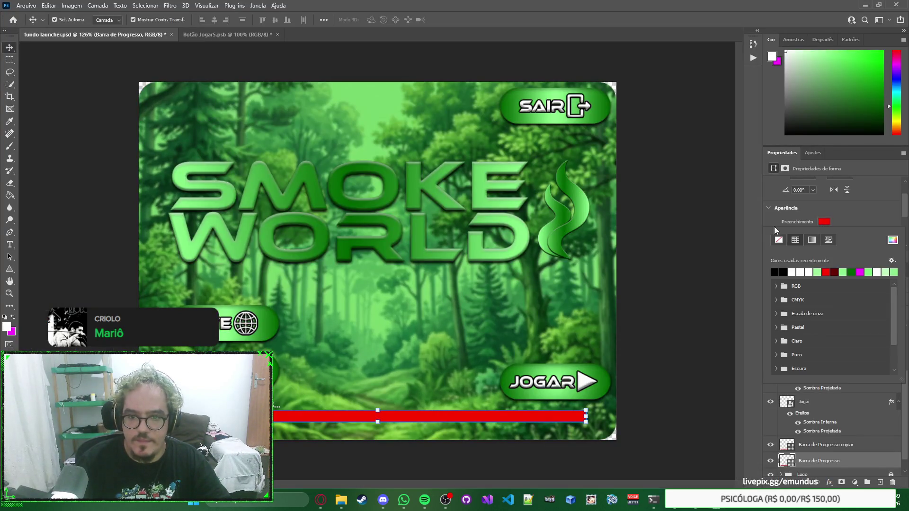
Fill the original progress bar light green and the copied bar dark green.
click(817, 272)
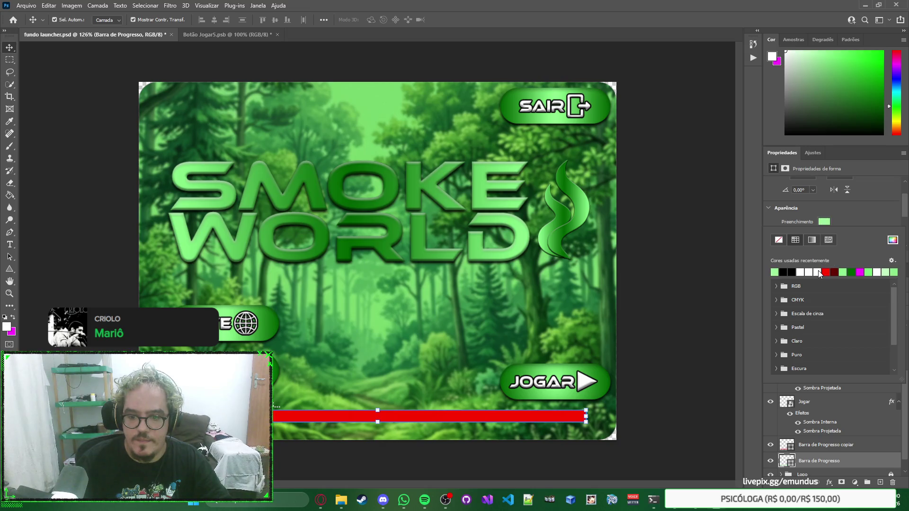
click(858, 225)
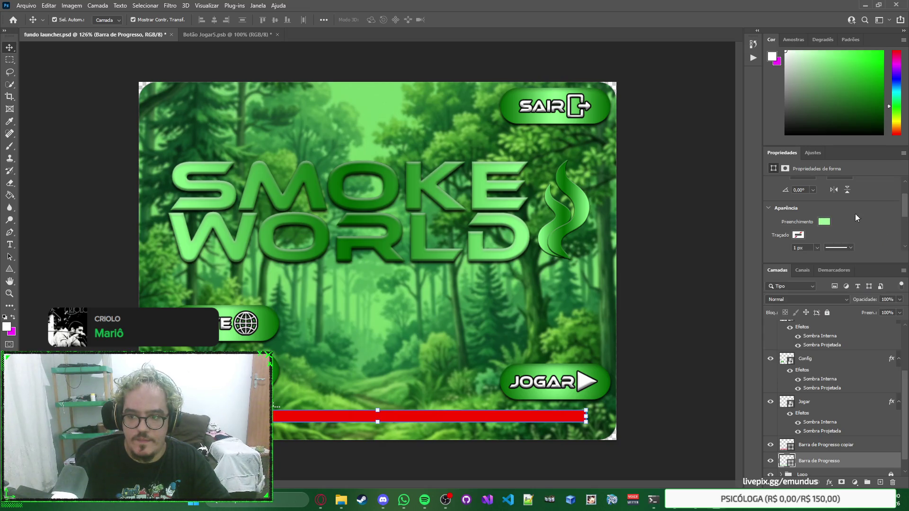
click(841, 445)
click(824, 222)
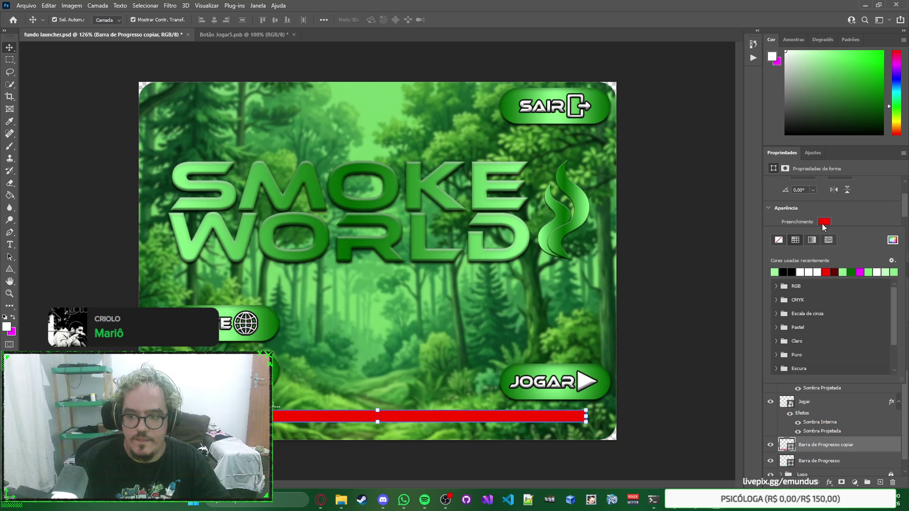
click(851, 271)
Shrink the dark green bar to 350×20 px, about half the track.
key(ctrl+t)
mouse_move(586, 415)
mouse_down()
mouse_move(347, 421)
mouse_move(377, 416)
mouse_up()
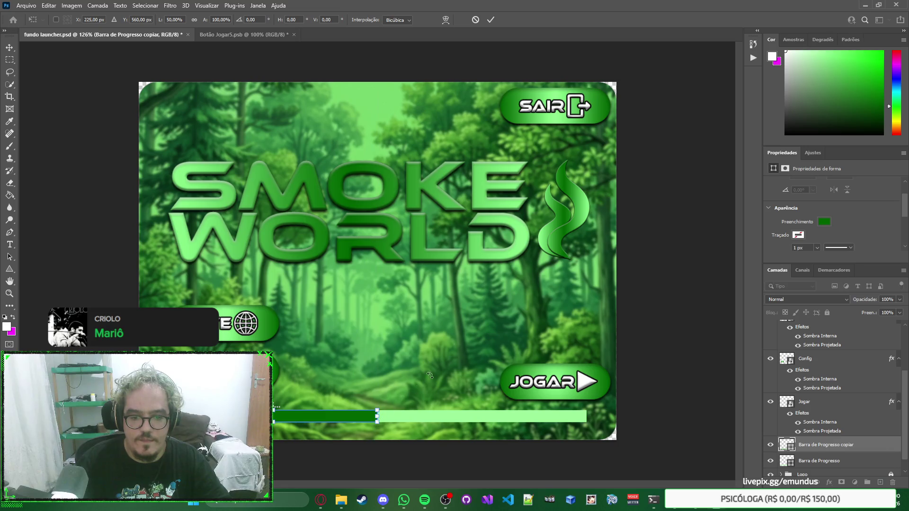
key(Return)
click(476, 317)
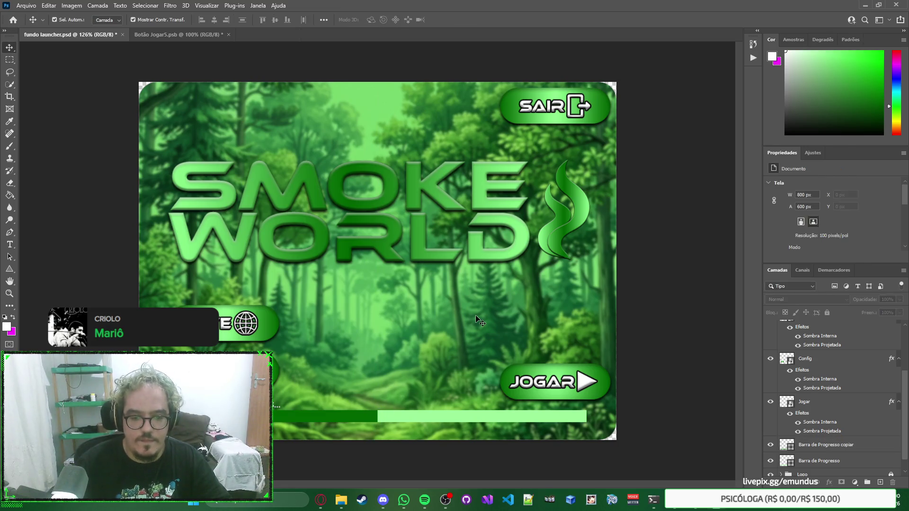
key(alt+Tab)
key(alt+Tab)
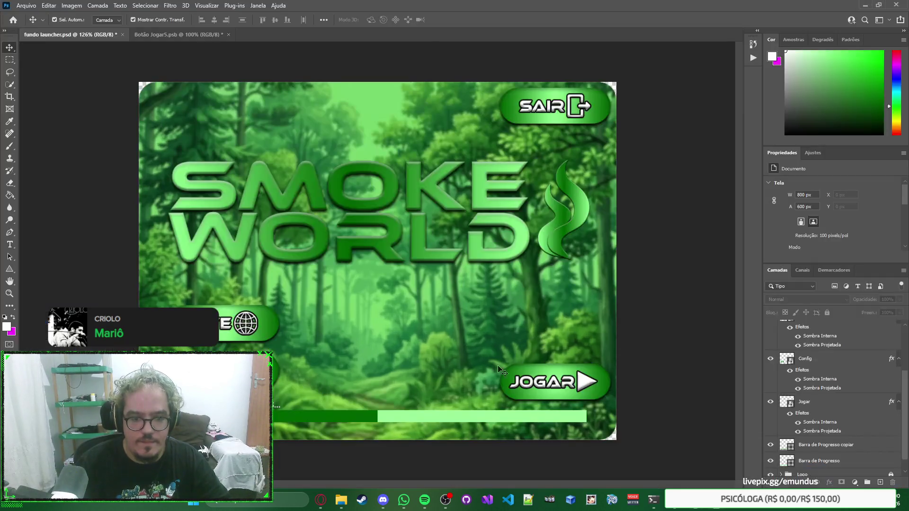
key(alt+Tab)
click(440, 335)
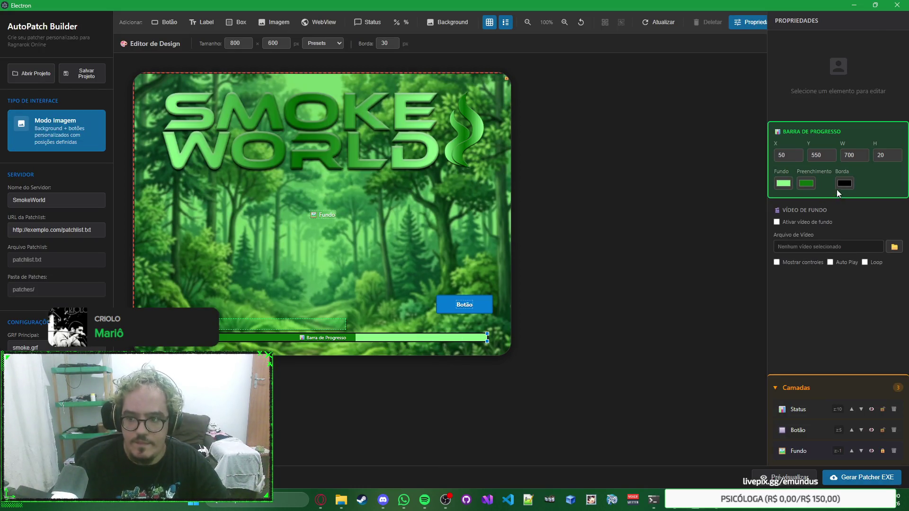
click(844, 183)
click(745, 209)
mouse_move(729, 169)
mouse_down()
mouse_move(734, 222)
mouse_move(715, 143)
mouse_move(708, 204)
mouse_up()
drag(678, 312, 674, 333)
click(682, 331)
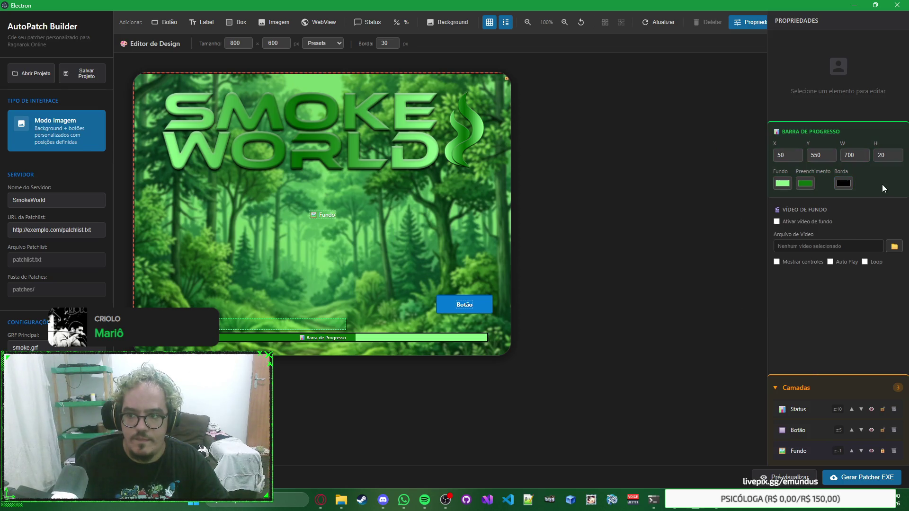
key(alt+Tab)
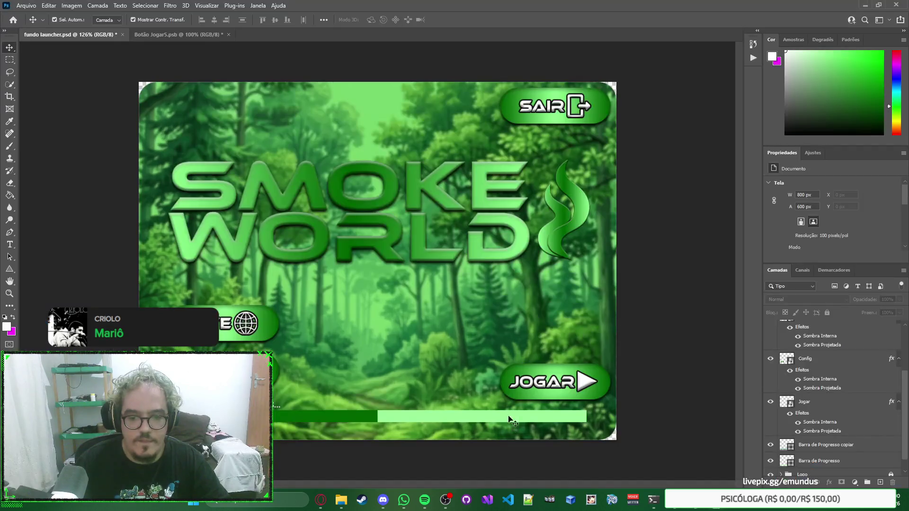
Give the light green Barra de Progresso layer a black stroke.
click(535, 416)
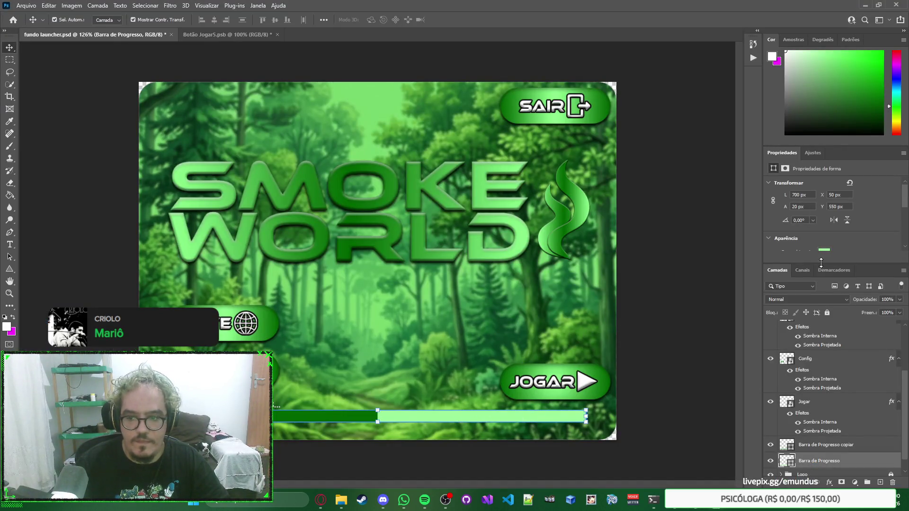
scroll(865, 227, down, 2)
click(798, 227)
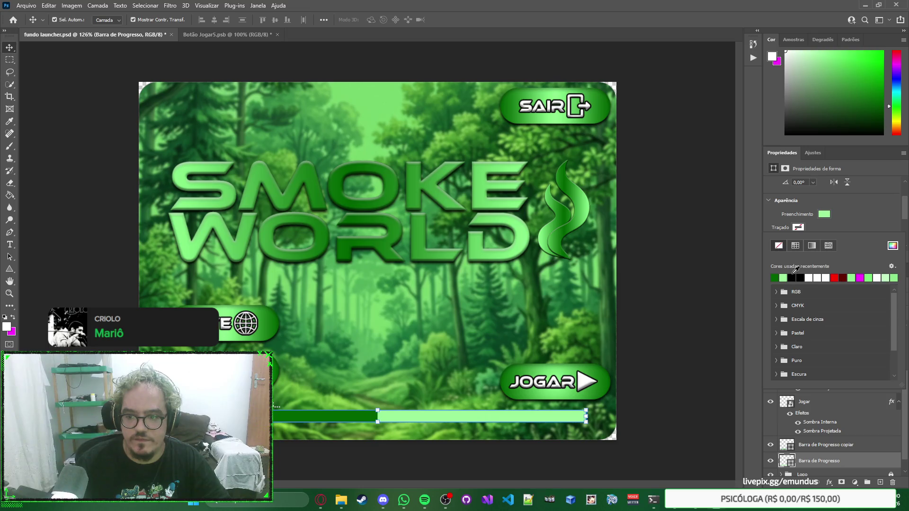
click(799, 278)
click(875, 215)
click(672, 313)
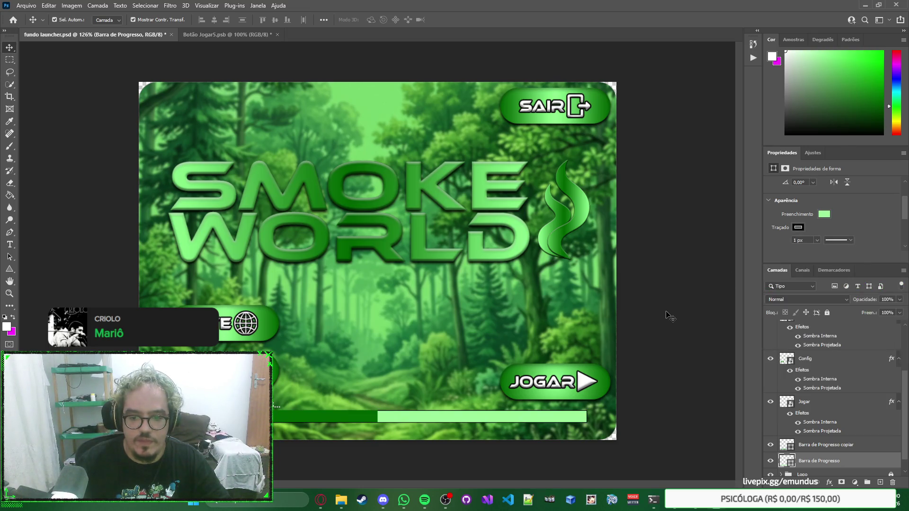
Set the dark green bar's stroke, then snip the whole launcher canvas.
click(373, 418)
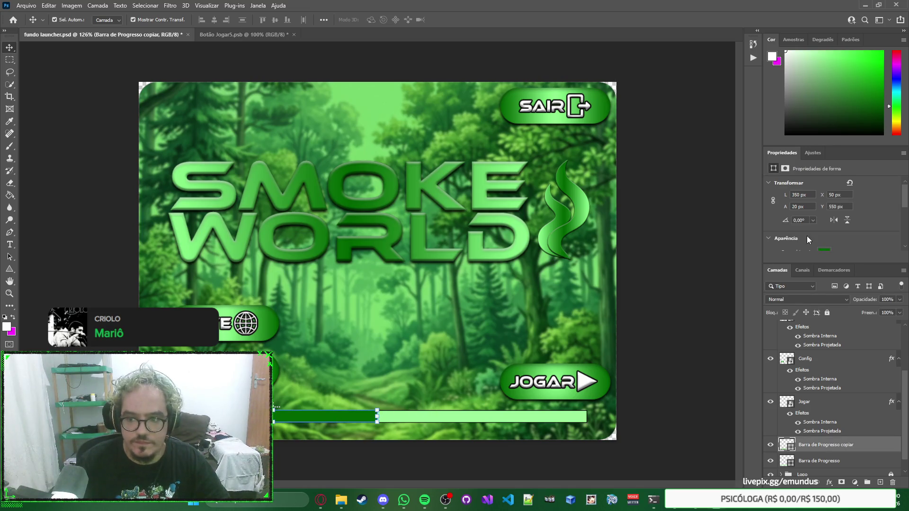
scroll(866, 227, down, 2)
click(798, 213)
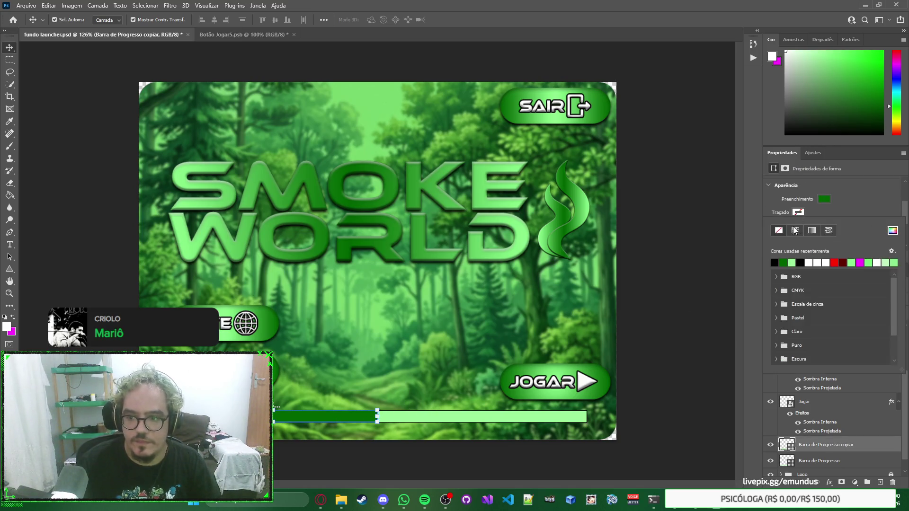
click(713, 276)
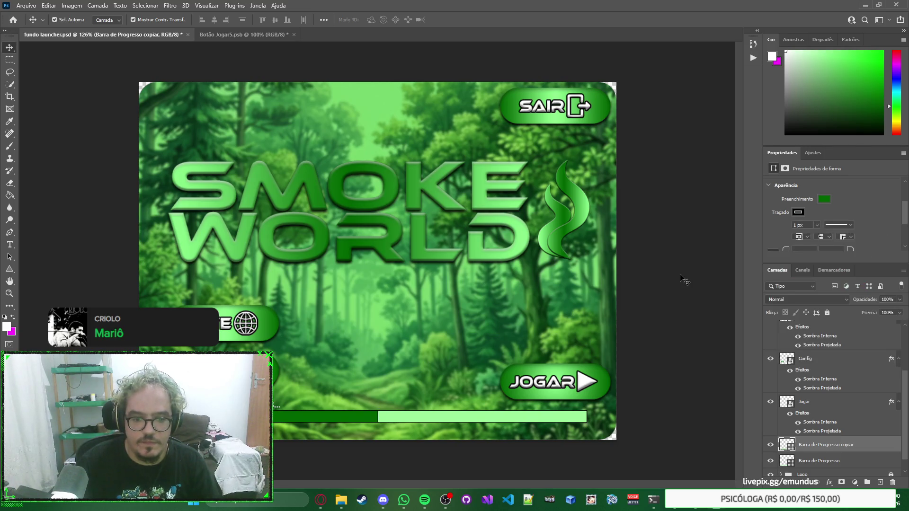
click(682, 279)
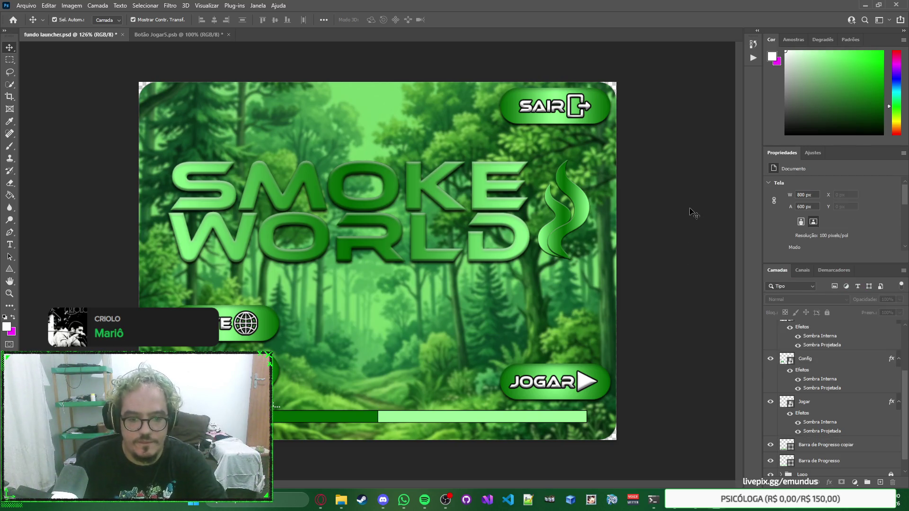
key(super+shift+s)
mouse_move(631, 65)
mouse_down()
mouse_move(195, 422)
mouse_move(122, 468)
mouse_up()
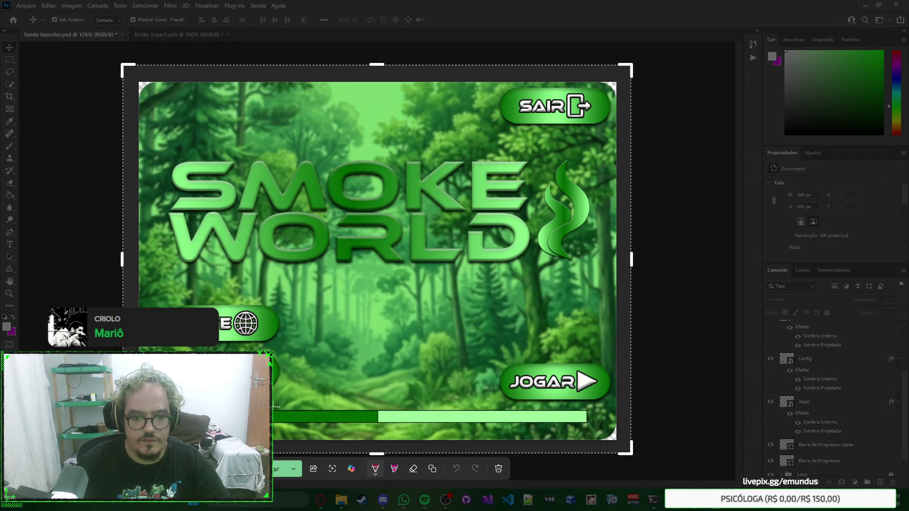
Close the Snipping Tool overlay to return to the launcher mockup.
click(279, 468)
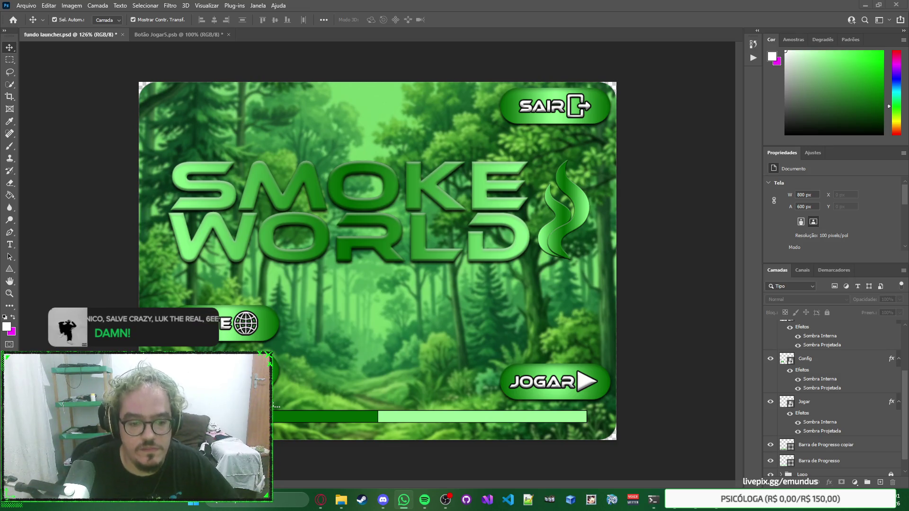
Close the exit png search tab in Opera and enlarge the AutoPatcher Builder editor screenshot.
mouse_move(320, 500)
click(310, 449)
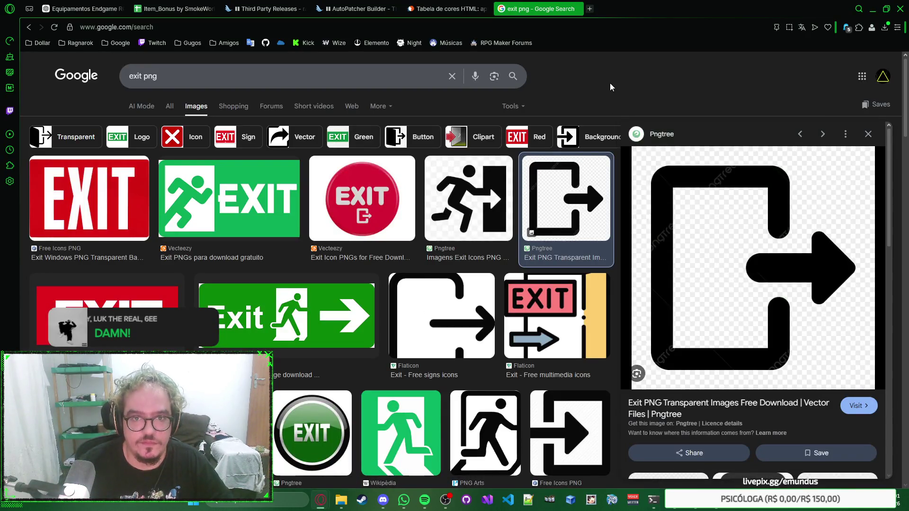
key(ctrl+w)
click(358, 6)
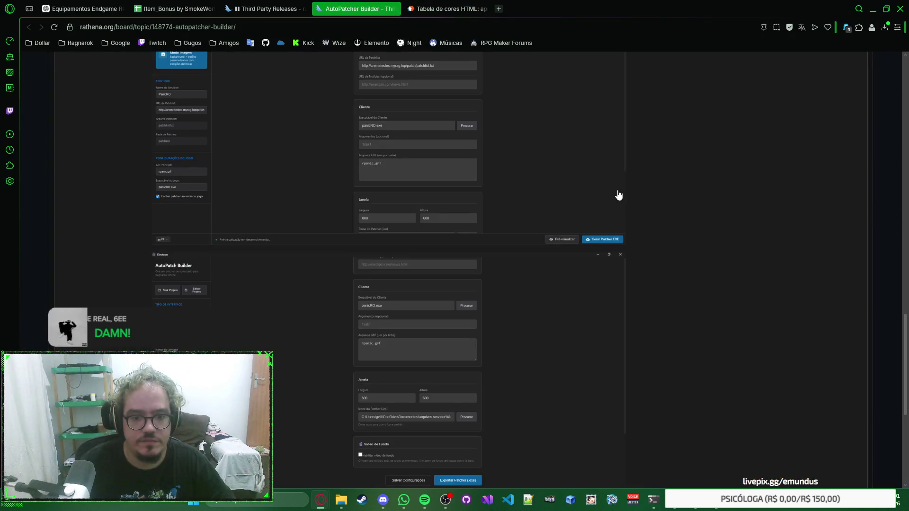
scroll(702, 203, up, 10)
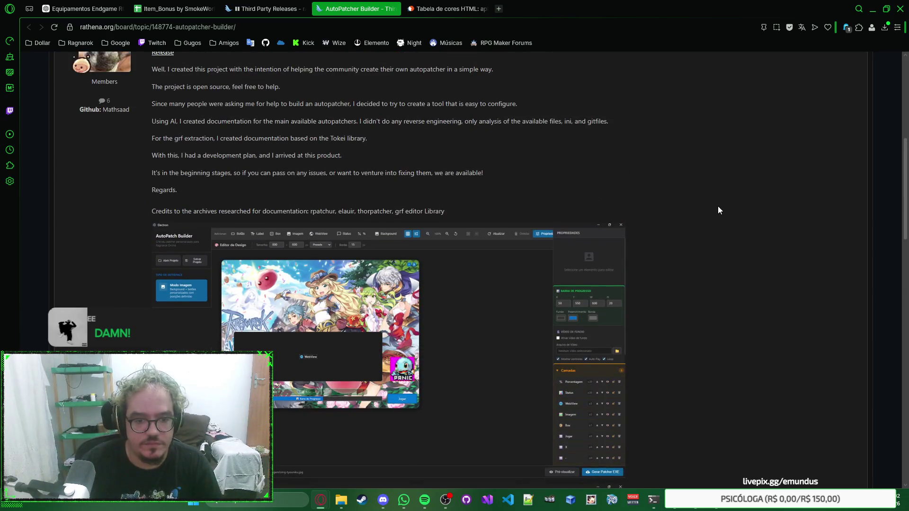
click(421, 269)
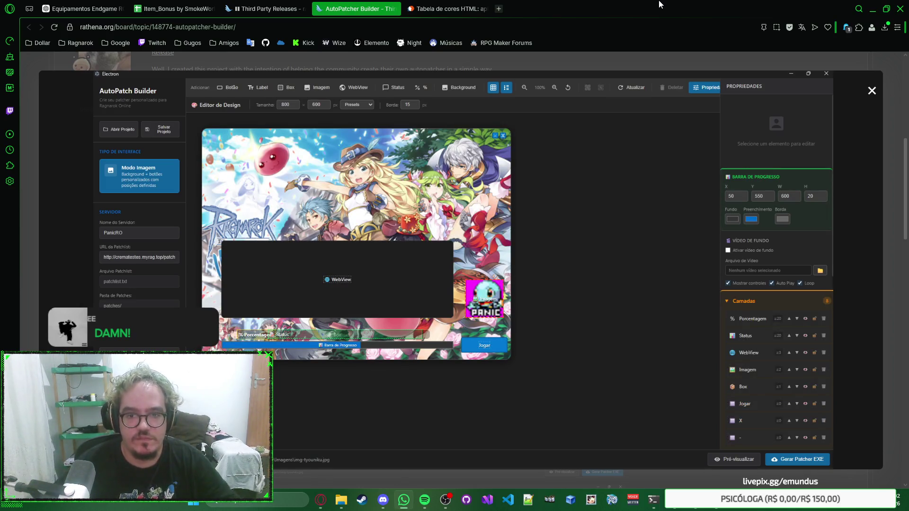
mouse_move(681, 508)
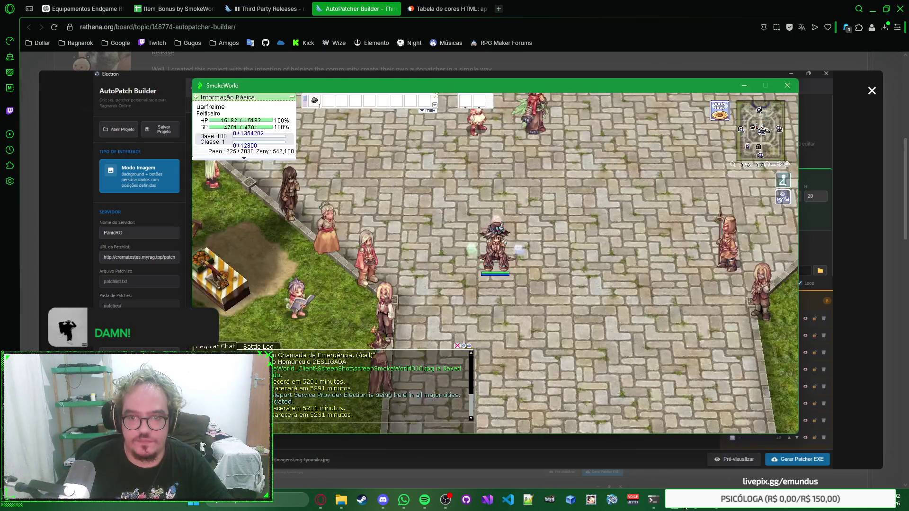
key(alt+Tab)
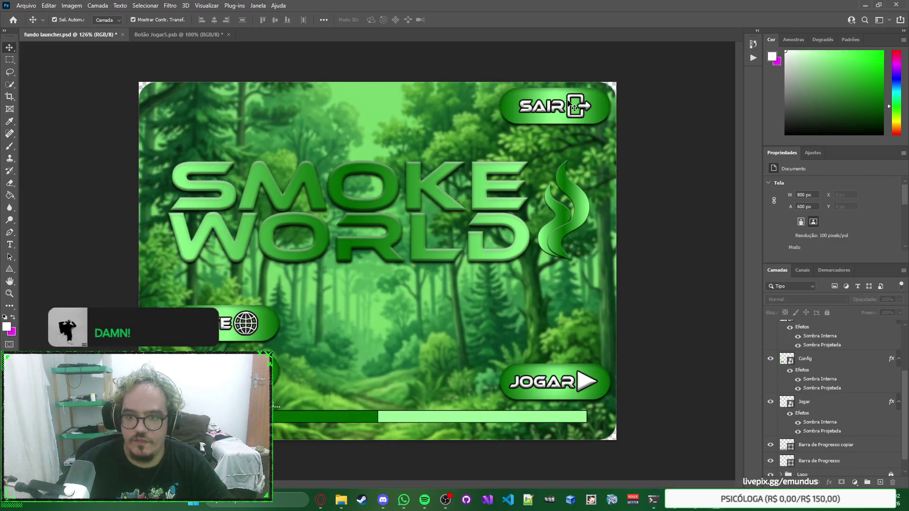
Delete the SAIR button and snip the launcher canvas to the clipboard.
click(569, 103)
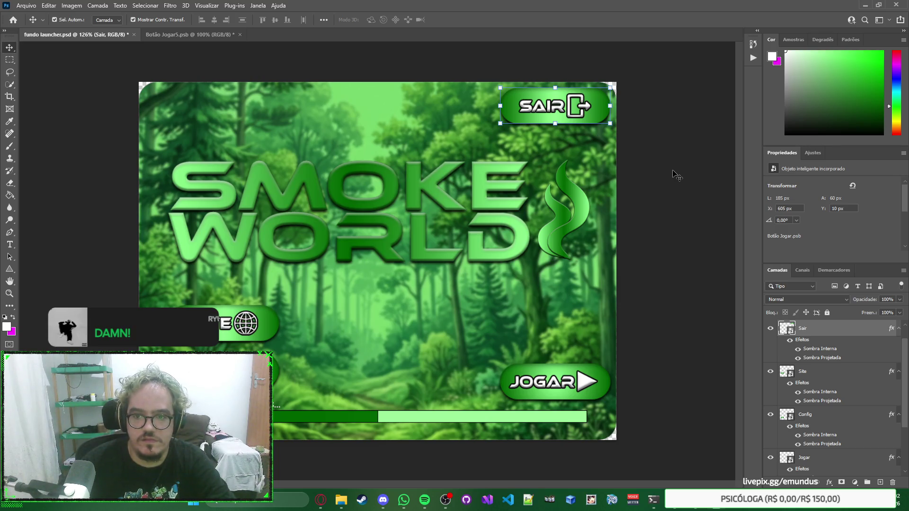
key(Delete)
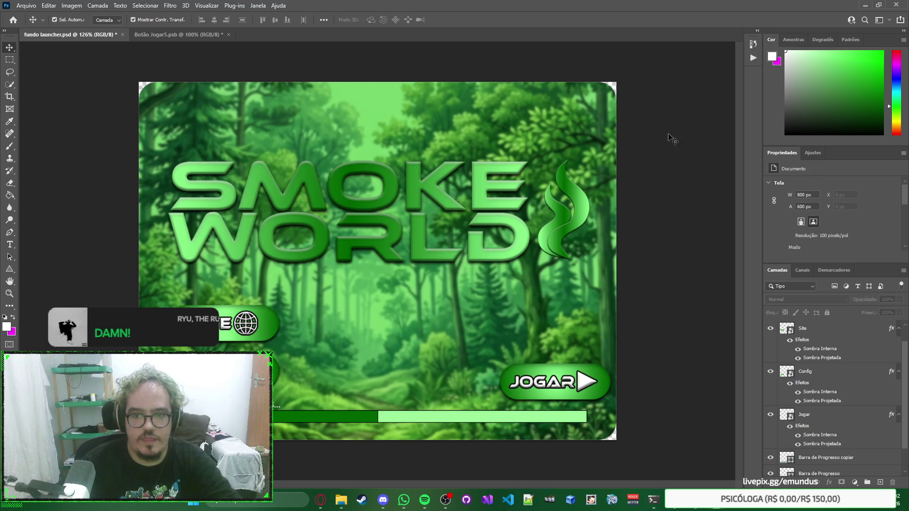
key(super+shift+s)
mouse_move(630, 66)
mouse_down()
mouse_move(124, 433)
mouse_move(123, 454)
mouse_up()
key(ctrl+c)
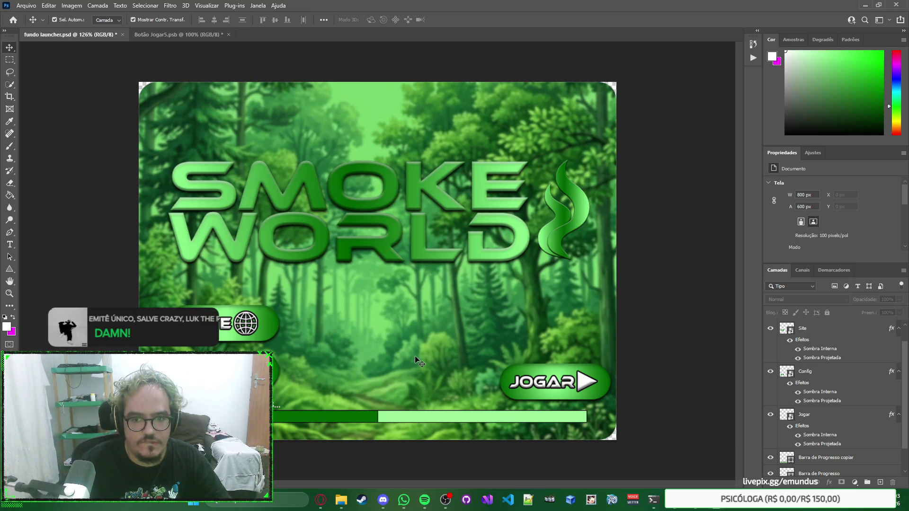
Select the logo icone and logo escrita layers in the Logo group and drag the logo up near the top.
scroll(785, 454, down, 2)
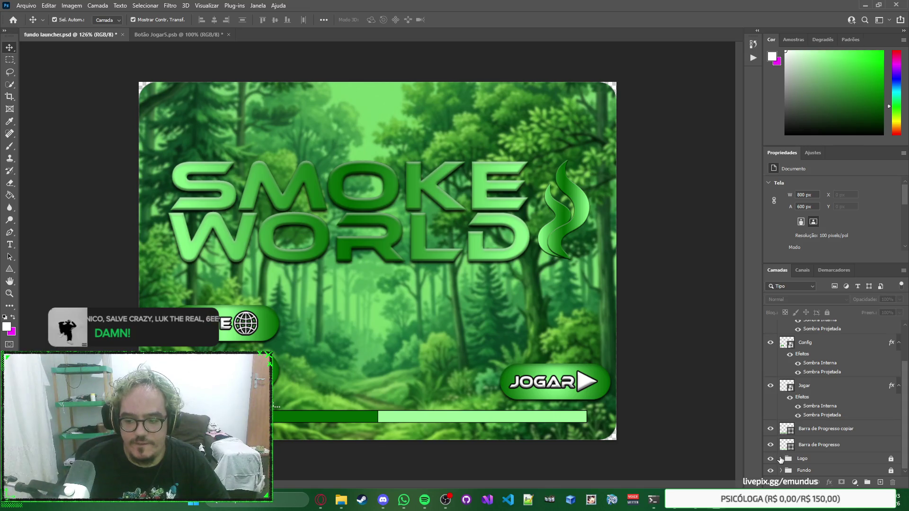
scroll(786, 456, down, 2)
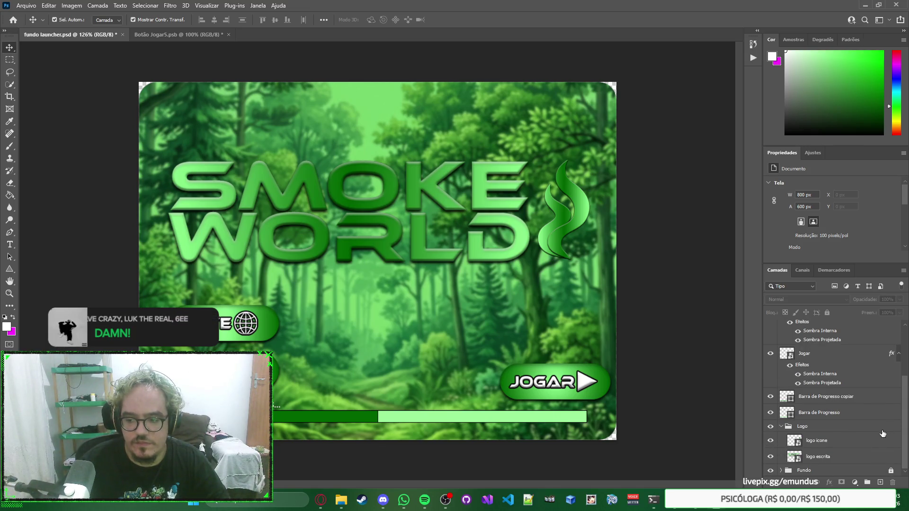
click(853, 426)
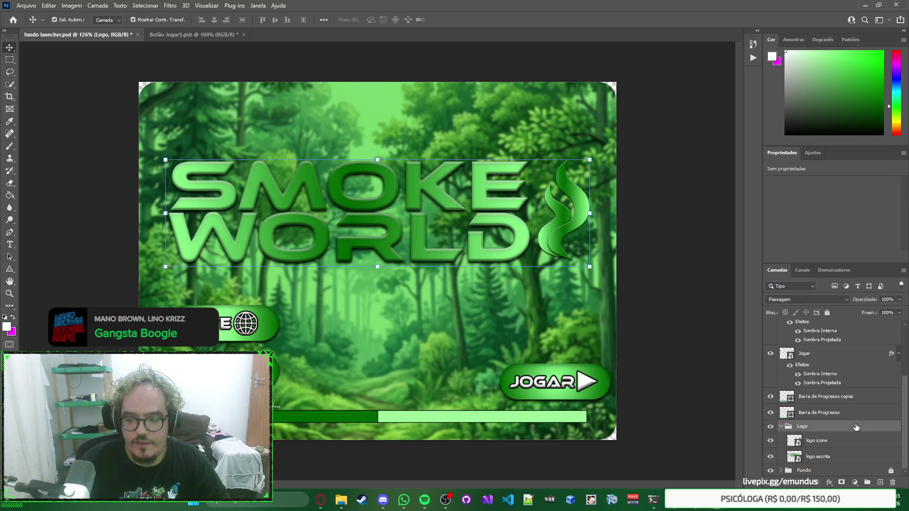
click(834, 444)
ctrl+click(834, 455)
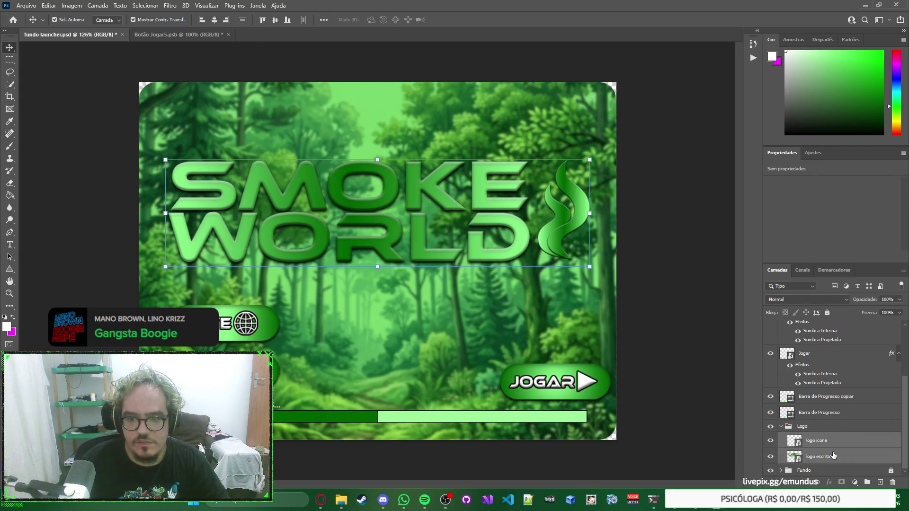
drag(484, 202, 484, 137)
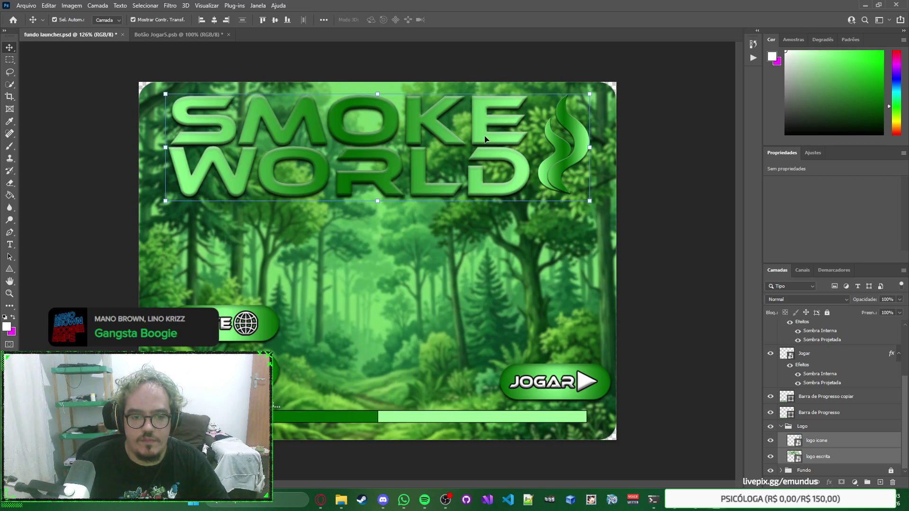
Deselect the logo layers, dismiss the canvas context menu and pick the Type tool.
click(667, 265)
right_click(686, 261)
click(665, 258)
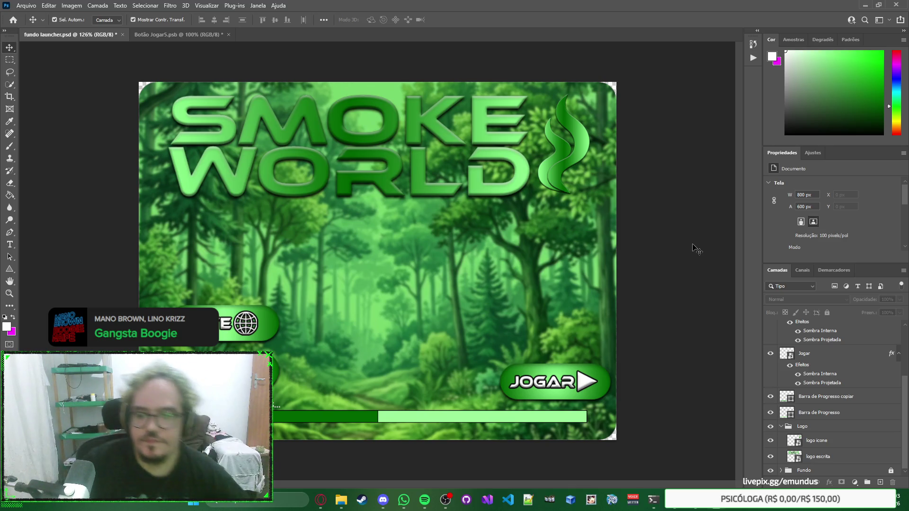
click(10, 244)
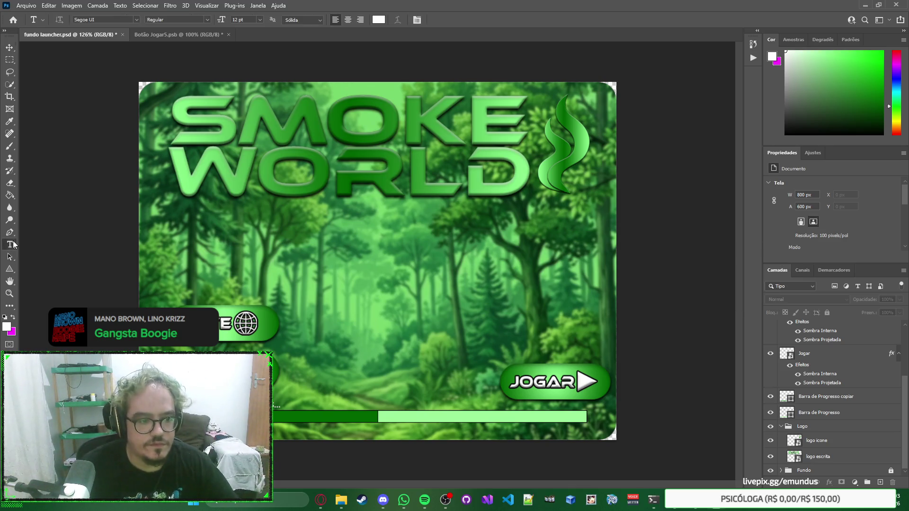
Add a text line below the logo and try out several tagline drafts.
click(217, 241)
text(Config)
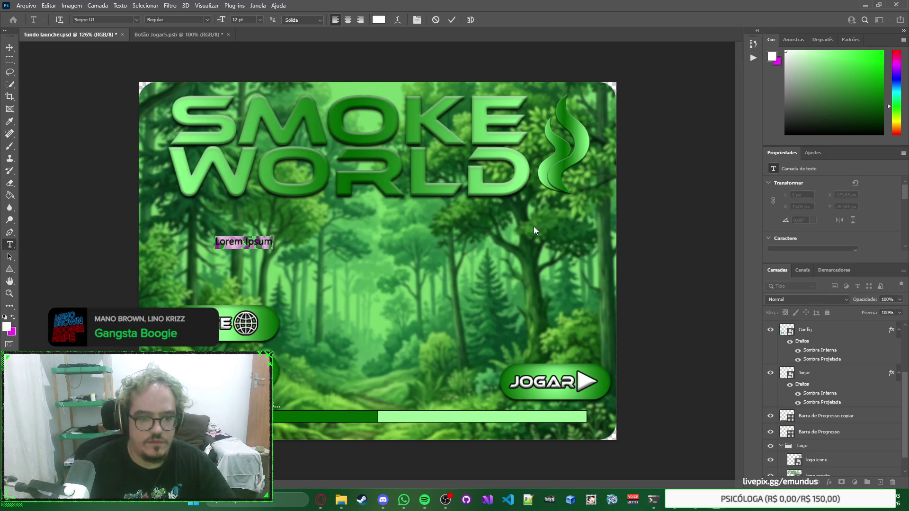
text(m servidor 100% PvE)
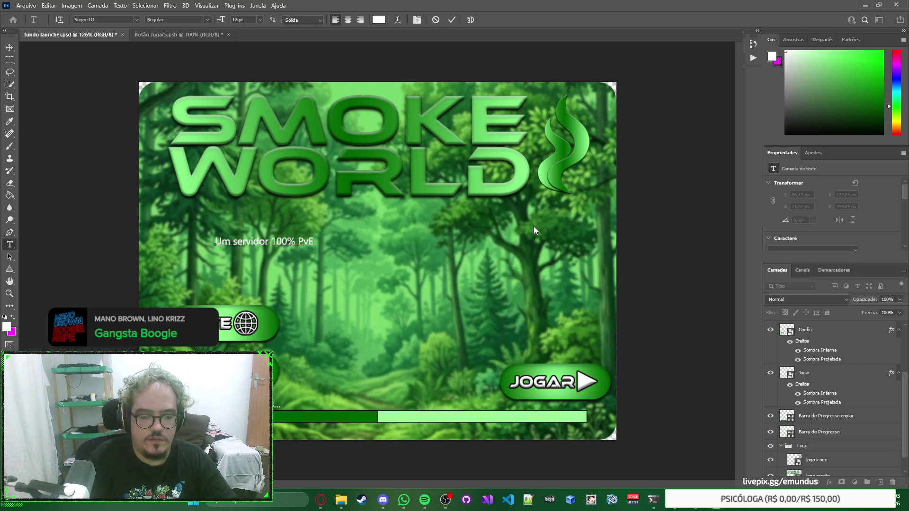
key(ctrl+a)
key(BackSpace)
text(onceito diferente)
key(ctrl+a)
key(BackSpace)
text(Um servido)
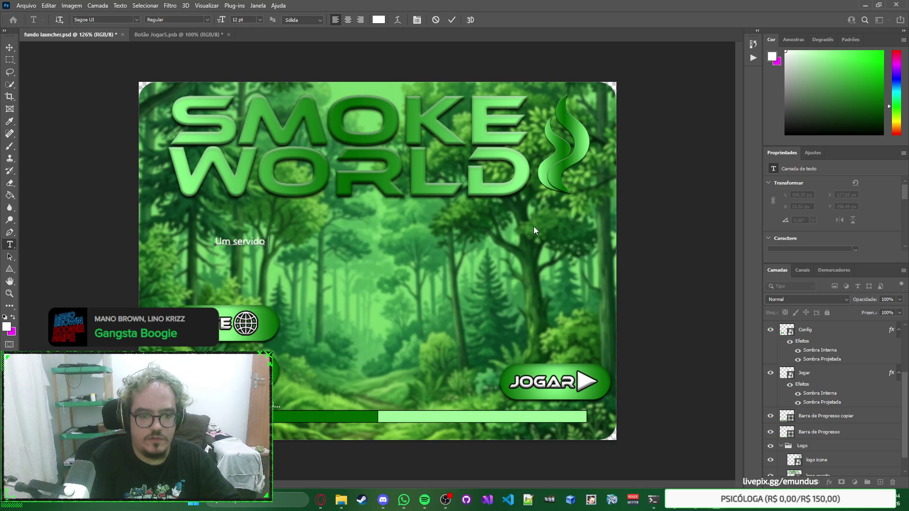
text(r 100)
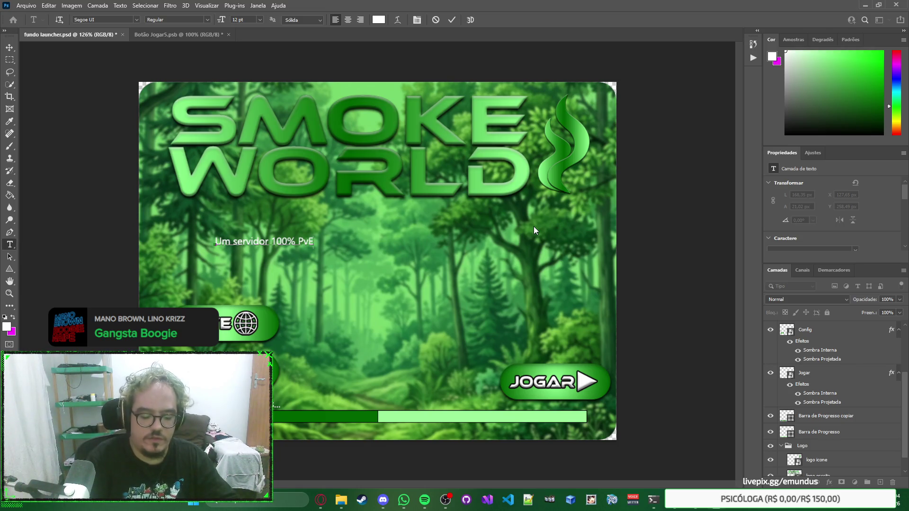
key(ctrl+a)
Settle the tagline on 'Um servidor focado' and bring up the AutoPatch Builder page in the browser.
text(Um ser)
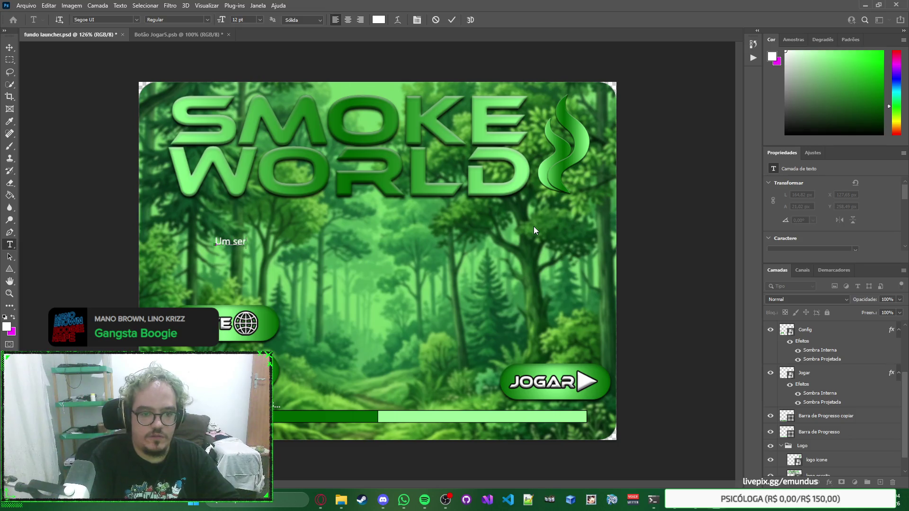
text(vidor focado inteir)
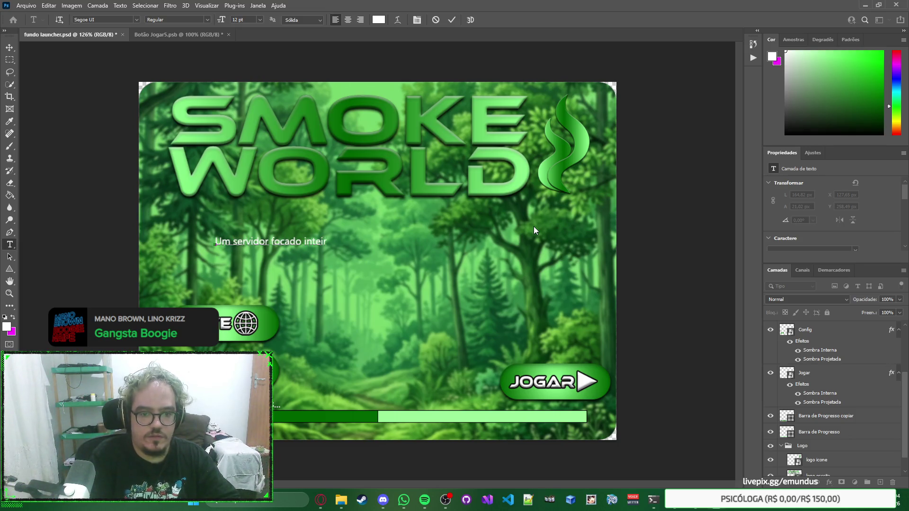
text(amenteo)
key(BackSpace)
key(BackSpace)
key(BackSpace)
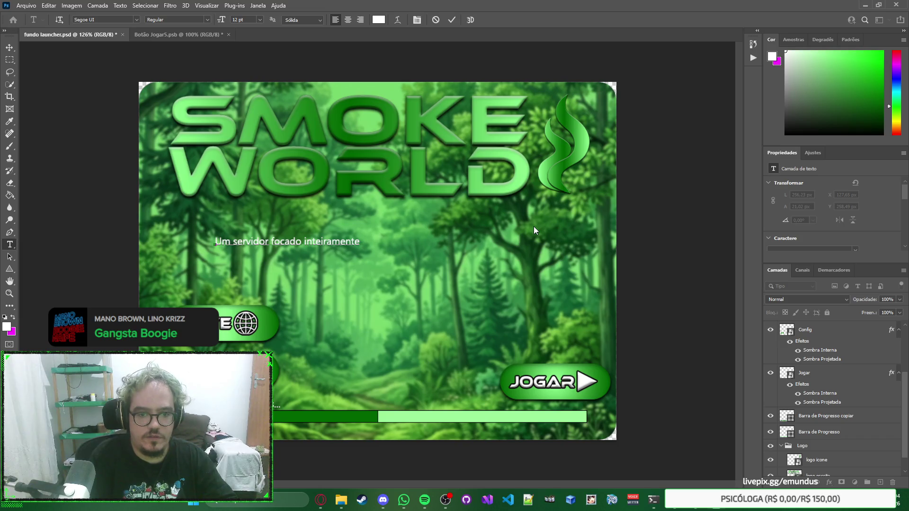
key(ctrl+a)
text(Um ser)
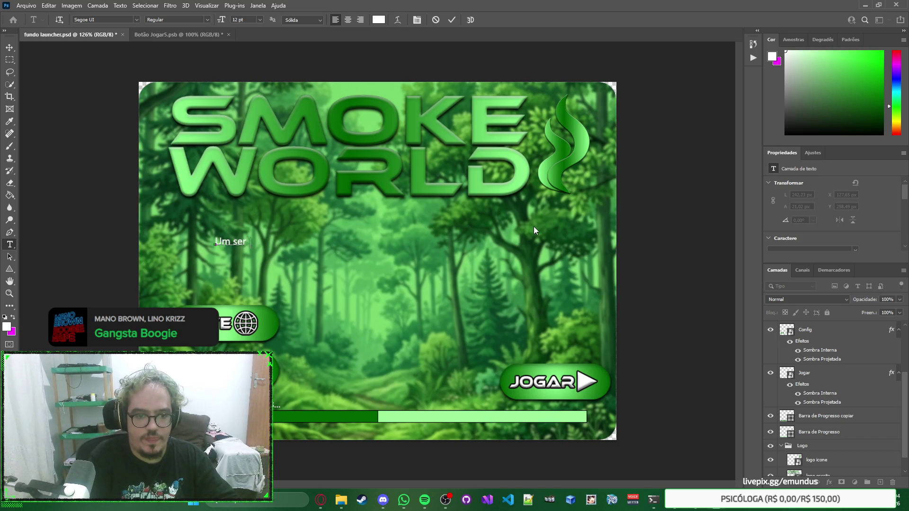
text(vidor focado)
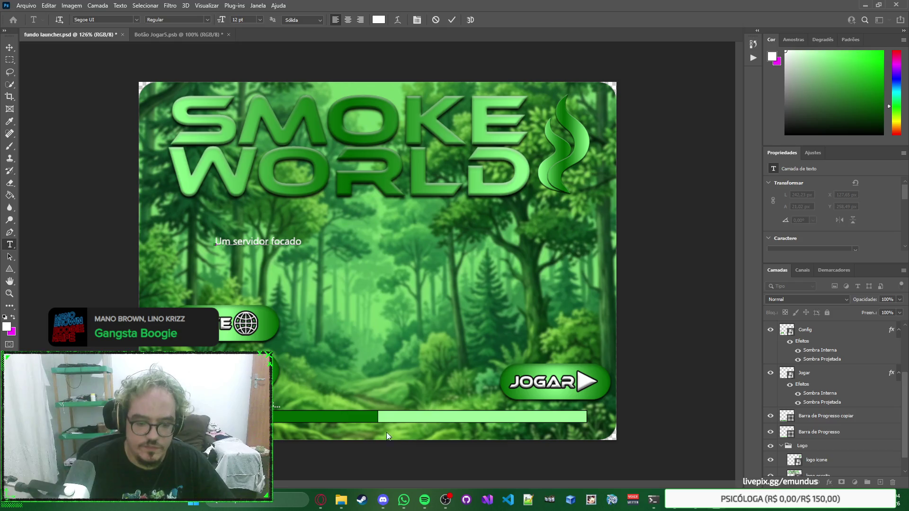
mouse_move(321, 499)
click(353, 456)
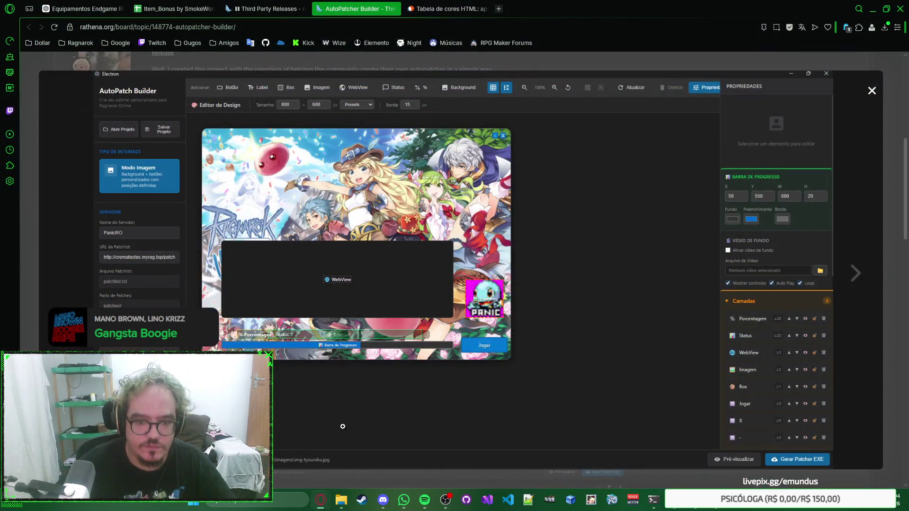
Open chatgpt.com in a new tab and type 'slogan para meu servidor do ragnarok'.
key(ctrl+t)
text(chatgpt.com)
key(Return)
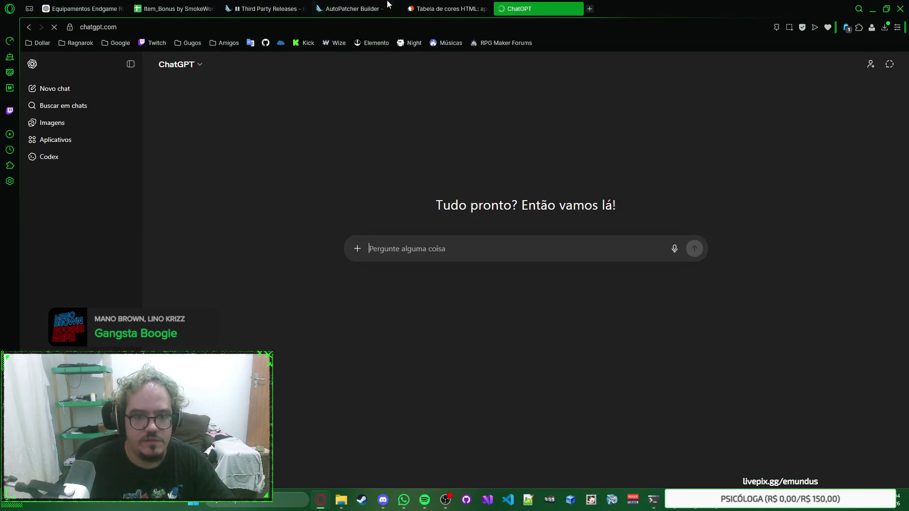
text(slogan para meu serviodo)
key(BackSpace)
key(BackSpace)
key(BackSpace)
text(dor do ragnarok)
text(>)
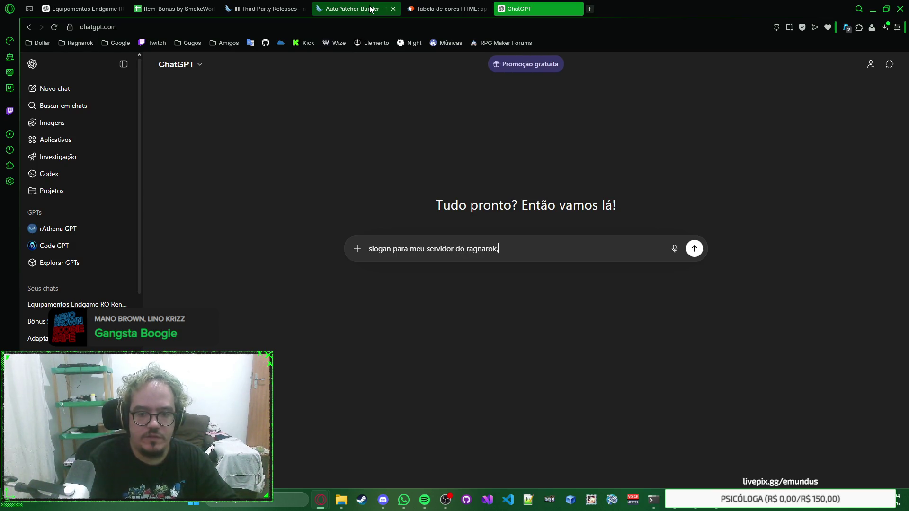
key(shift+Return)
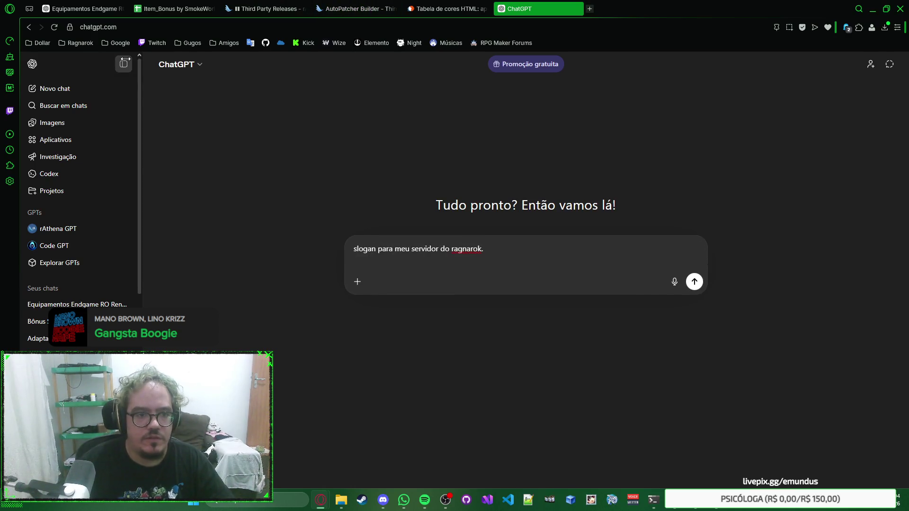
Describe a study server, fully PvE with no PvP yet, for new and veteran players, and send it.
click(123, 64)
text(se´r seu)
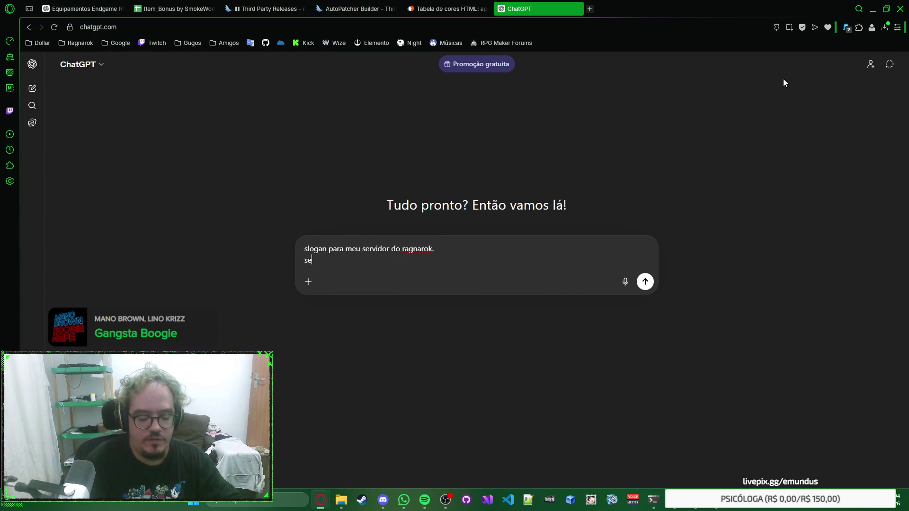
key(BackSpace)
key(BackSpace)
key(BackSpace)
text(á um se)
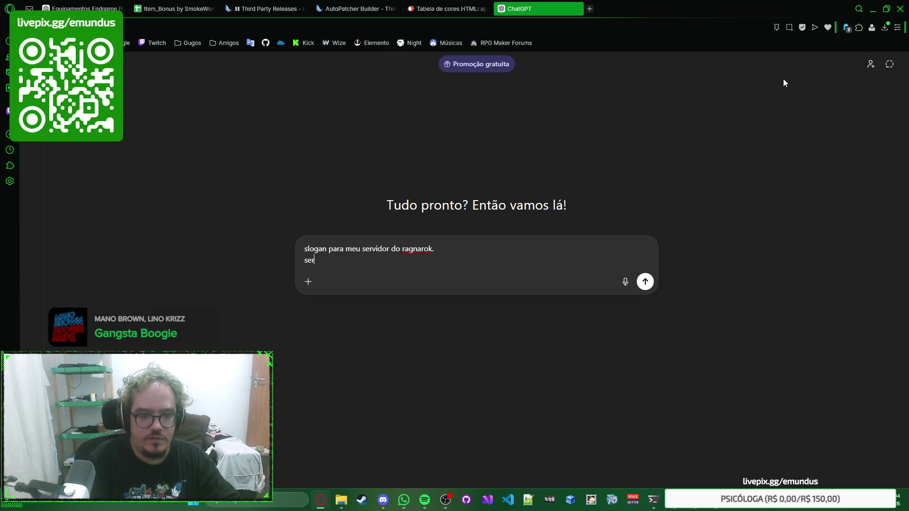
text(rvidor de e)
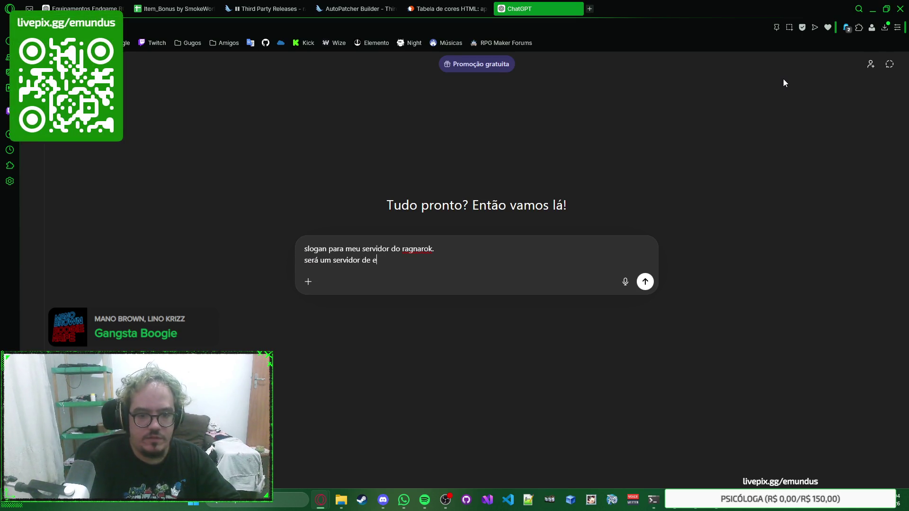
text(studo, voltado para jogadores)
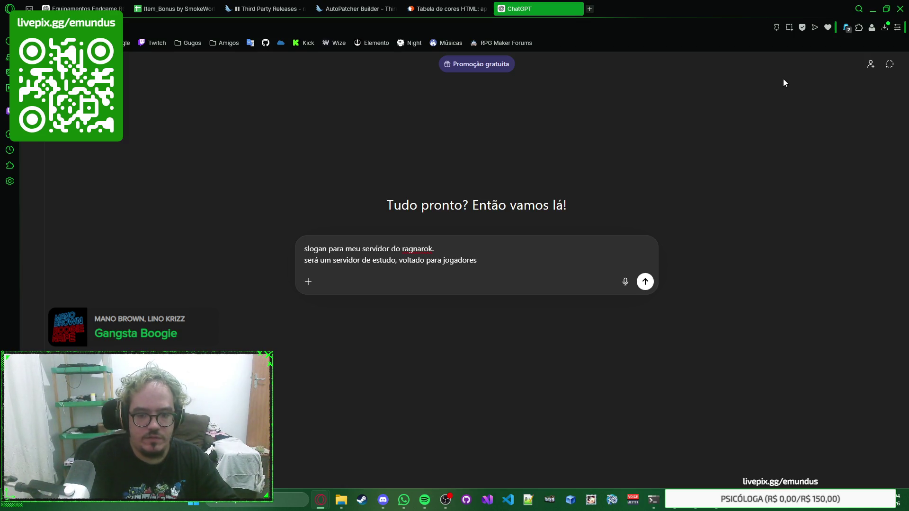
key(ctrl+shift+Left)
key(ctrl+shift+Left)
key(ctrl+shift+Left)
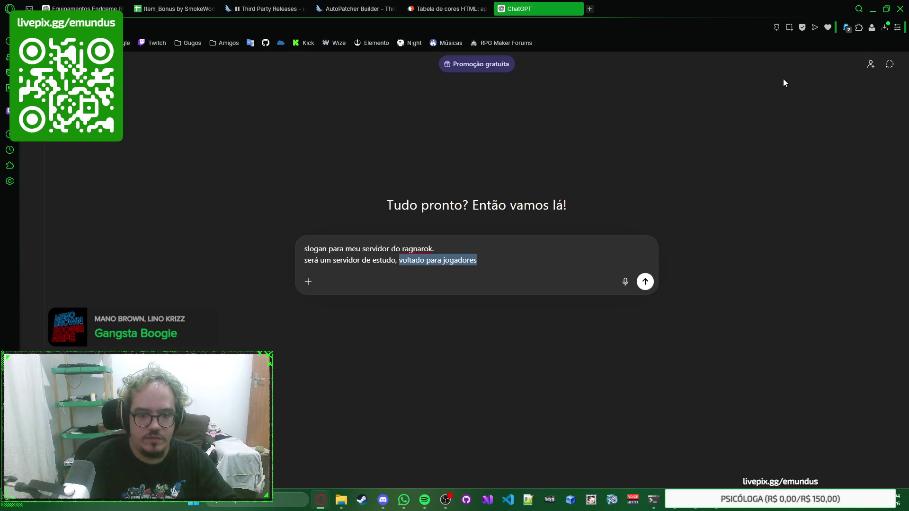
text(com foco total em pve )
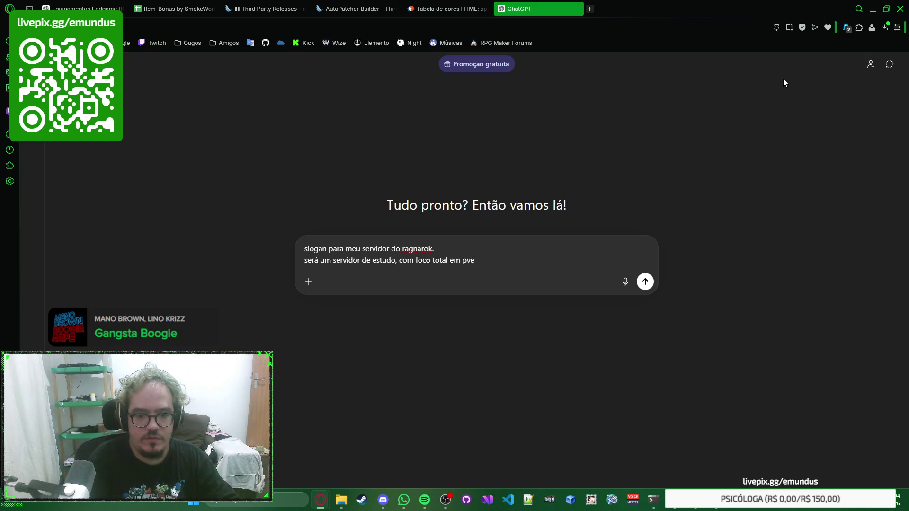
text((sem pvps)
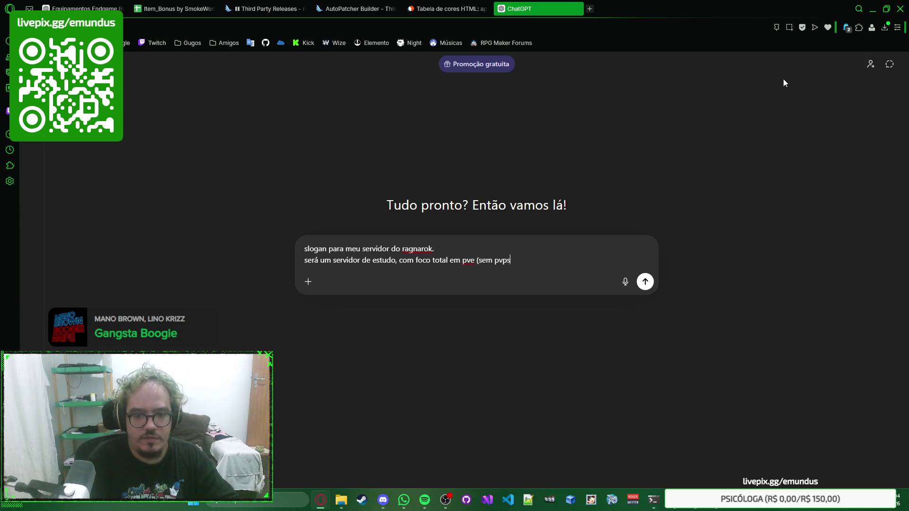
key(BackSpace)
text(até então))
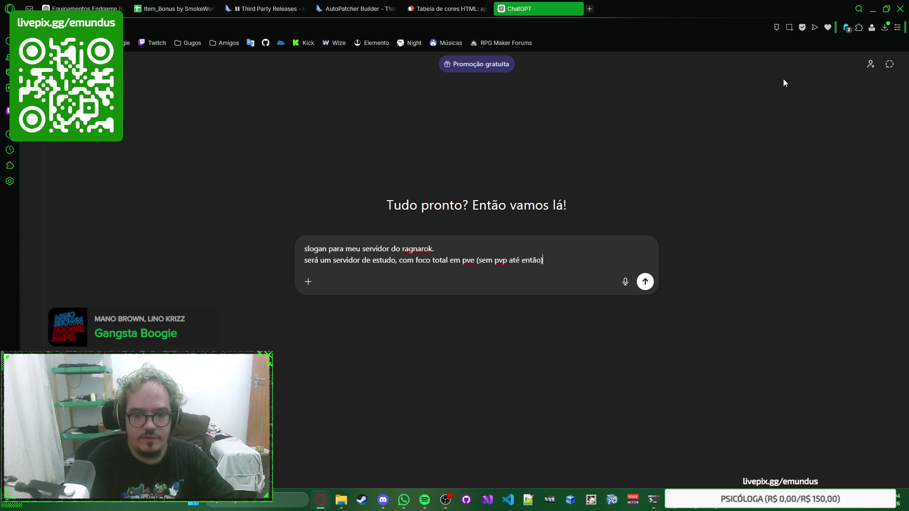
text(, com foco total)
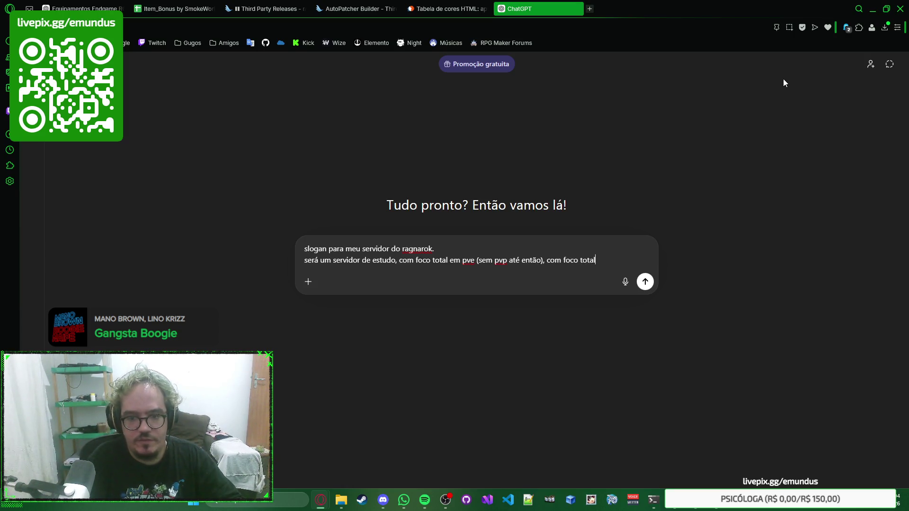
text( em jogadores novos e vetera)
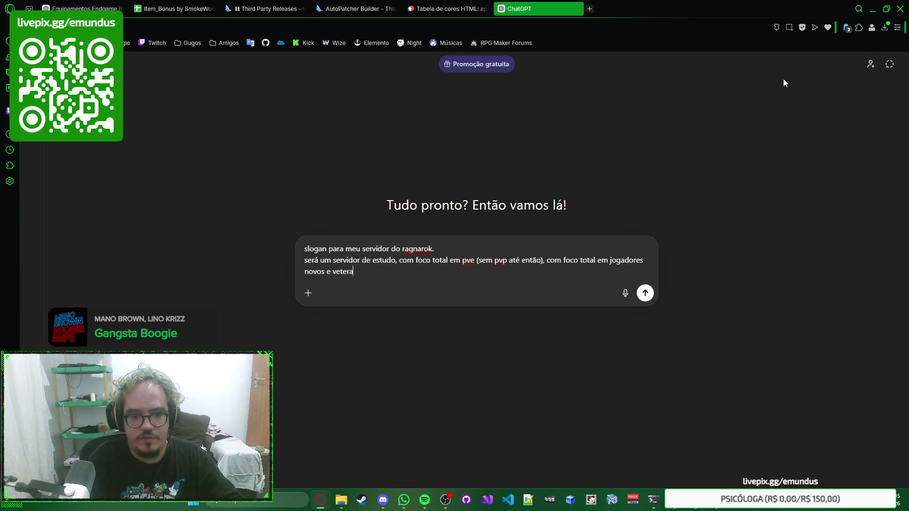
text(nos.)
key(Return)
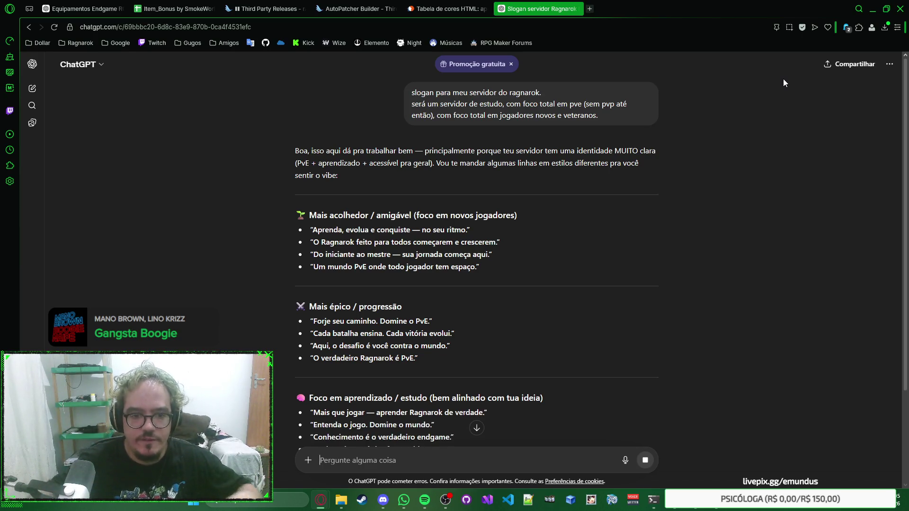
Scroll through ChatGPT's slogan suggestions, starting and discarding a 'não' reply.
scroll(745, 150, down, 2)
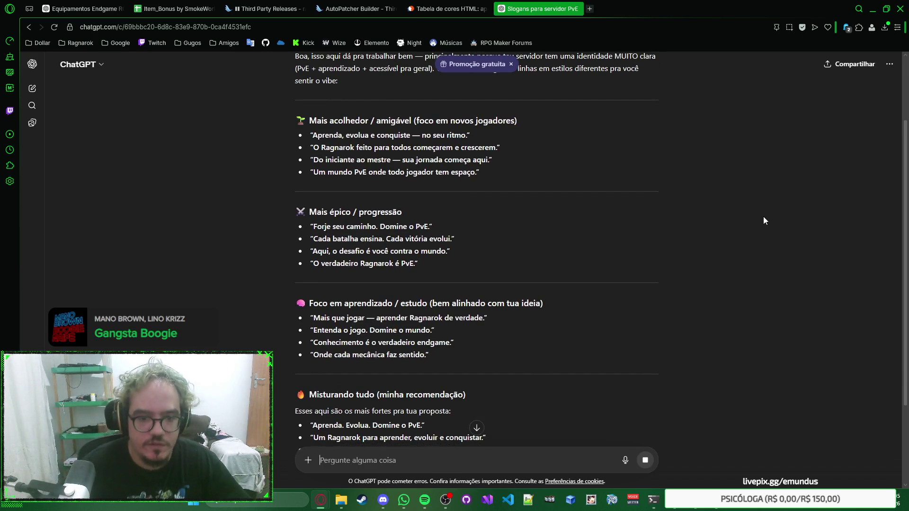
scroll(771, 149, down, 4)
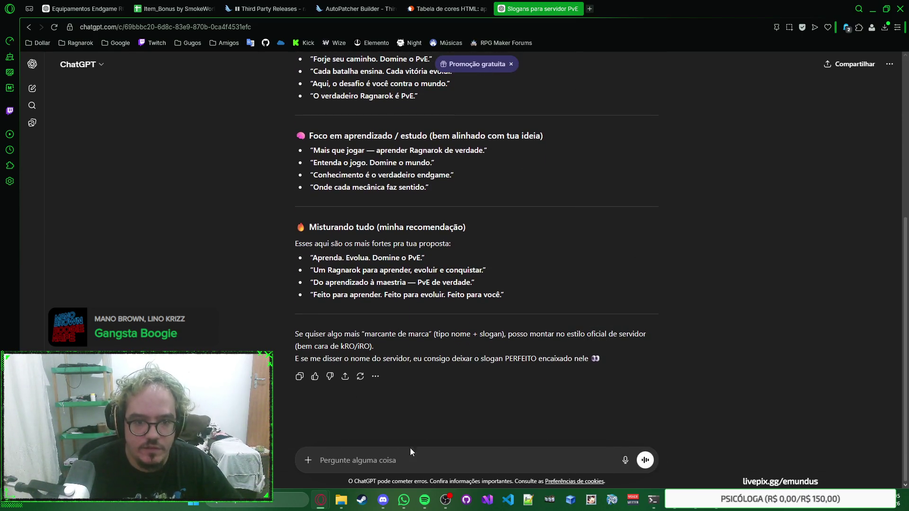
text(não)
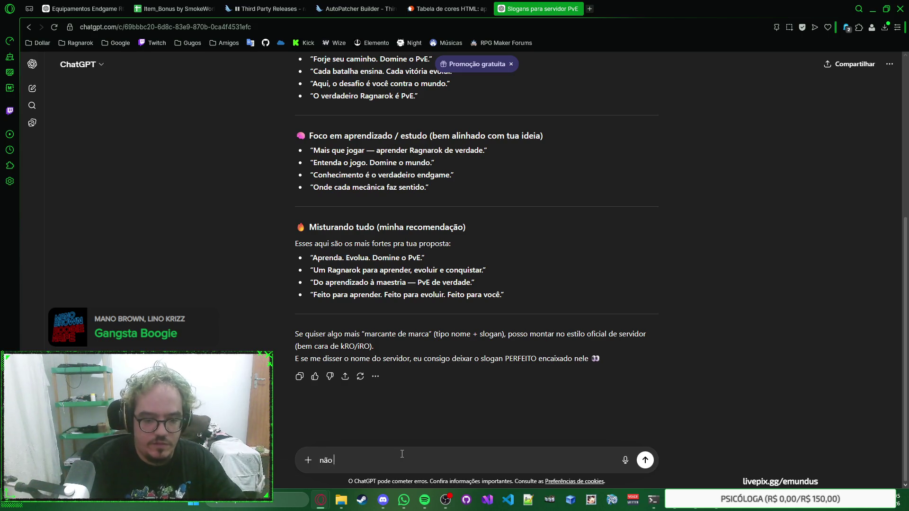
key(BackSpace)
key(BackSpace)
key(BackSpace)
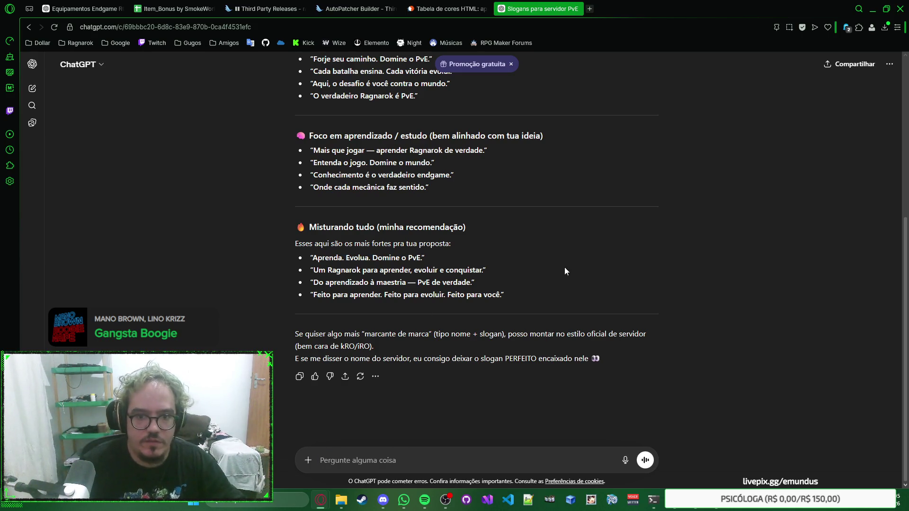
scroll(807, 229, up, 4)
Reply that ChatGPT misunderstood: 'servidor de estudo' means not an official open private server.
text(n)
key(ctrl+BackSpace)
text(você entendeu errado: o)
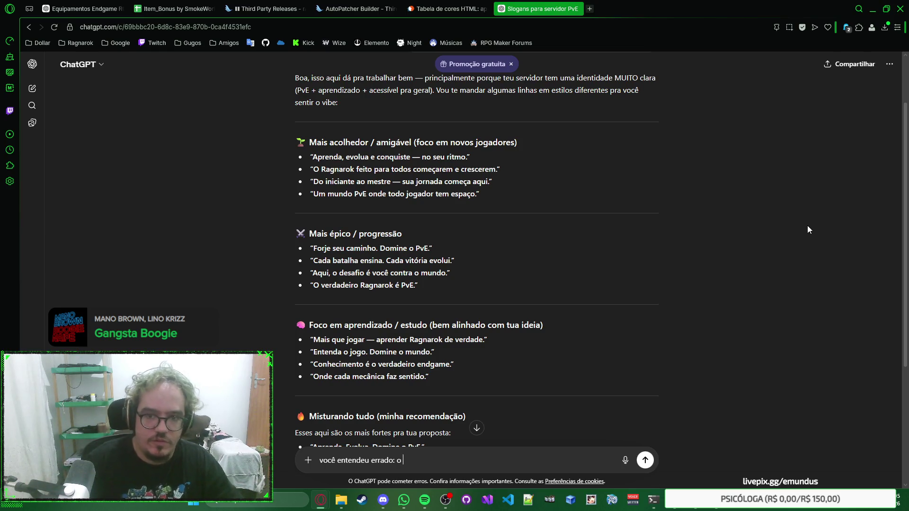
scroll(808, 227, up, 2)
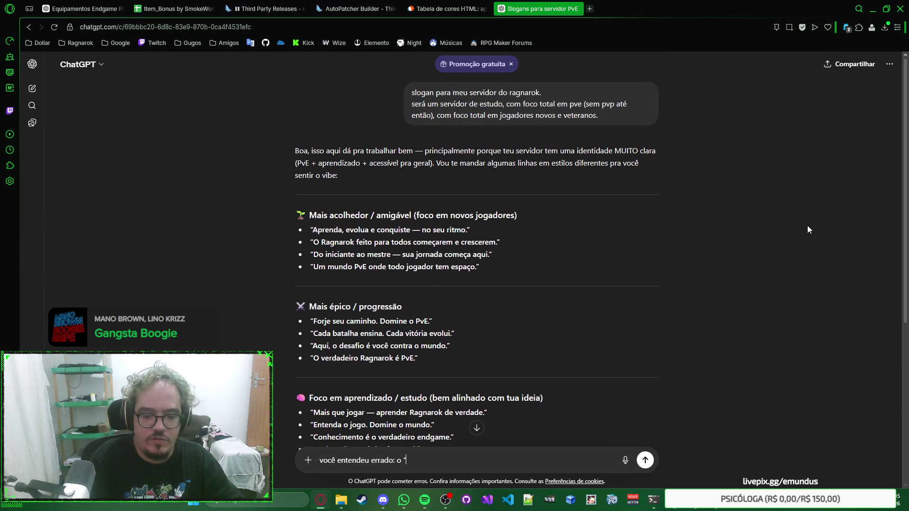
key(BackSpace)
text(com "serv)
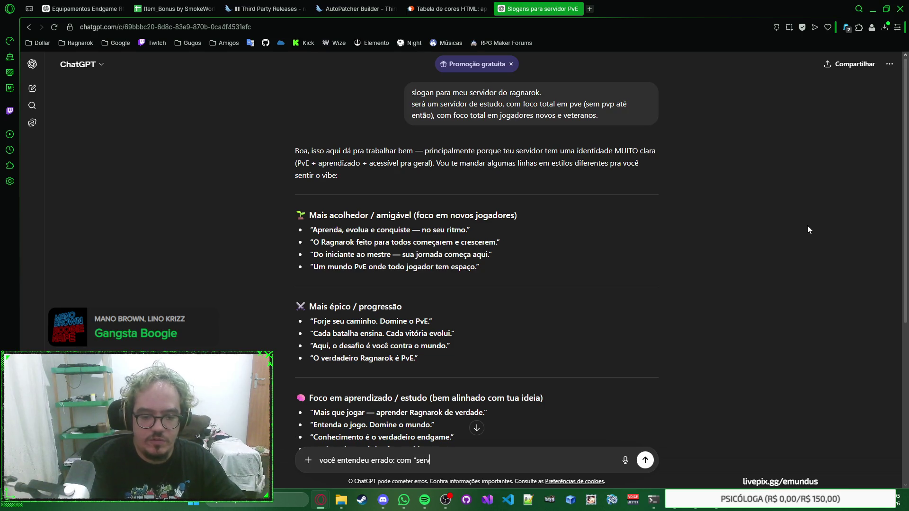
text(idor de estudo" eu quis dizer que não será )
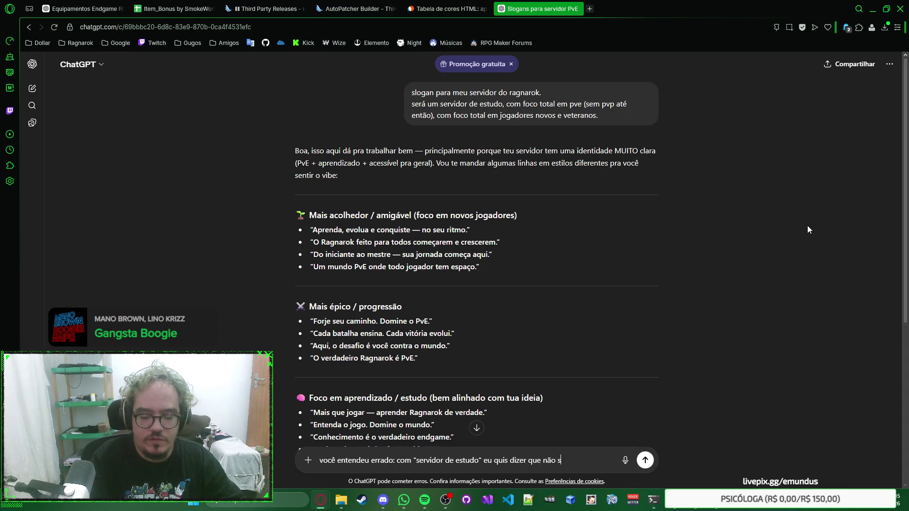
text(um servidor)
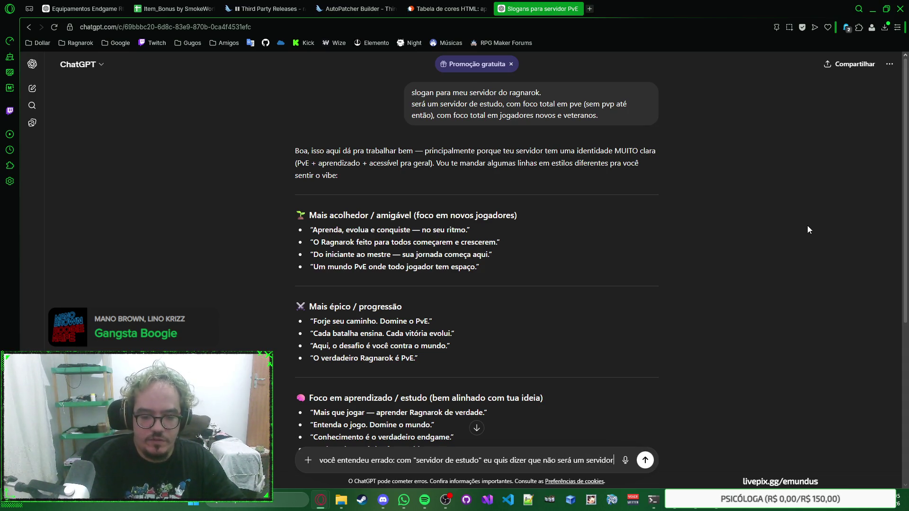
text( privado oficial aberto ao )
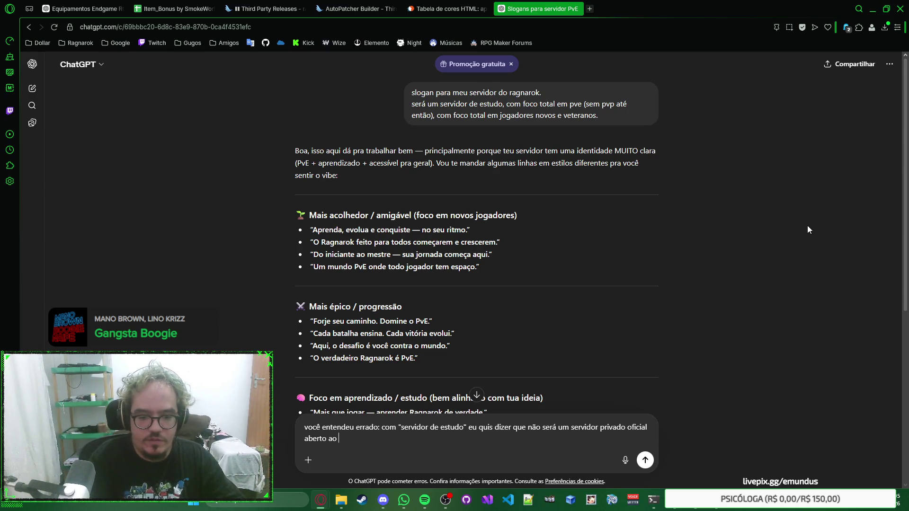
key(BackSpace)
key(BackSpace)
key(BackSpace)
text(à todos os publicos, será)
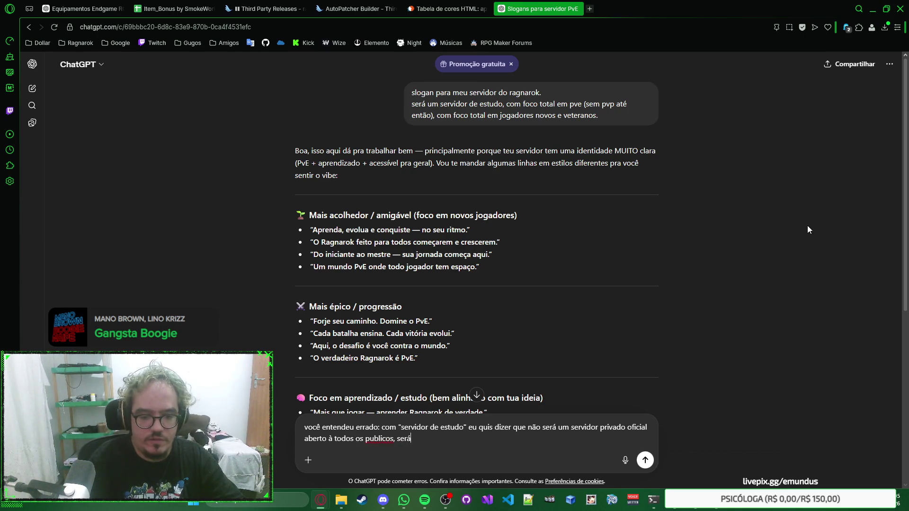
text( um servidor privado para)
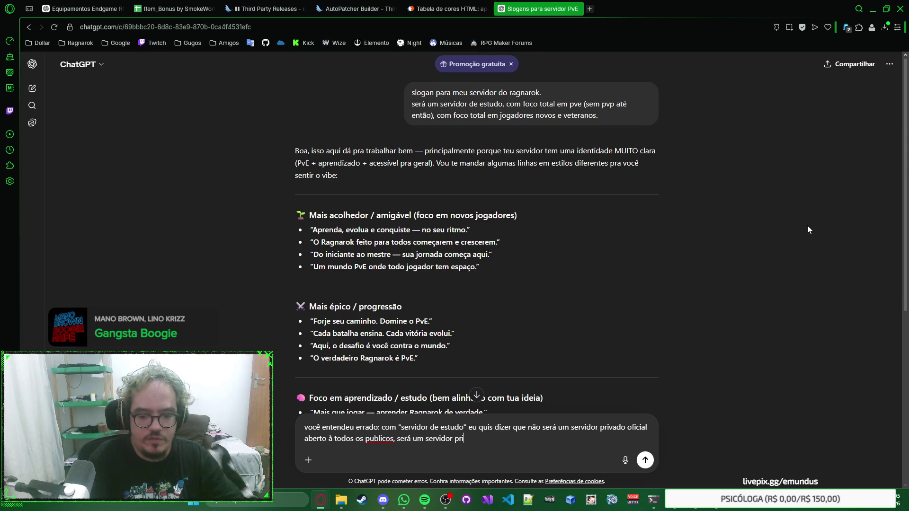
key(BackSpace)
key(BackSpace)
text(ara estudo)
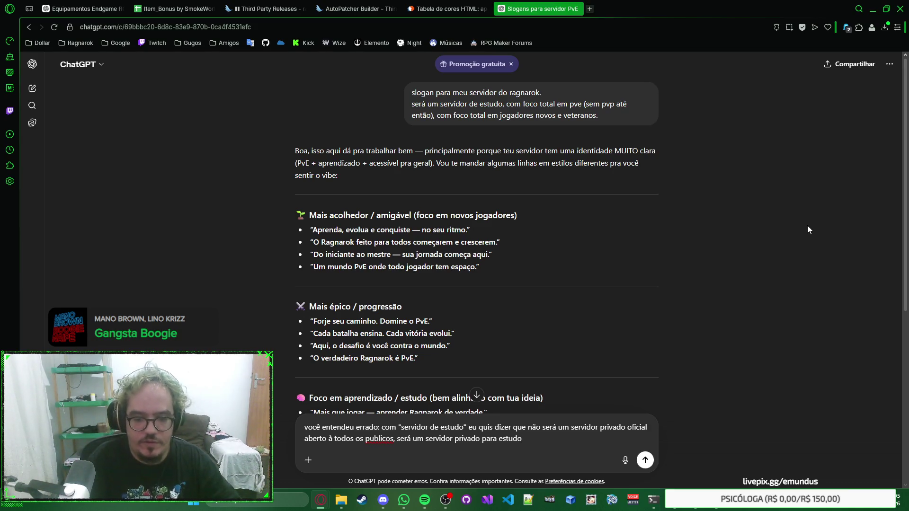
Explain players have fun while you study and program, ask for a simple slogan plus description, and send.
key(BackSpace)
key(BackSpace)
key(BackSpace)
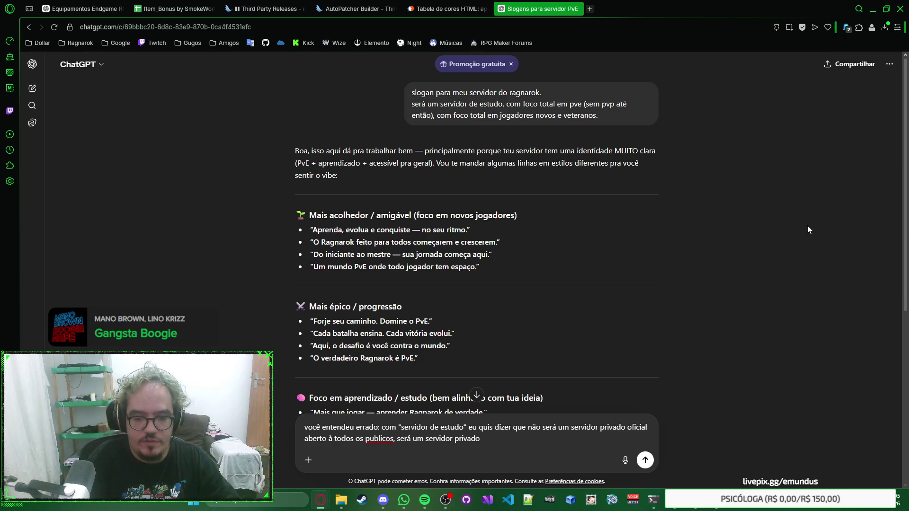
text( que, enquanto eu estudo e progra)
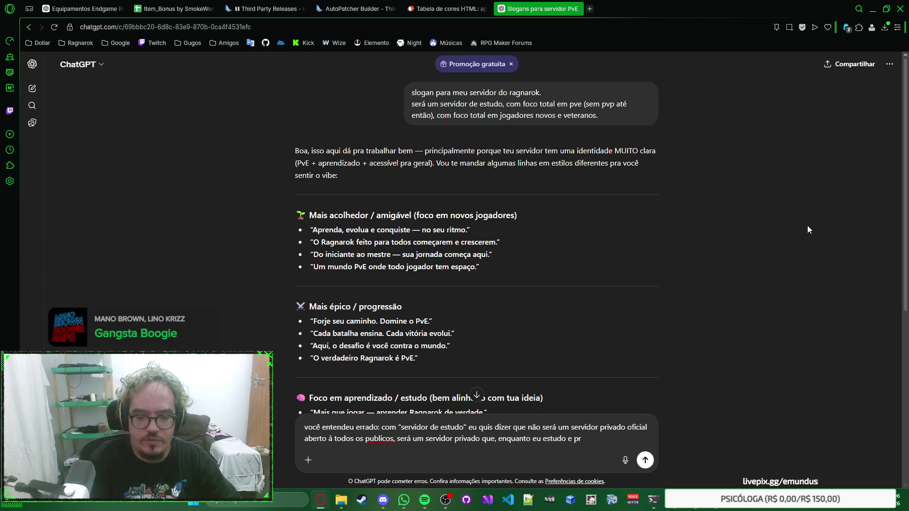
text(mo, a g)
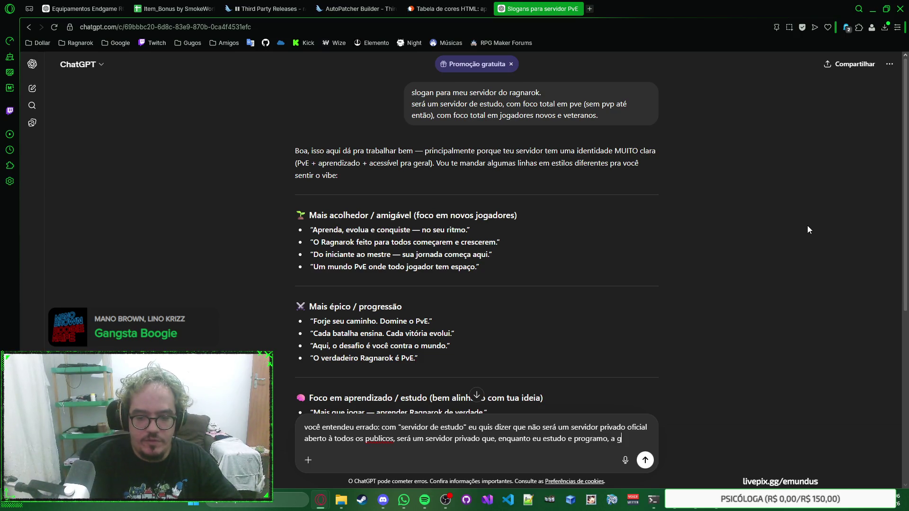
text(alera se diverte jog)
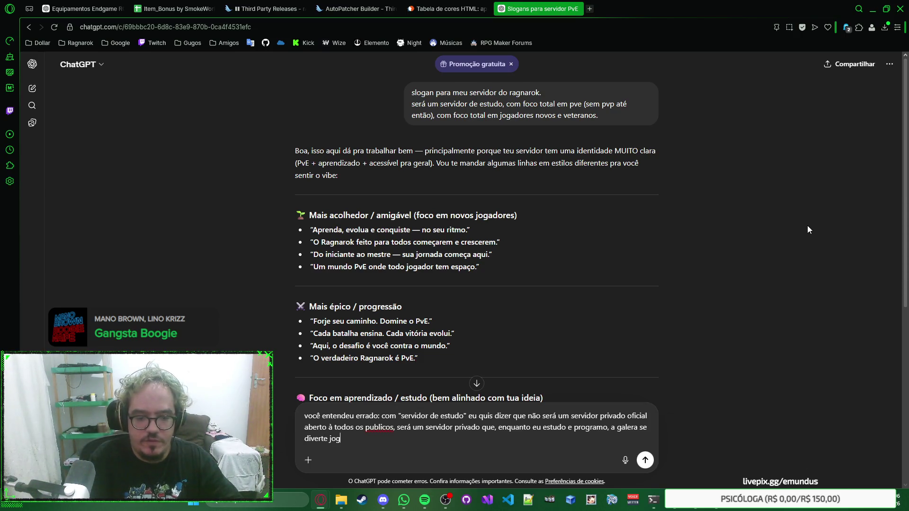
text(ando. entendeu? preciso de alg)
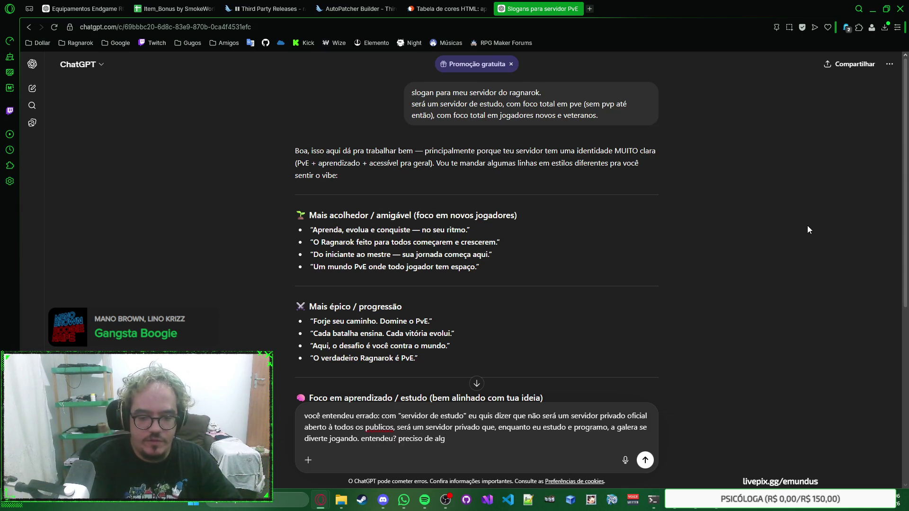
text(um slog)
text(an simples sobre iss)
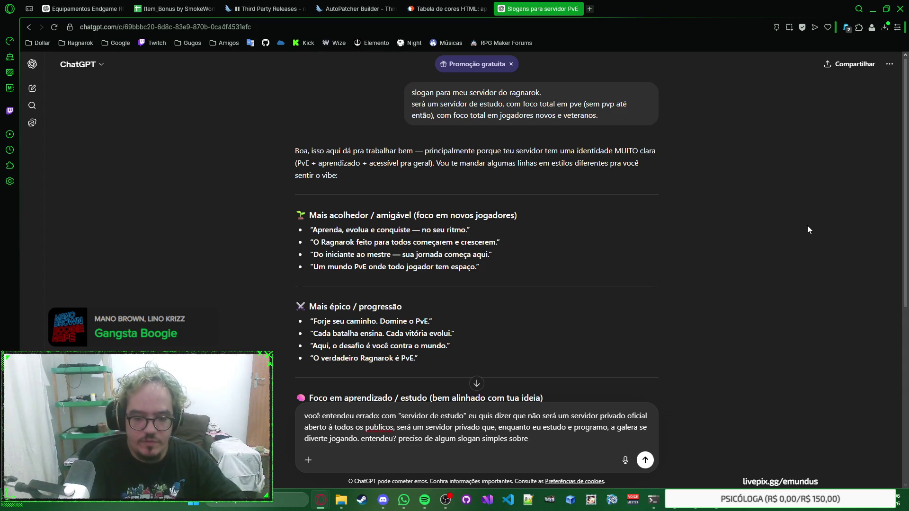
text(, e também uma descrição mais ")
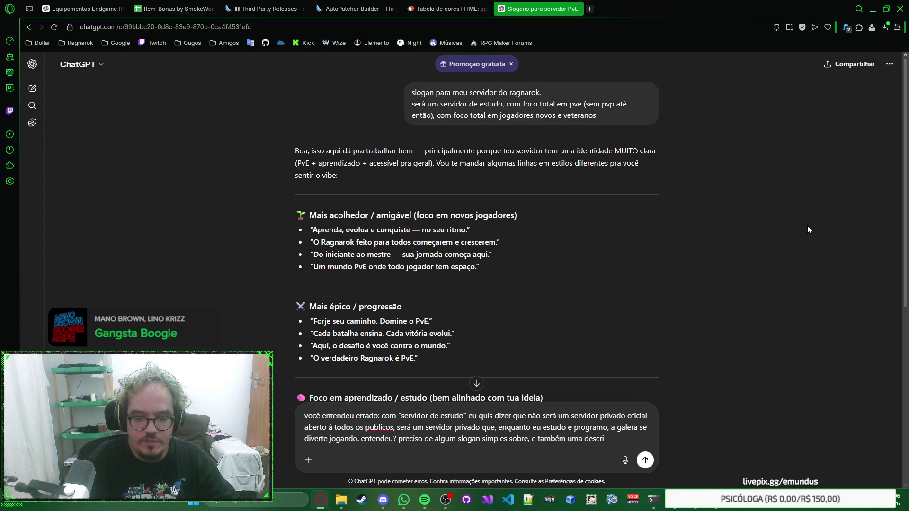
text(detal)
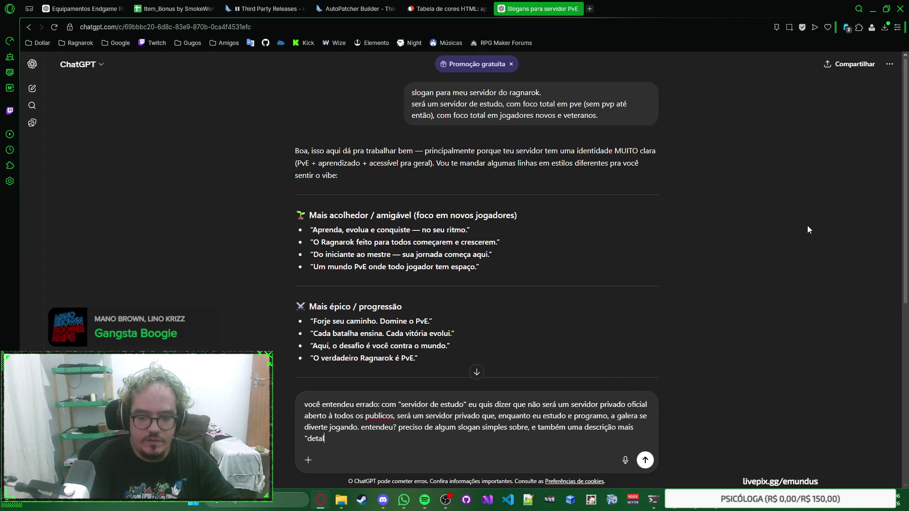
text(hada" porém també)
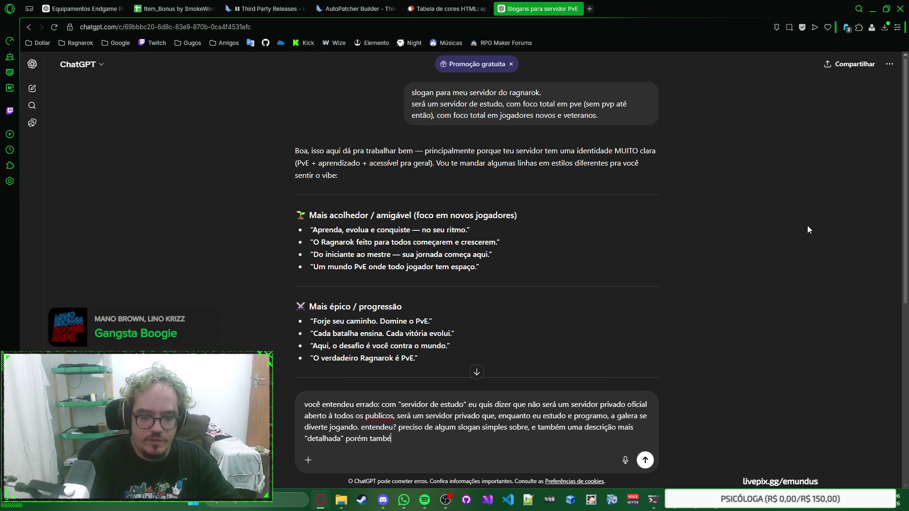
text(m simples, deixando clar)
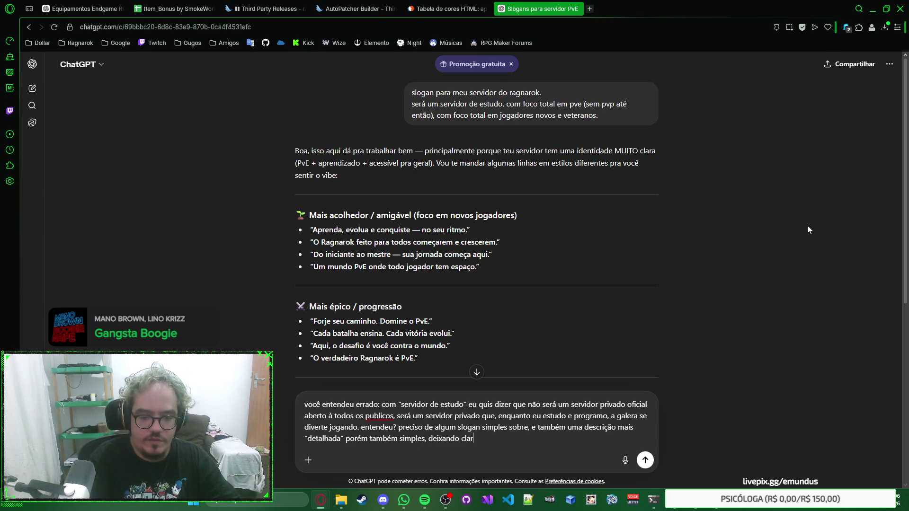
text(o a ideia do servidor.)
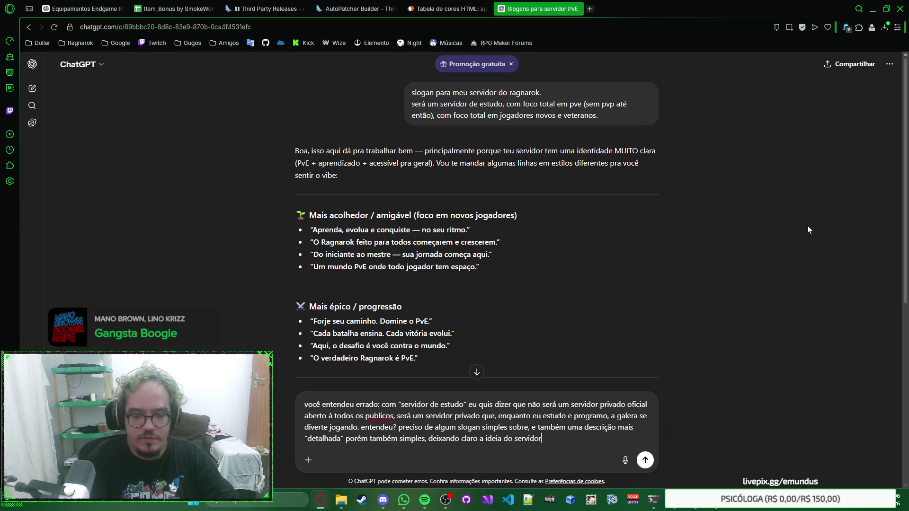
key(Return)
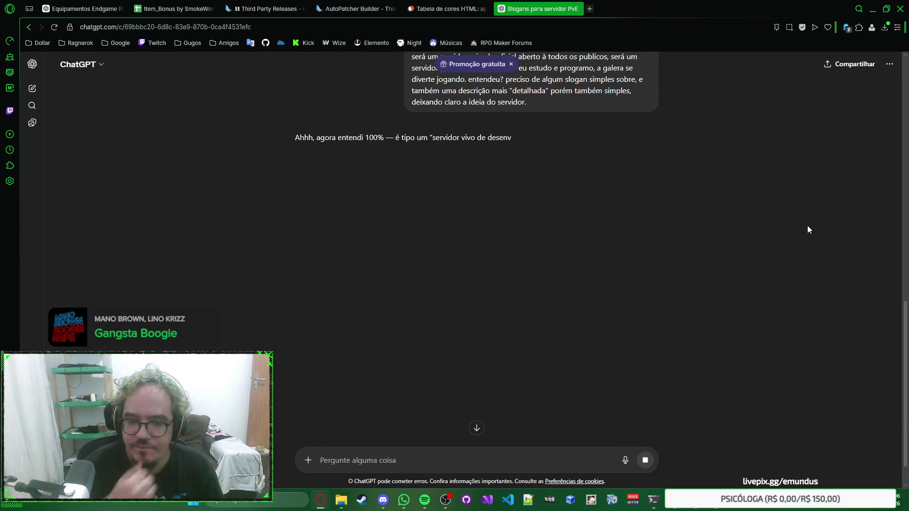